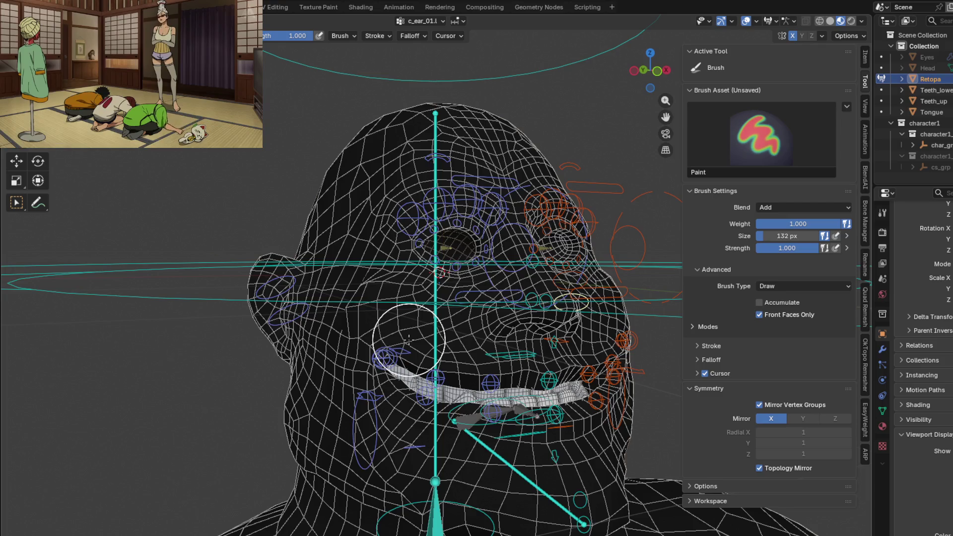
From a front view, inspect the nose weights of bones c_nose_01.x and c_nose_03.x.
{"action": "mouse_move", "coordinate": [501, 355]}
{"action": "middle_mouse_down"}
{"action": "mouse_move", "coordinate": [556, 322]}
{"action": "mouse_move", "coordinate": [237, 262]}
{"action": "mouse_move", "coordinate": [347, 275]}
{"action": "mouse_move", "coordinate": [374, 317]}
{"action": "middle_mouse_up"}
{"action": "scroll", "coordinate": [556, 322], "scroll_direction": "up", "scroll_amount": 3}
{"action": "left_click", "coordinate": [237, 262], "text": "ctrl"}
{"action": "left_click", "coordinate": [434, 268], "text": "ctrl"}
{"action": "mouse_move", "coordinate": [433, 268]}
{"action": "middle_mouse_down"}
{"action": "mouse_move", "coordinate": [332, 277]}
{"action": "mouse_move", "coordinate": [377, 299]}
{"action": "mouse_move", "coordinate": [532, 266]}
{"action": "mouse_move", "coordinate": [392, 257]}
{"action": "middle_mouse_up"}
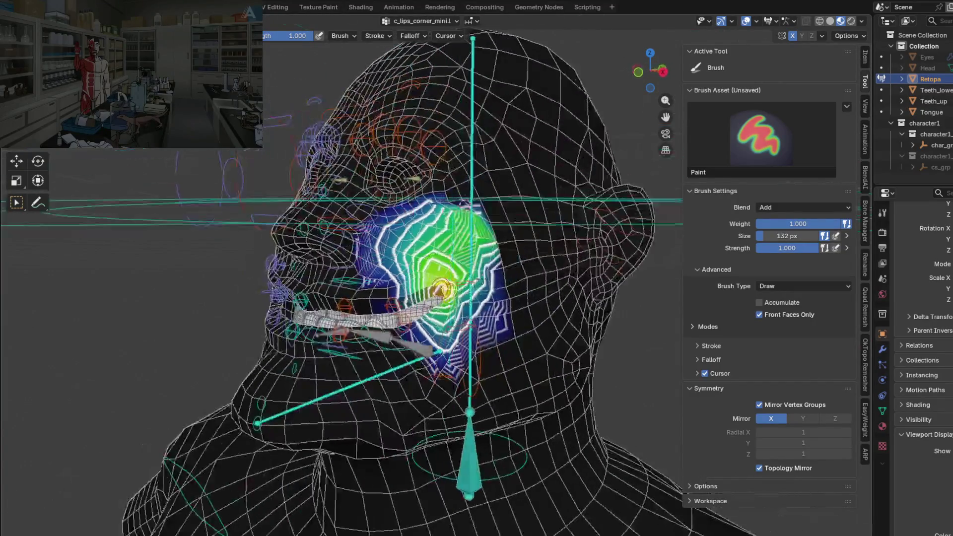
Blur the left lip-corner weights and the c_lips_bot_01.l lower-lip weights.
{"action": "key", "text": "shift"}
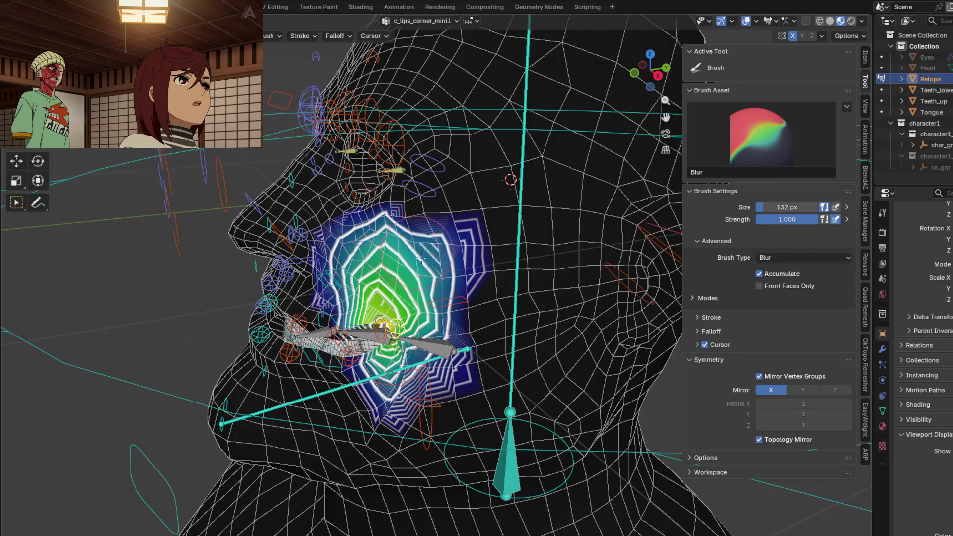
{"action": "mouse_move", "coordinate": [454, 318]}
{"action": "middle_mouse_down"}
{"action": "mouse_move", "coordinate": [392, 337]}
{"action": "mouse_move", "coordinate": [413, 373]}
{"action": "mouse_move", "coordinate": [436, 268]}
{"action": "mouse_move", "coordinate": [484, 288]}
{"action": "middle_mouse_up"}
{"action": "left_click", "coordinate": [392, 337], "text": "ctrl"}
{"action": "key", "text": "shift"}
{"action": "left_click", "coordinate": [437, 269], "text": "ctrl"}
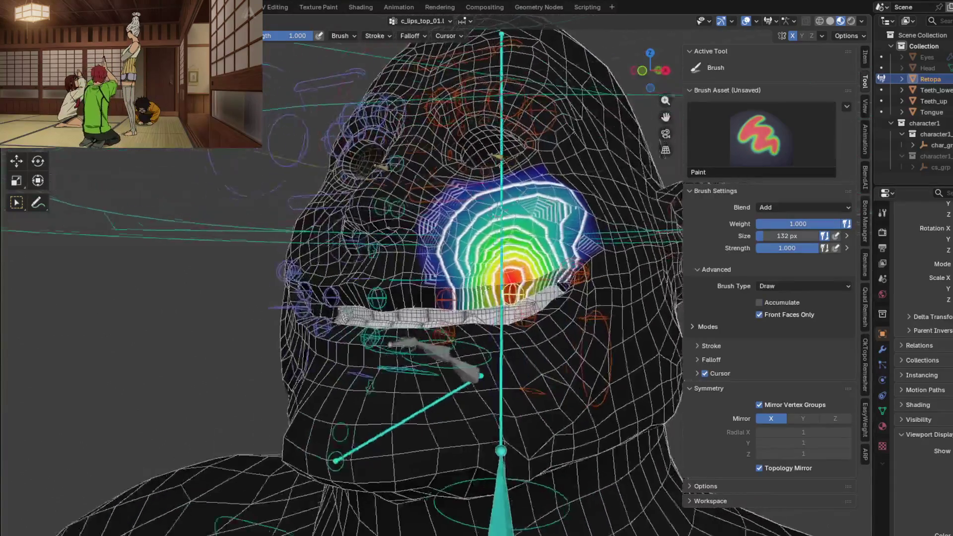
Compare c_lips_bot.l, c_lips_bot.r and c_lips_bot_01.r lip weights, then deselect the bone.
{"action": "left_click", "coordinate": [462, 343], "text": "ctrl"}
{"action": "mouse_move", "coordinate": [462, 342]}
{"action": "middle_mouse_down"}
{"action": "mouse_move", "coordinate": [481, 347]}
{"action": "mouse_move", "coordinate": [447, 347]}
{"action": "middle_mouse_up"}
{"action": "left_click", "coordinate": [437, 348], "text": "ctrl"}
{"action": "left_click", "coordinate": [395, 331], "text": "ctrl"}
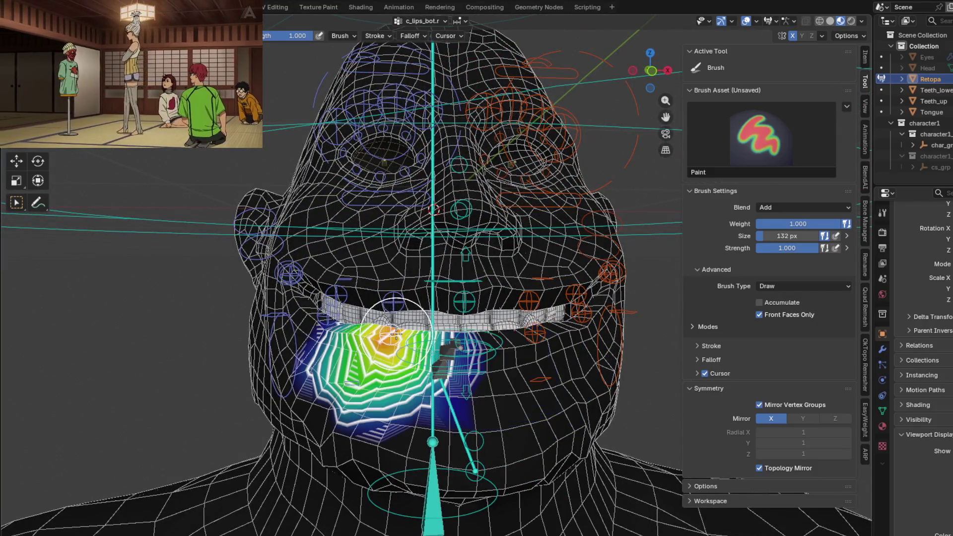
{"action": "left_click", "coordinate": [320, 331], "text": "ctrl"}
{"action": "mouse_move", "coordinate": [320, 330]}
{"action": "middle_mouse_down"}
{"action": "mouse_move", "coordinate": [389, 341]}
{"action": "mouse_move", "coordinate": [447, 323]}
{"action": "mouse_move", "coordinate": [335, 300]}
{"action": "middle_mouse_up"}
{"action": "left_click", "coordinate": [352, 333], "text": "ctrl"}
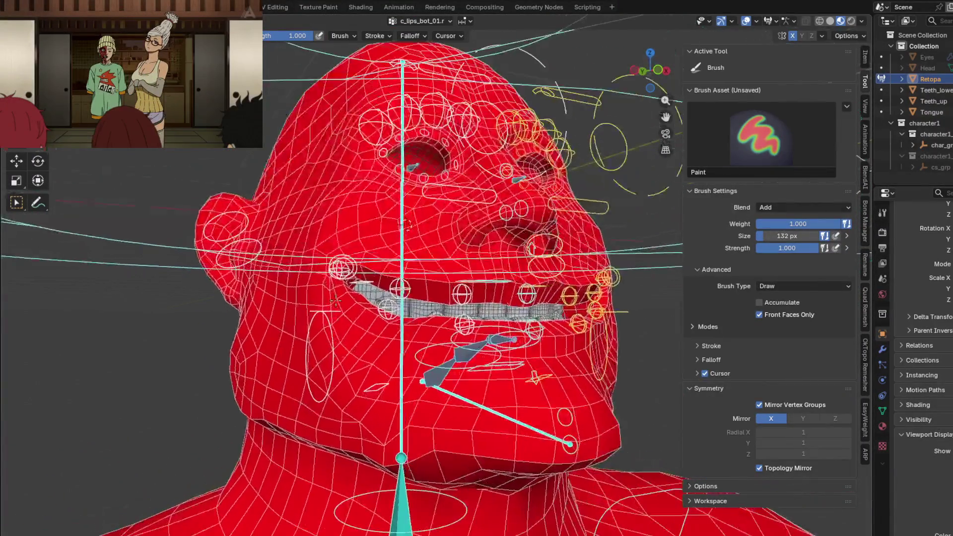
{"action": "left_click", "coordinate": [340, 262], "text": "ctrl"}
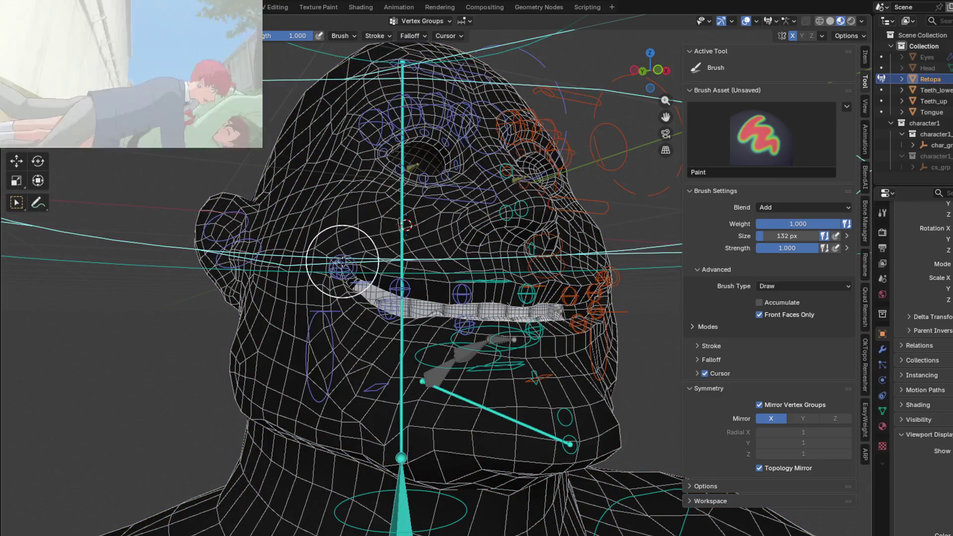
Blur c_lips_corner_mini.r weights into a broad gradient over the right cheek.
{"action": "left_click", "coordinate": [342, 268], "text": "ctrl"}
{"action": "mouse_move", "coordinate": [341, 268]}
{"action": "middle_mouse_down"}
{"action": "mouse_move", "coordinate": [392, 272]}
{"action": "mouse_move", "coordinate": [416, 318]}
{"action": "middle_mouse_up"}
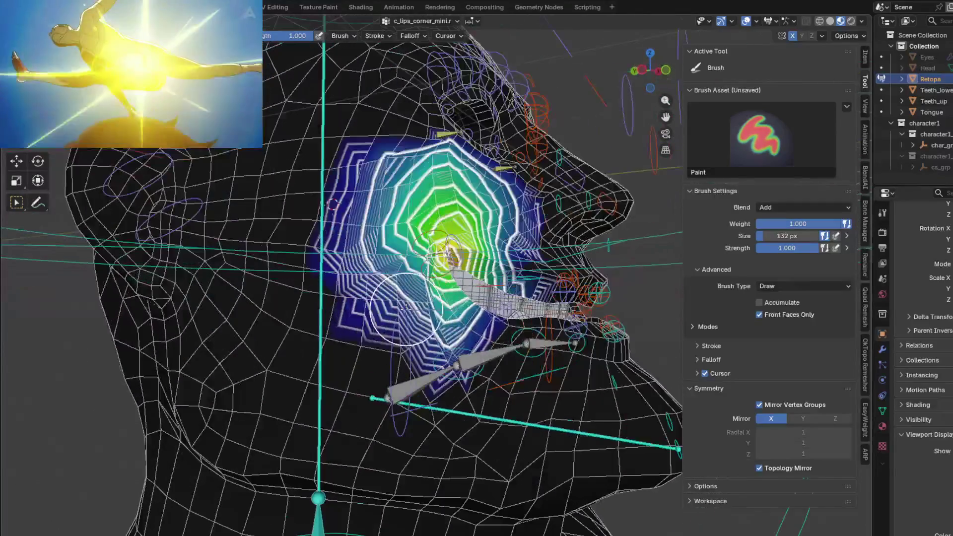
{"action": "key", "text": "shift"}
{"action": "left_click_drag", "start_coordinate": [416, 318], "coordinate": [367, 258], "text": "shift"}
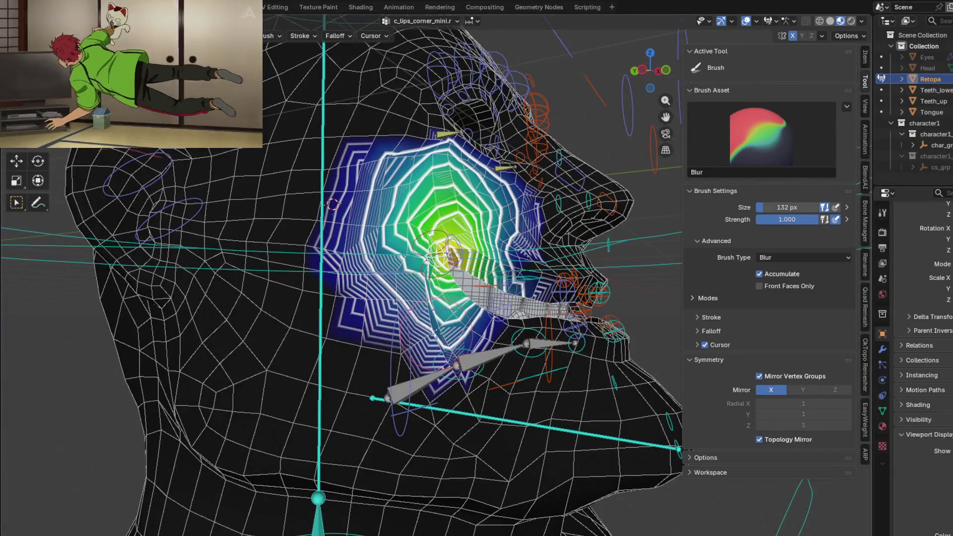
{"action": "middle_click_drag", "start_coordinate": [368, 258], "coordinate": [364, 286]}
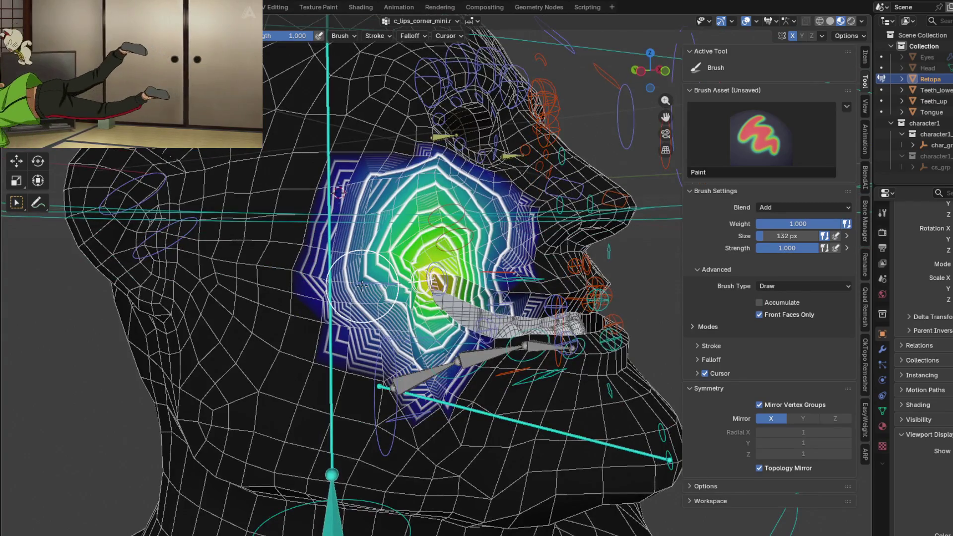
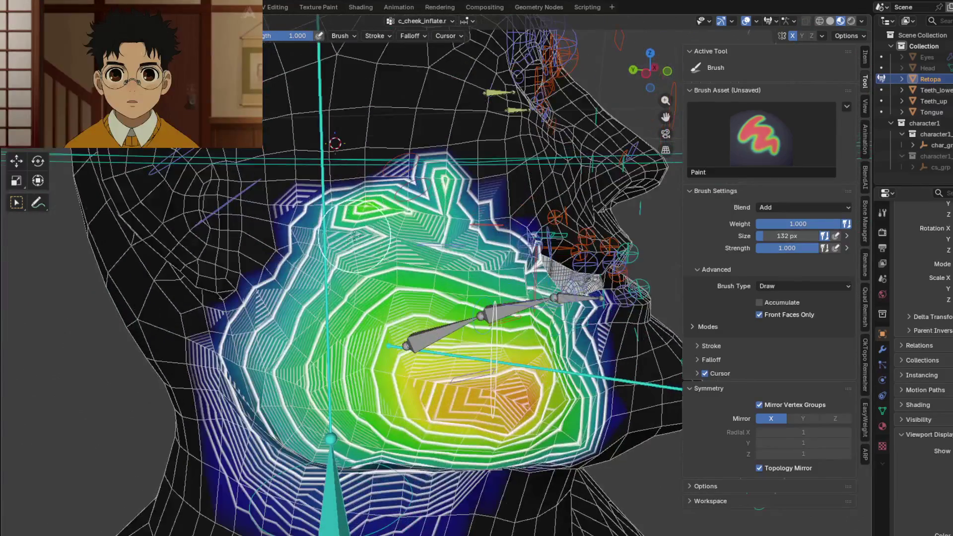
Blur the jagged spike on top of the c_cheek_inflate.r weights on the right cheek.
{"action": "key", "text": "shift"}
{"action": "left_click_drag", "start_coordinate": [418, 207], "coordinate": [447, 188]}
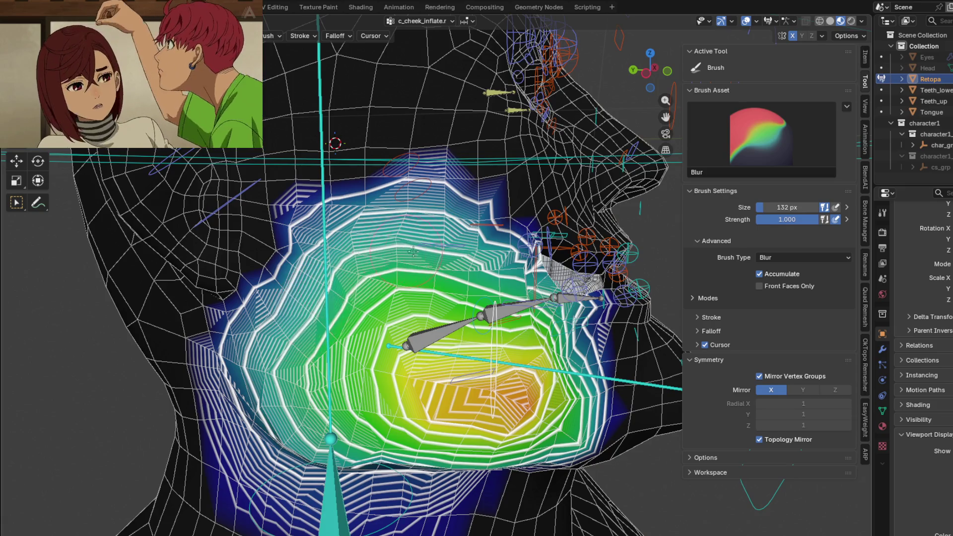
{"action": "mouse_move", "coordinate": [462, 268]}
{"action": "middle_mouse_down"}
{"action": "mouse_move", "coordinate": [393, 264]}
{"action": "mouse_move", "coordinate": [370, 333]}
{"action": "middle_mouse_up"}
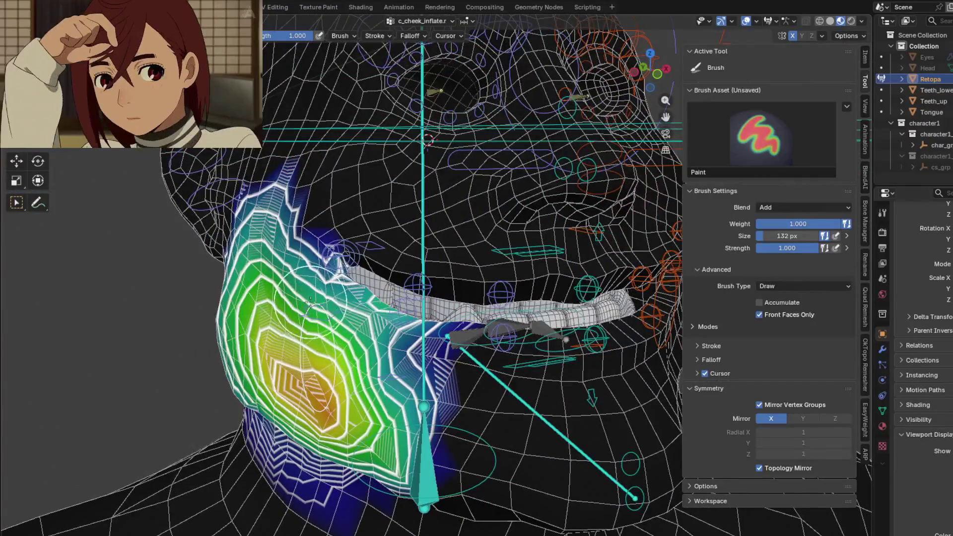
{"action": "key", "text": "shift"}
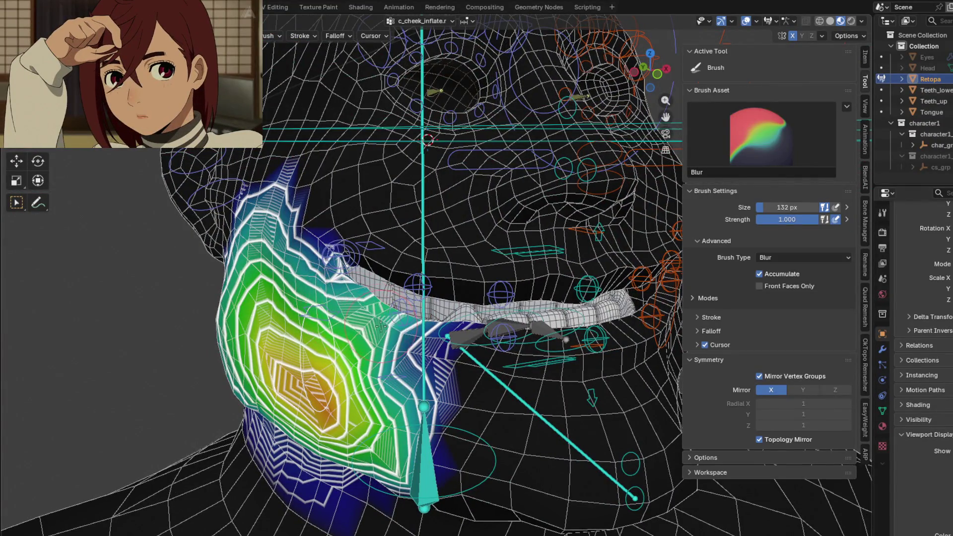
{"action": "middle_click_drag", "start_coordinate": [363, 337], "coordinate": [369, 344]}
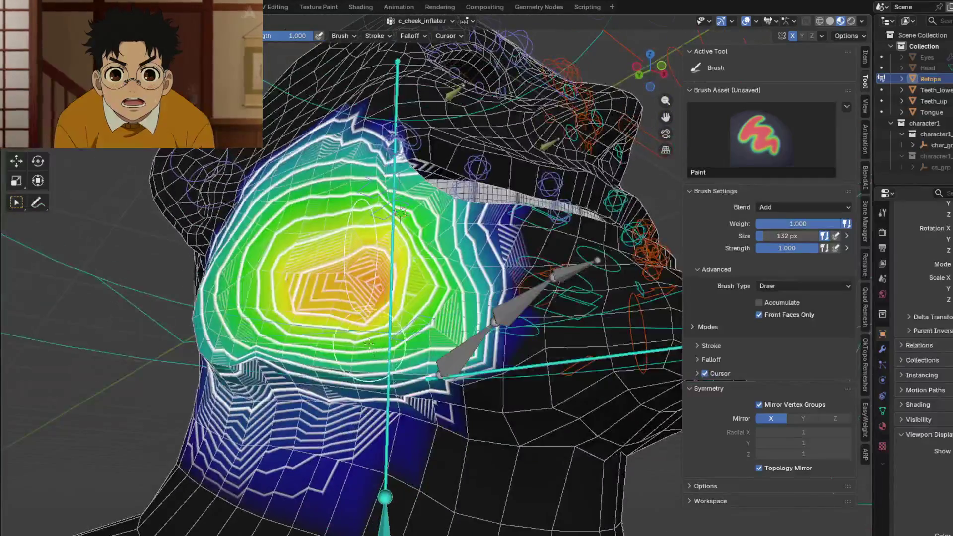
{"action": "middle_click_drag", "start_coordinate": [382, 301], "coordinate": [480, 137]}
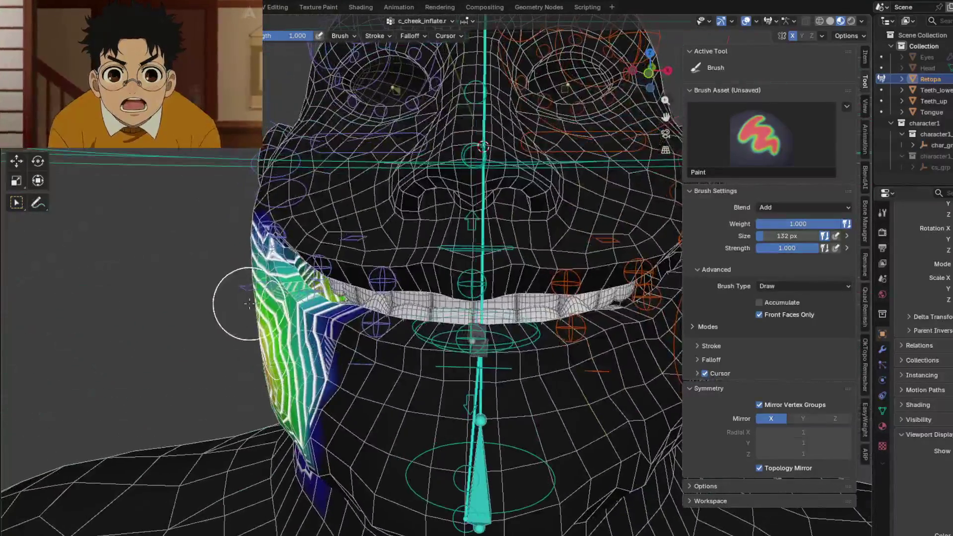
Soften the c_cheek_smile.r hotspot, then make c_eyebrow_03.r the active group.
{"action": "left_click", "coordinate": [255, 277], "text": "ctrl"}
{"action": "mouse_move", "coordinate": [255, 277]}
{"action": "middle_mouse_down"}
{"action": "mouse_move", "coordinate": [340, 292]}
{"action": "mouse_move", "coordinate": [440, 200]}
{"action": "middle_mouse_up"}
{"action": "key", "text": "shift"}
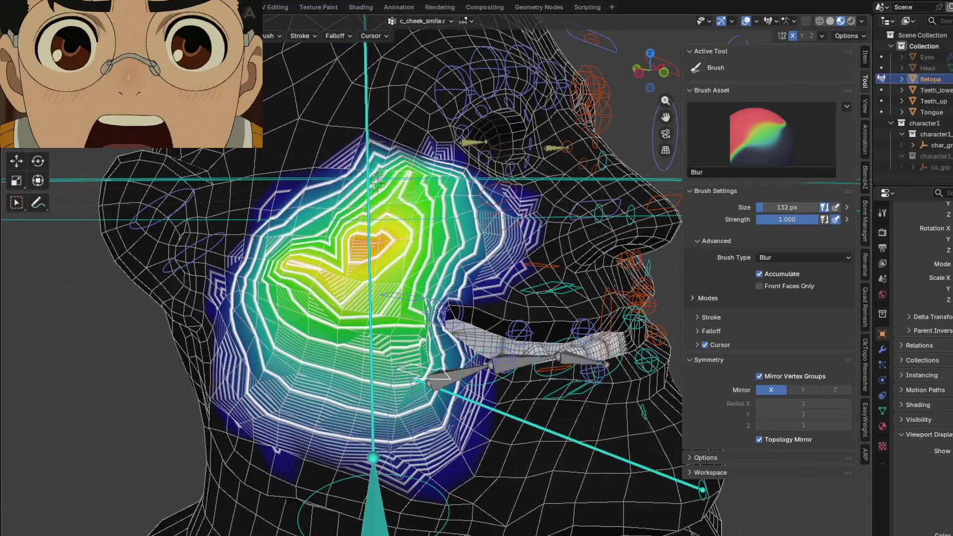
{"action": "left_click_drag", "start_coordinate": [441, 200], "coordinate": [359, 239]}
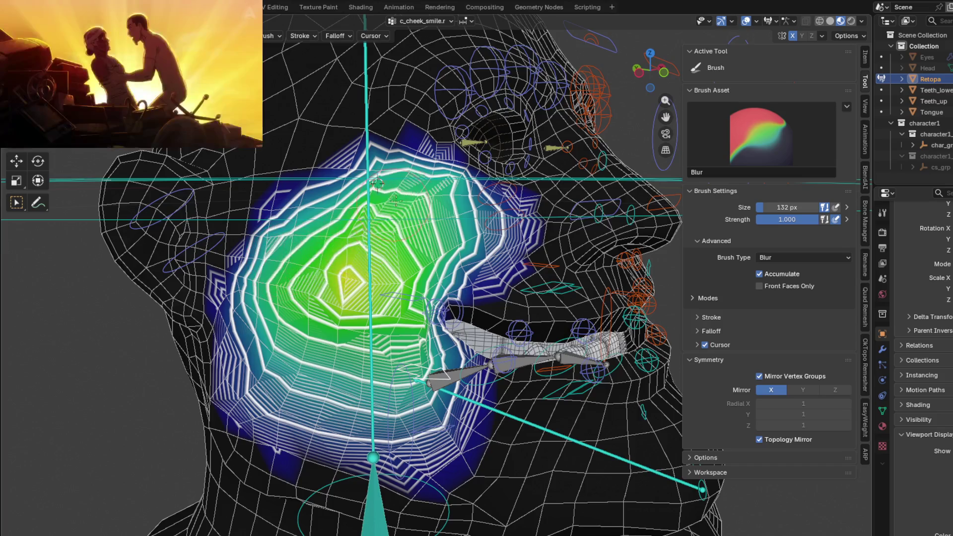
{"action": "mouse_move", "coordinate": [377, 183]}
{"action": "middle_mouse_down"}
{"action": "mouse_move", "coordinate": [395, 151]}
{"action": "mouse_move", "coordinate": [351, 196]}
{"action": "middle_mouse_up"}
{"action": "left_click", "coordinate": [396, 151], "text": "ctrl"}
Blur the edges of the c_eyebrow_03.r weights above the right eye, then activate neck.x.
{"action": "key", "text": "shift"}
{"action": "left_click_drag", "start_coordinate": [352, 196], "coordinate": [374, 219], "text": "shift"}
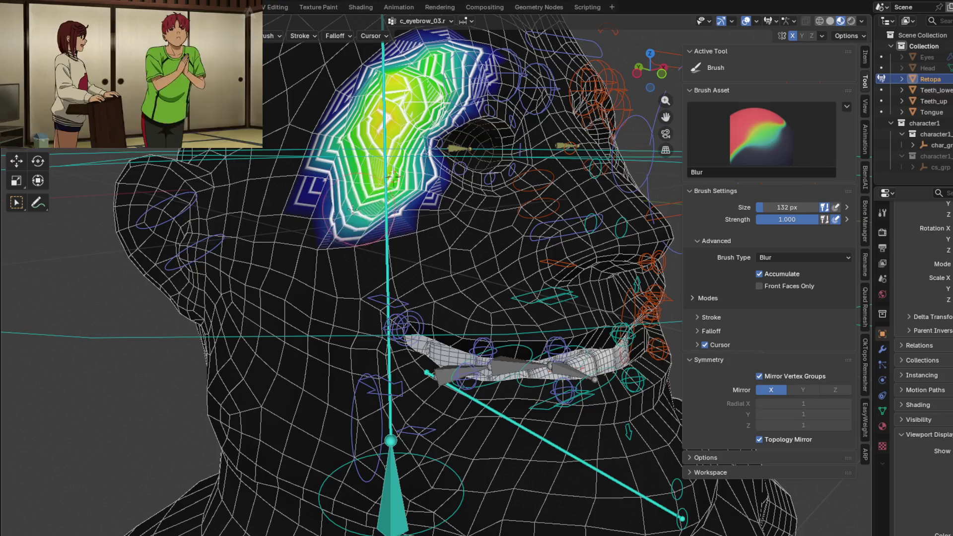
{"action": "key", "text": "shift"}
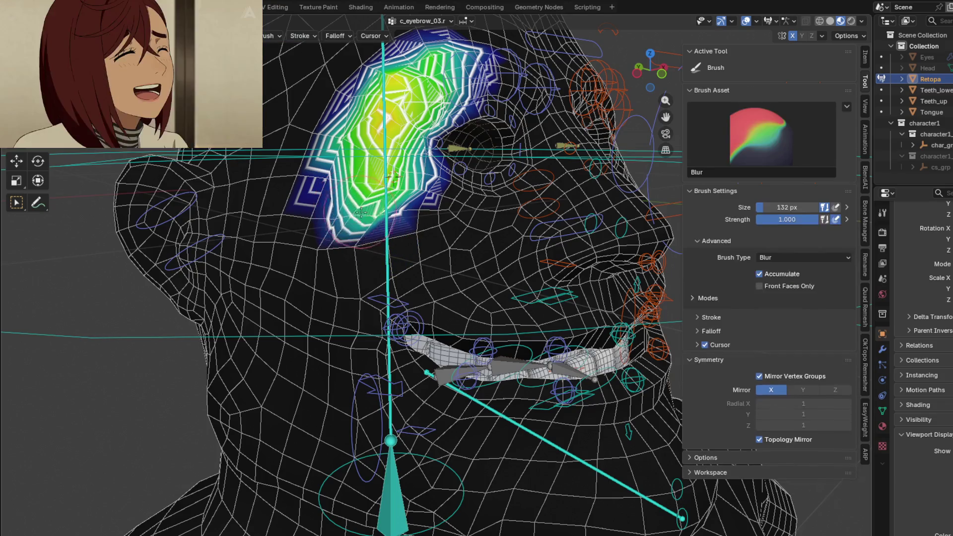
{"action": "left_click_drag", "start_coordinate": [341, 202], "coordinate": [343, 200], "text": "shift"}
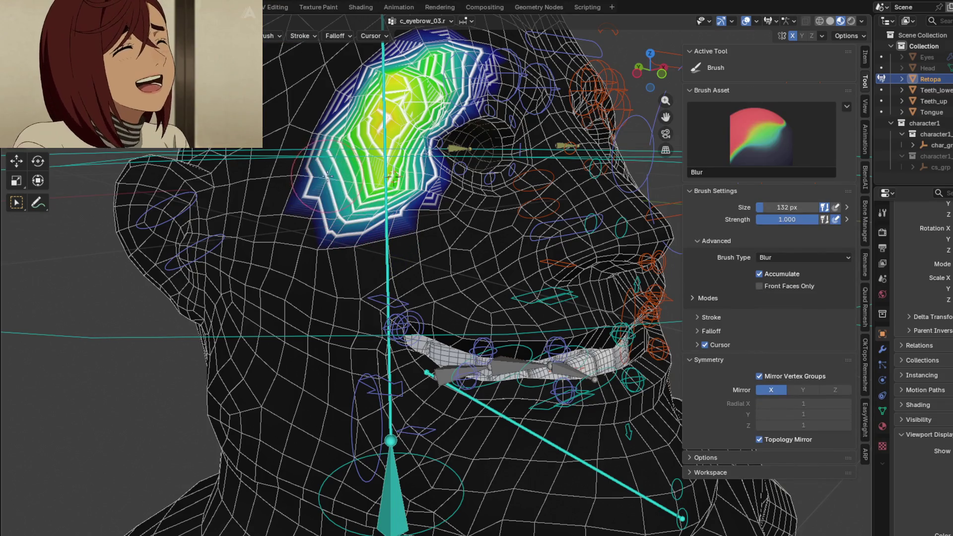
{"action": "middle_click_drag", "start_coordinate": [343, 201], "coordinate": [332, 337]}
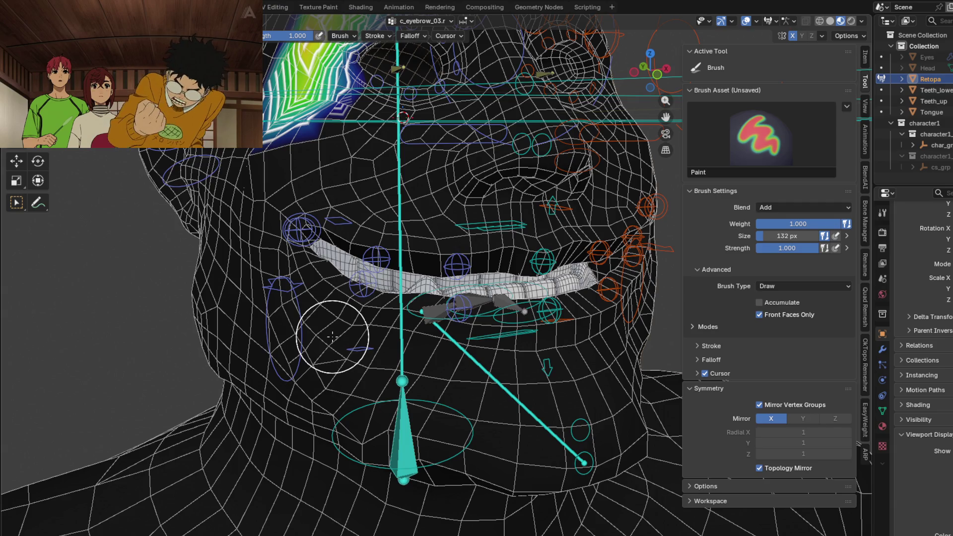
{"action": "mouse_move", "coordinate": [378, 256]}
{"action": "middle_mouse_down"}
{"action": "mouse_move", "coordinate": [459, 264]}
{"action": "mouse_move", "coordinate": [404, 415]}
{"action": "mouse_move", "coordinate": [296, 256]}
{"action": "middle_mouse_up"}
{"action": "left_click", "coordinate": [404, 415], "text": "ctrl"}
Frame the head and shoulders and erase stray neck.x weight from the jaw.
{"action": "key", "text": "KP_3"}
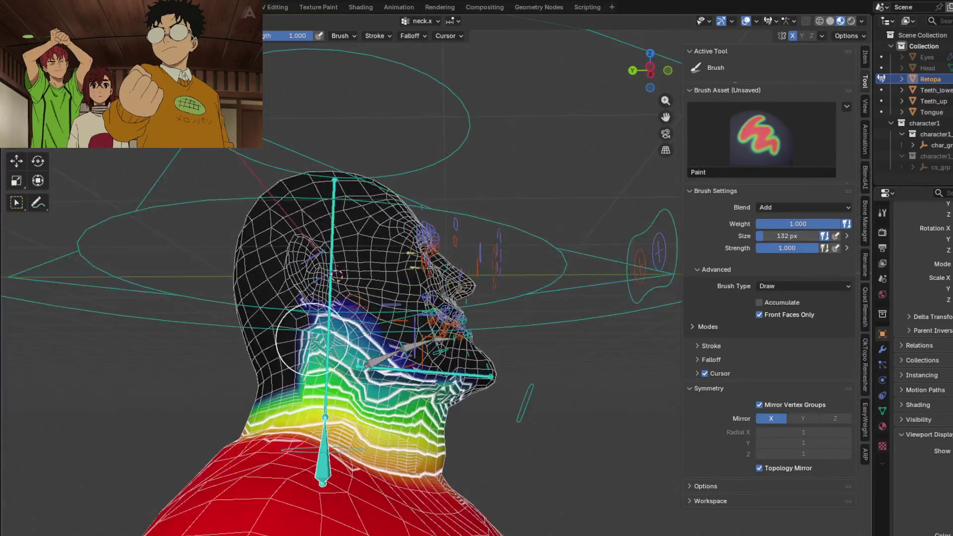
{"action": "scroll", "coordinate": [296, 257], "scroll_direction": "up", "scroll_amount": 5}
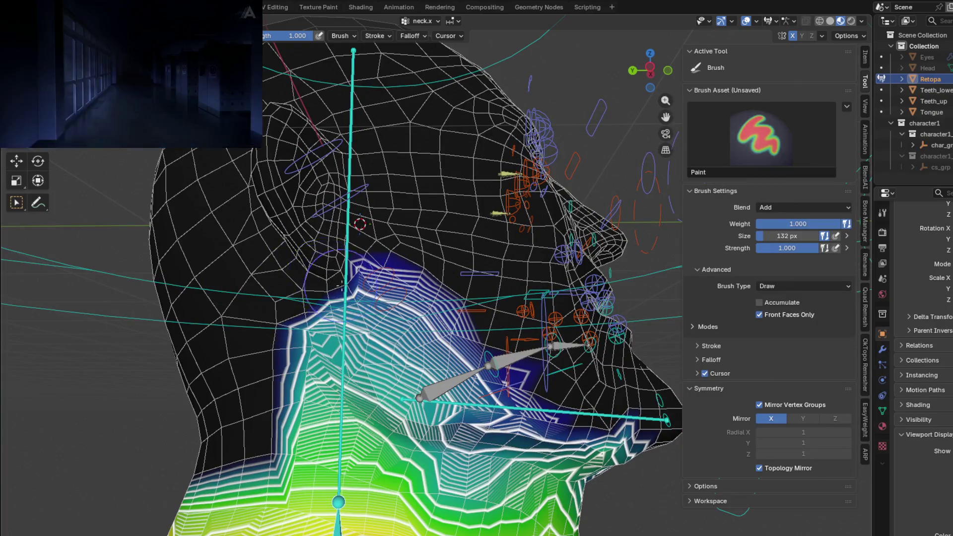
{"action": "middle_click_drag", "start_coordinate": [324, 274], "coordinate": [321, 179]}
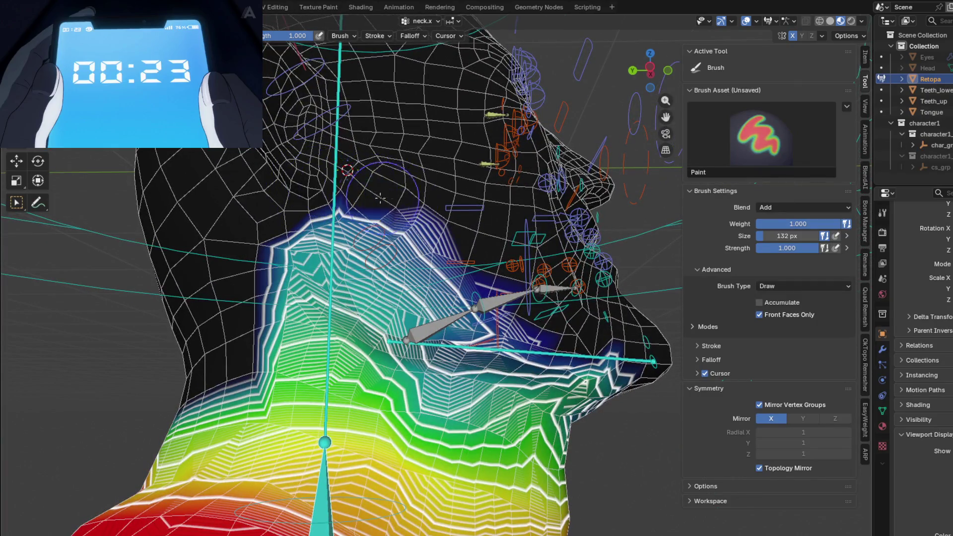
{"action": "scroll", "coordinate": [417, 205], "scroll_direction": "down", "scroll_amount": 3}
{"action": "middle_click_drag", "start_coordinate": [417, 205], "coordinate": [347, 223]}
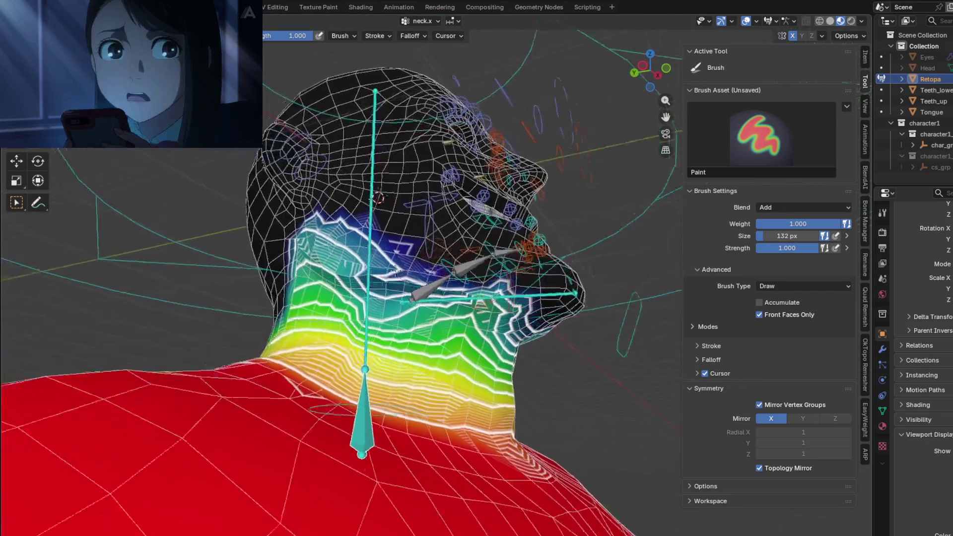
{"action": "mouse_move", "coordinate": [426, 316]}
{"action": "middle_mouse_down"}
{"action": "mouse_move", "coordinate": [411, 315]}
{"action": "mouse_move", "coordinate": [480, 351]}
{"action": "middle_mouse_up"}
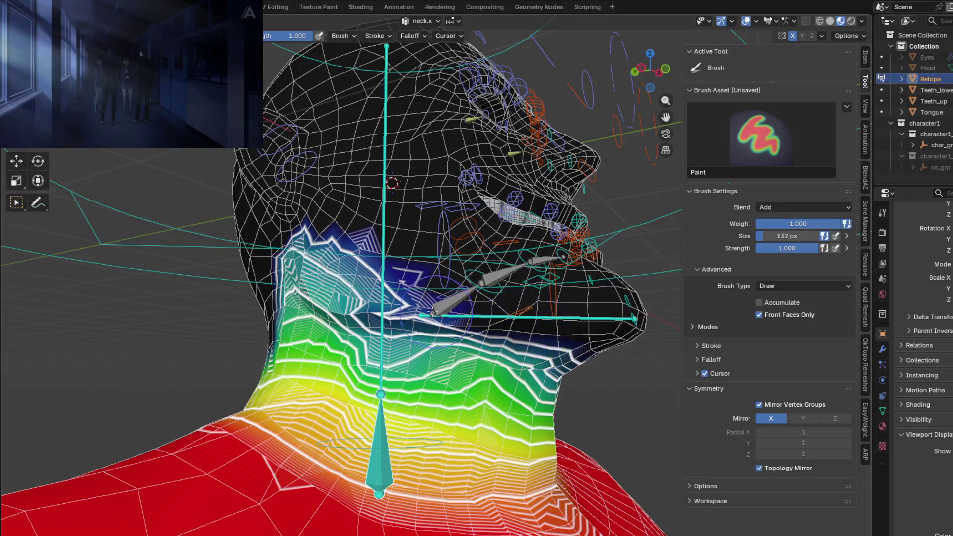
{"action": "left_click_drag", "start_coordinate": [451, 308], "coordinate": [329, 272], "text": "ctrl"}
Blur the neck.x weights, checking the side and back, then activate head.x.
{"action": "middle_click_drag", "start_coordinate": [287, 264], "coordinate": [425, 340]}
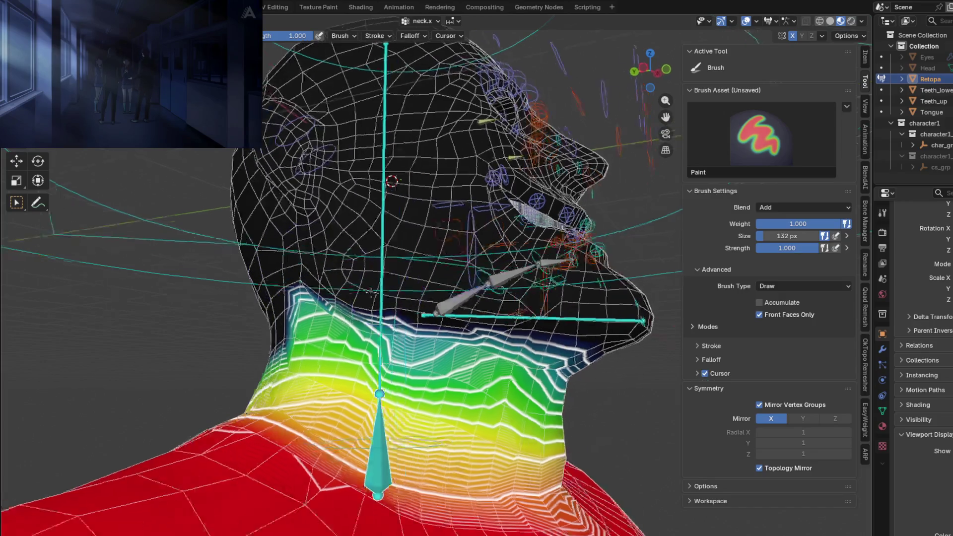
{"action": "left_click_drag", "start_coordinate": [425, 341], "coordinate": [473, 328]}
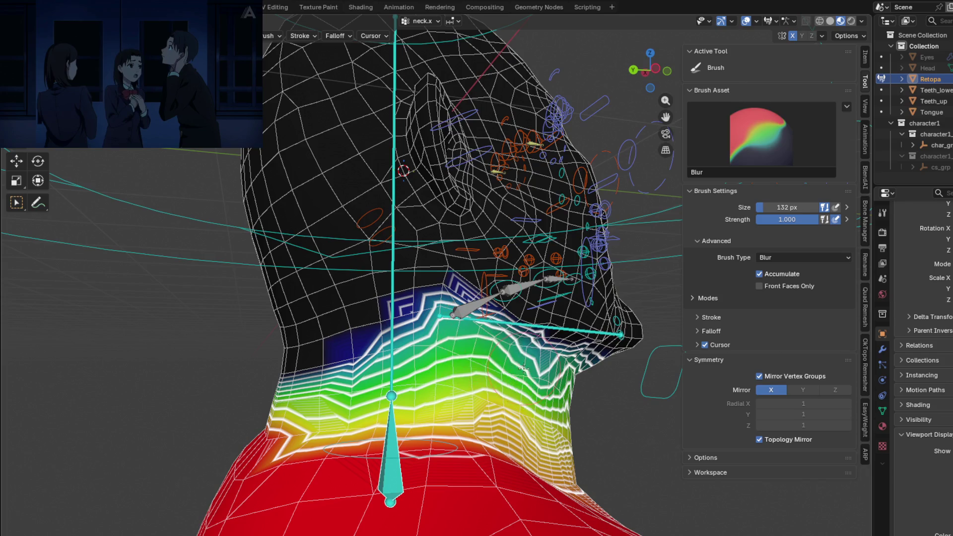
{"action": "middle_click_drag", "start_coordinate": [523, 368], "coordinate": [427, 365]}
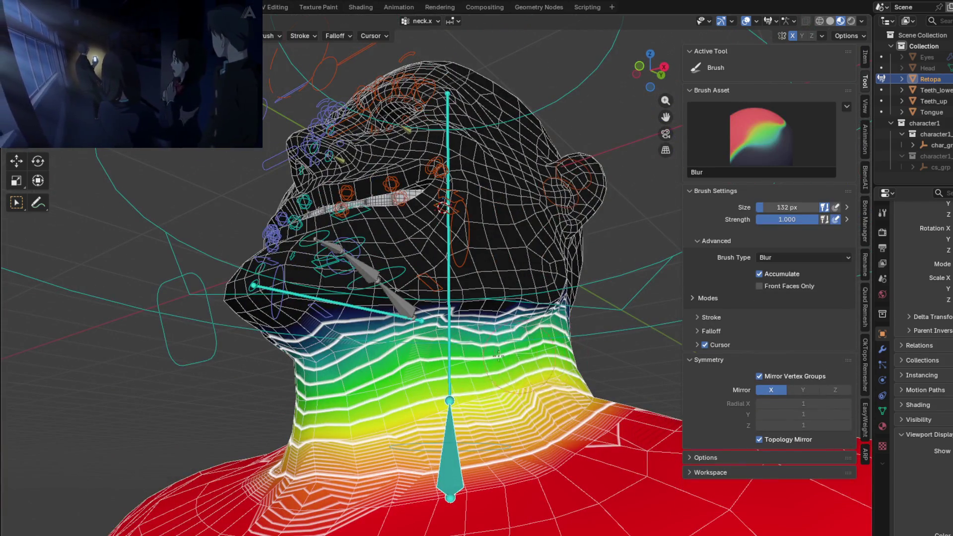
{"action": "mouse_move", "coordinate": [391, 362]}
{"action": "middle_mouse_down"}
{"action": "mouse_move", "coordinate": [561, 410]}
{"action": "mouse_move", "coordinate": [608, 389]}
{"action": "middle_mouse_up"}
{"action": "key", "text": "ctrl+z"}
{"action": "scroll", "coordinate": [503, 389], "scroll_direction": "down", "scroll_amount": 3}
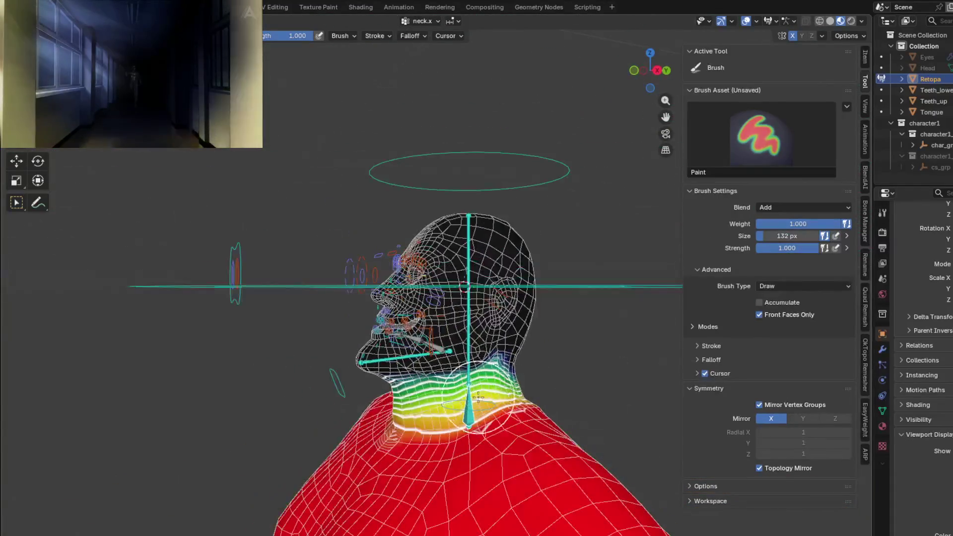
{"action": "left_click", "coordinate": [464, 348], "text": "ctrl"}
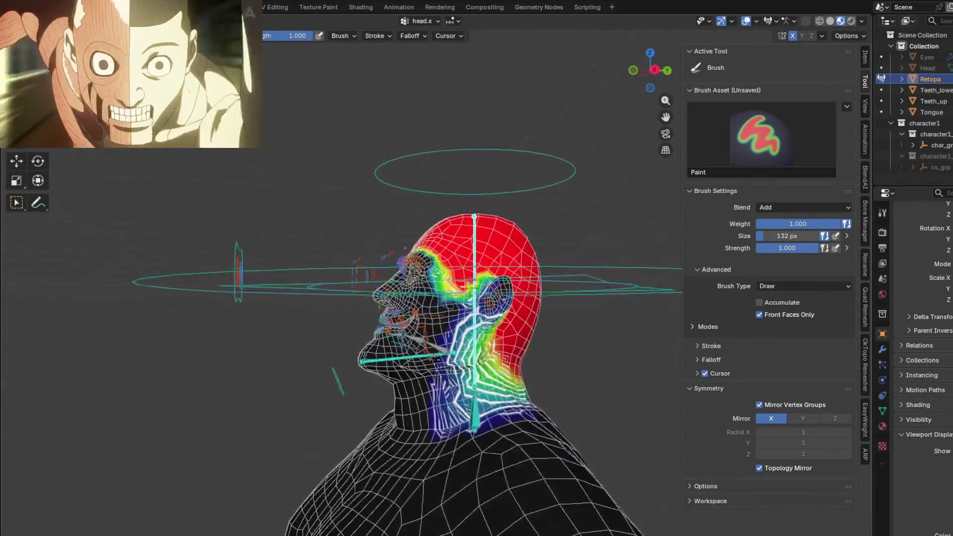
Blur the head.x weights around the ear, then clear the active group so no weights show.
{"action": "scroll", "coordinate": [447, 406], "scroll_direction": "up", "scroll_amount": 3}
{"action": "scroll", "coordinate": [448, 406], "scroll_direction": "up", "scroll_amount": 2}
{"action": "mouse_move", "coordinate": [448, 407]}
{"action": "middle_mouse_down"}
{"action": "mouse_move", "coordinate": [476, 390]}
{"action": "mouse_move", "coordinate": [520, 296]}
{"action": "mouse_move", "coordinate": [611, 286]}
{"action": "mouse_move", "coordinate": [495, 354]}
{"action": "middle_mouse_up"}
{"action": "scroll", "coordinate": [476, 389], "scroll_direction": "down", "scroll_amount": 2}
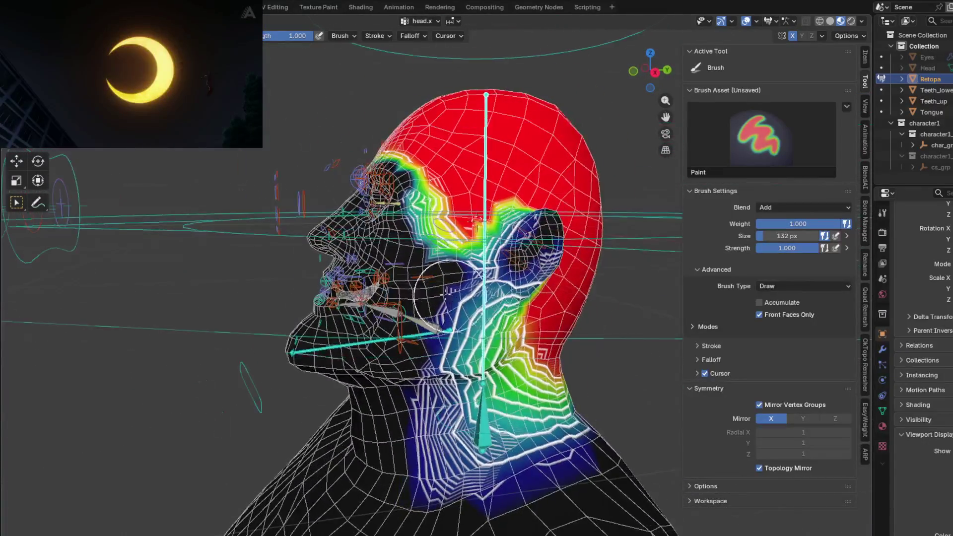
{"action": "scroll", "coordinate": [495, 353], "scroll_direction": "up", "scroll_amount": 4}
{"action": "left_click_drag", "start_coordinate": [552, 366], "coordinate": [527, 353], "text": "shift"}
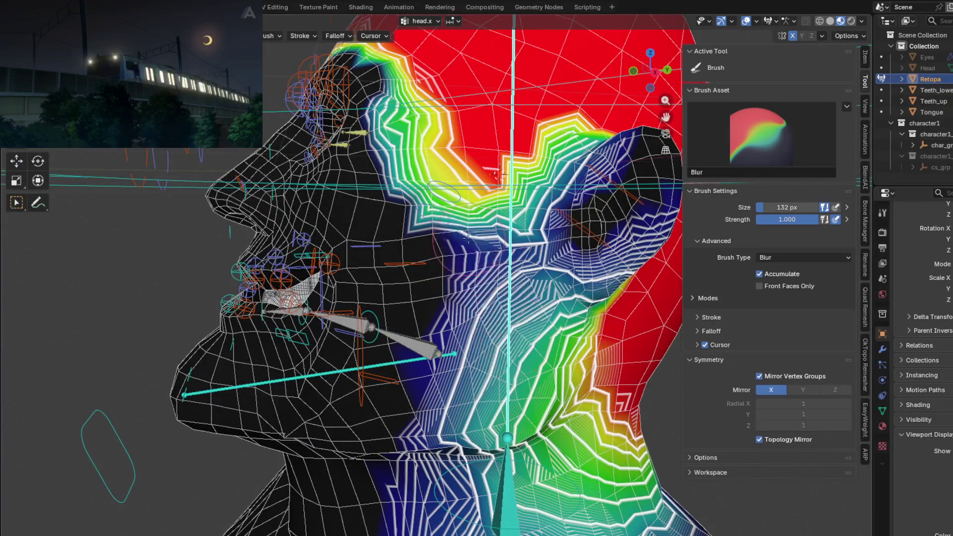
{"action": "mouse_move", "coordinate": [467, 238]}
{"action": "middle_mouse_down"}
{"action": "mouse_move", "coordinate": [482, 173]}
{"action": "mouse_move", "coordinate": [542, 330]}
{"action": "mouse_move", "coordinate": [551, 332]}
{"action": "middle_mouse_up"}
{"action": "scroll", "coordinate": [481, 173], "scroll_direction": "down", "scroll_amount": 3}
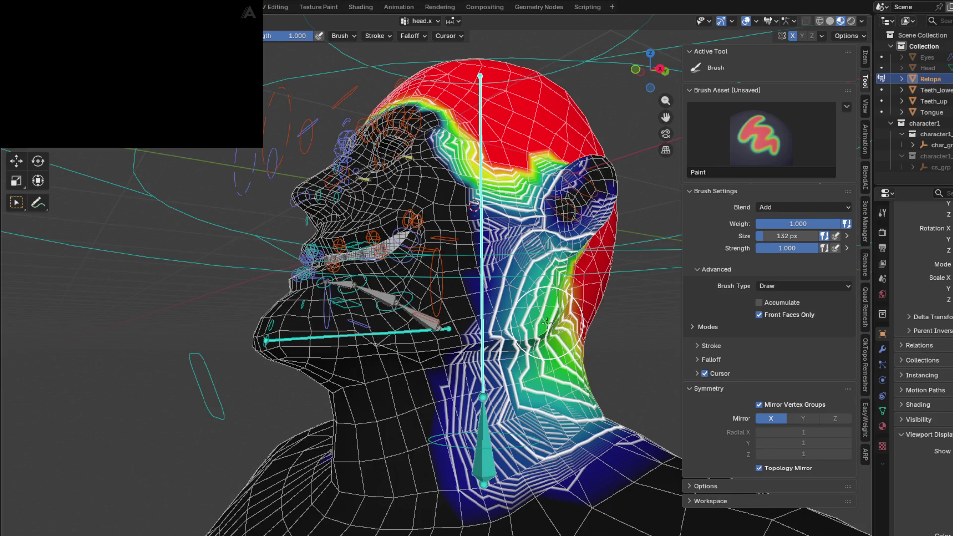
{"action": "middle_click_drag", "start_coordinate": [412, 325], "coordinate": [498, 333]}
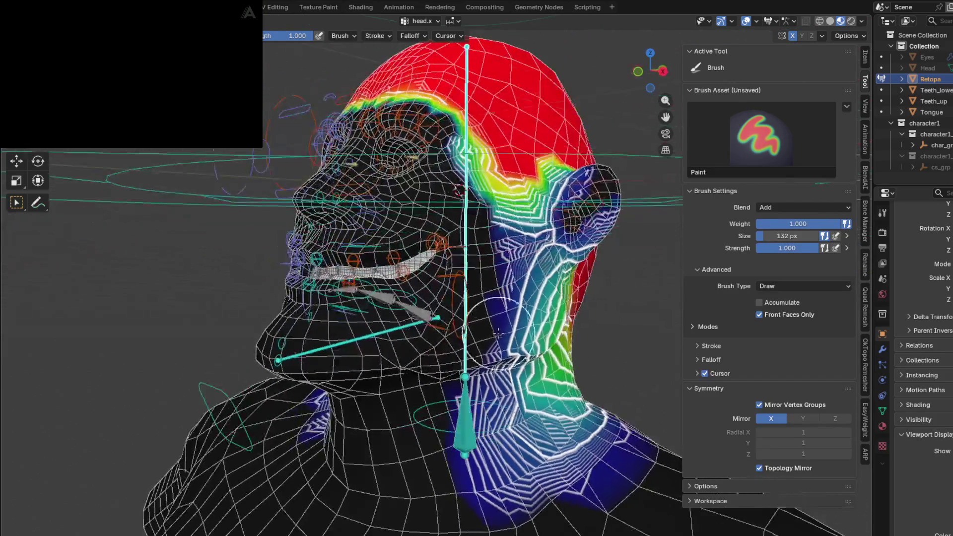
{"action": "key", "text": "ctrl+z"}
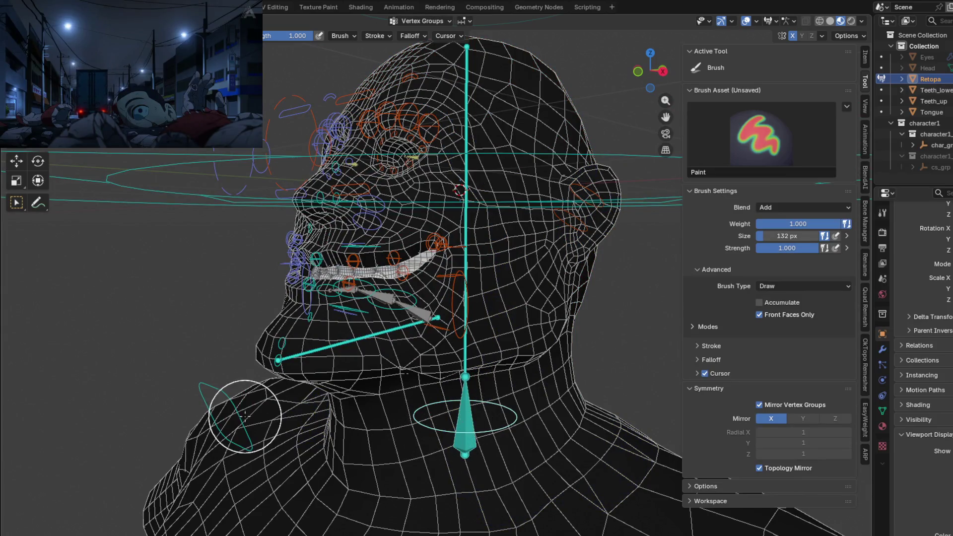
Make neck.x active and smooth its weight falloff on the neck with the Blur brush.
{"action": "left_click", "coordinate": [397, 306], "text": "ctrl"}
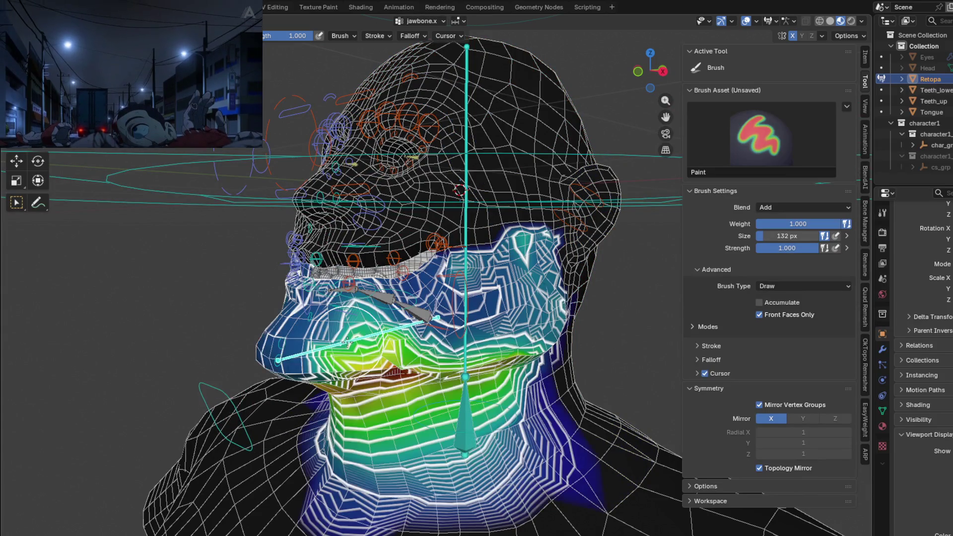
{"action": "mouse_move", "coordinate": [398, 306]}
{"action": "middle_mouse_down"}
{"action": "mouse_move", "coordinate": [405, 303]}
{"action": "mouse_move", "coordinate": [391, 327]}
{"action": "mouse_move", "coordinate": [474, 291]}
{"action": "mouse_move", "coordinate": [504, 417]}
{"action": "mouse_move", "coordinate": [365, 325]}
{"action": "middle_mouse_up"}
{"action": "left_click", "coordinate": [503, 417], "text": "ctrl"}
{"action": "key", "text": "shift+f"}
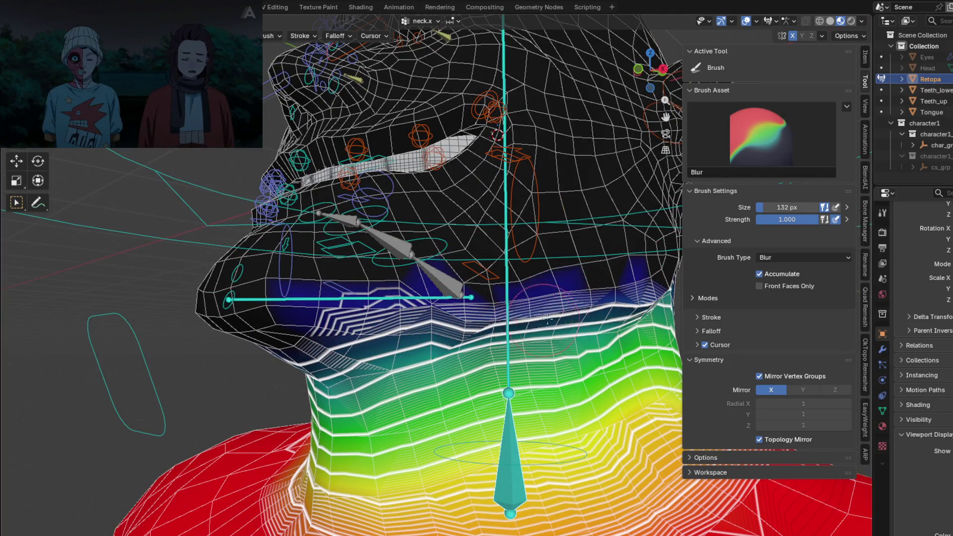
{"action": "mouse_move", "coordinate": [303, 332]}
{"action": "middle_mouse_down"}
{"action": "mouse_move", "coordinate": [419, 304]}
{"action": "mouse_move", "coordinate": [321, 287]}
{"action": "mouse_move", "coordinate": [353, 340]}
{"action": "middle_mouse_up"}
{"action": "key", "text": "shift+f"}
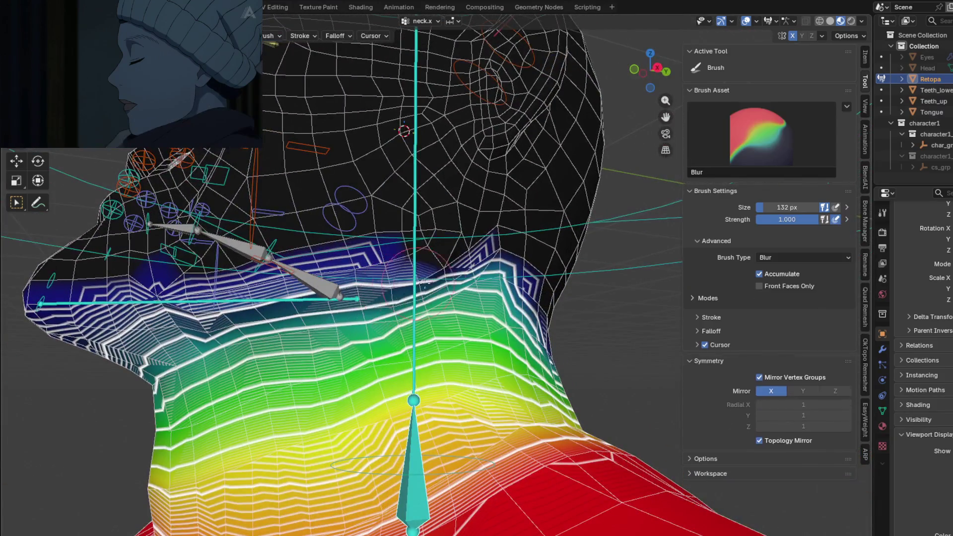
{"action": "mouse_move", "coordinate": [476, 248]}
{"action": "left_mouse_down", "text": "shift"}
{"action": "mouse_move", "coordinate": [447, 268]}
{"action": "mouse_move", "coordinate": [445, 259]}
{"action": "left_mouse_up", "text": "shift"}
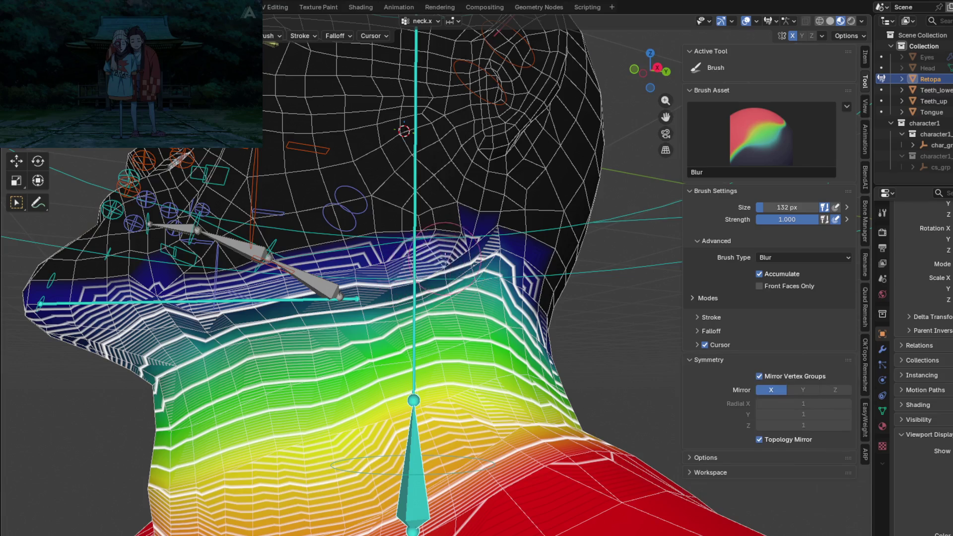
{"action": "middle_click_drag", "start_coordinate": [440, 300], "coordinate": [466, 293]}
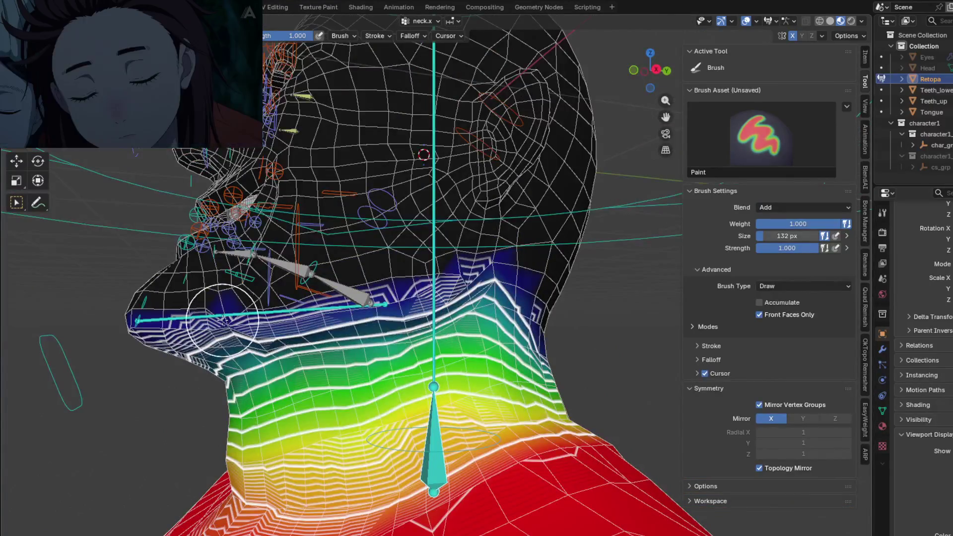
Bring up the jawbone.x weights and inspect them from both jaw profiles.
{"action": "left_click", "coordinate": [285, 263], "text": "ctrl"}
{"action": "scroll", "coordinate": [455, 305], "scroll_direction": "up", "scroll_amount": 3}
{"action": "middle_click_drag", "start_coordinate": [454, 305], "coordinate": [507, 291]}
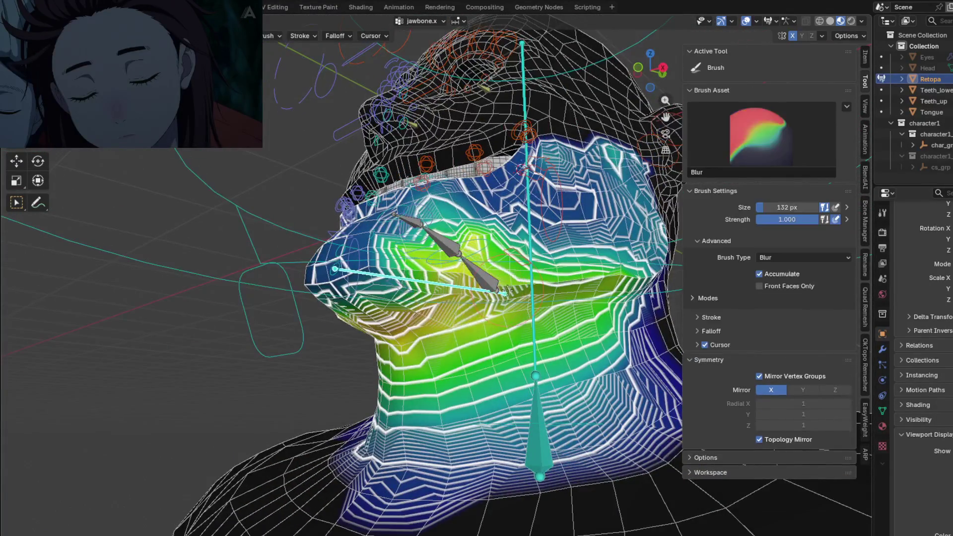
{"action": "middle_click_drag", "start_coordinate": [372, 312], "coordinate": [414, 274]}
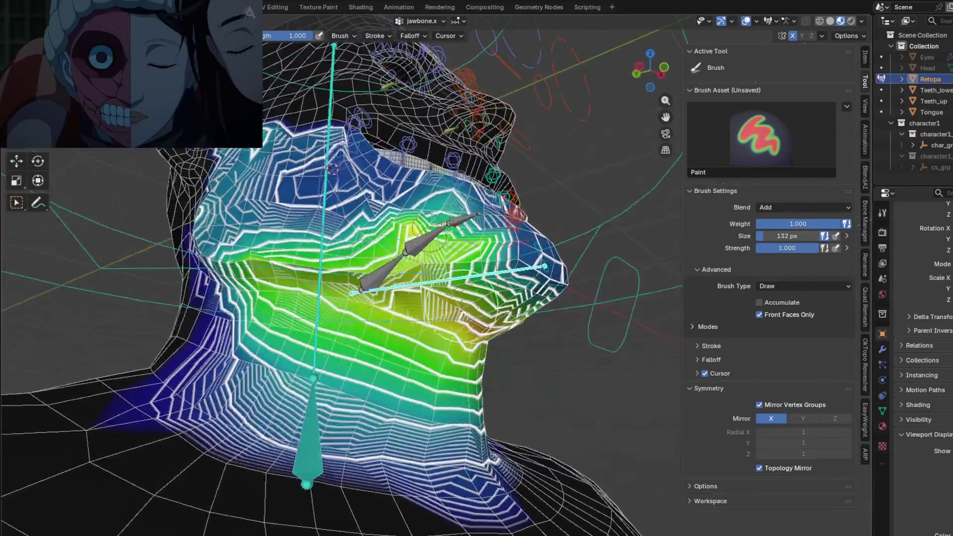
{"action": "middle_click_drag", "start_coordinate": [368, 247], "coordinate": [343, 234]}
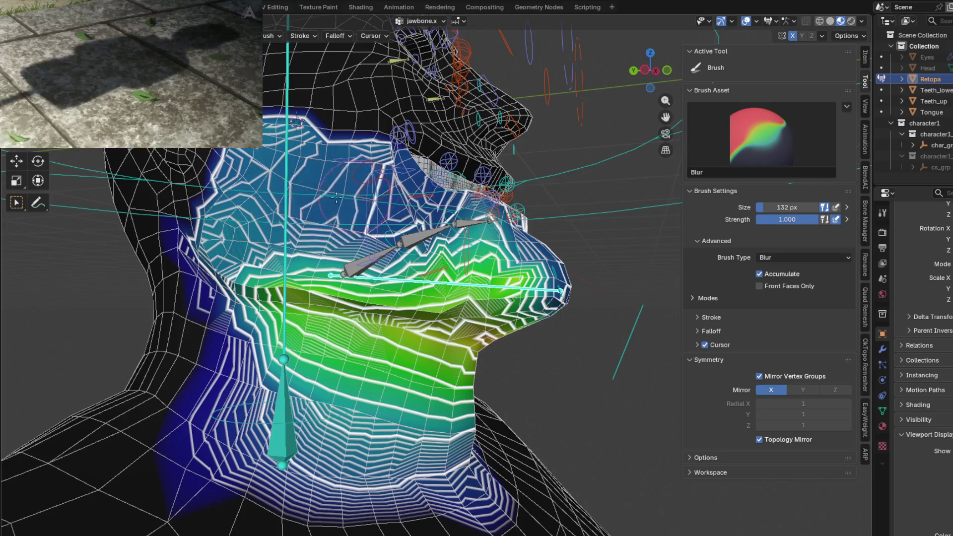
Shrink the Blur brush to 122 px and bring up the c_chin_01.x weights.
{"action": "key", "text": "shift"}
{"action": "key", "text": "shift"}
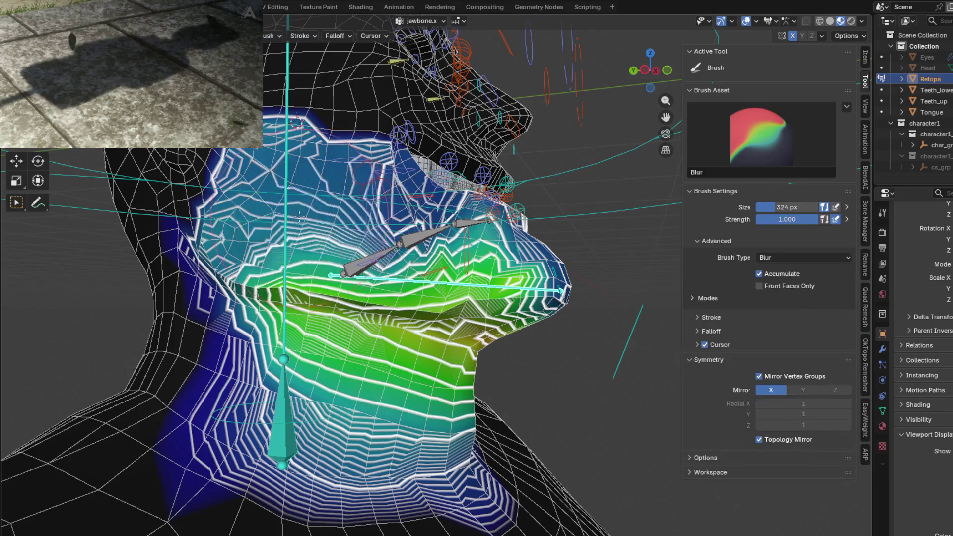
{"action": "key", "text": "shift"}
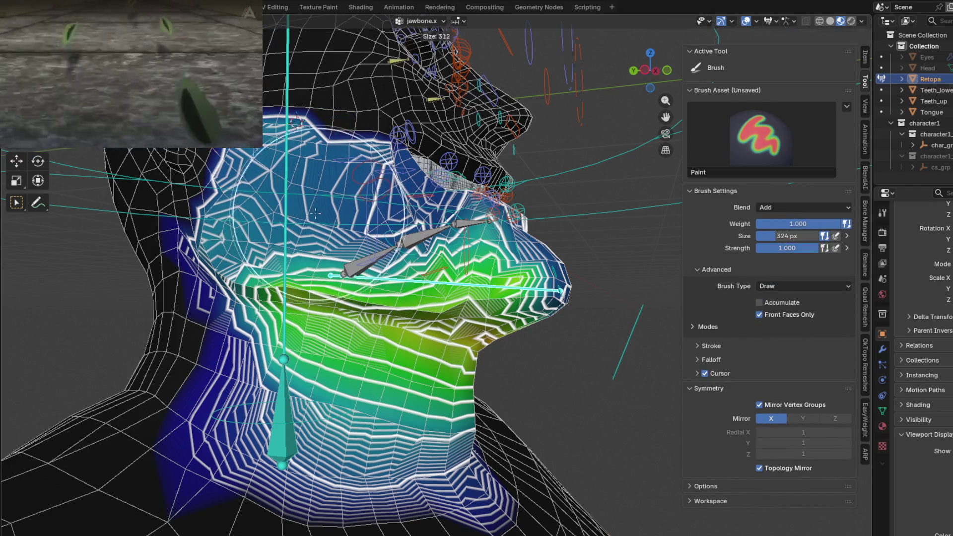
{"action": "key", "text": "shift"}
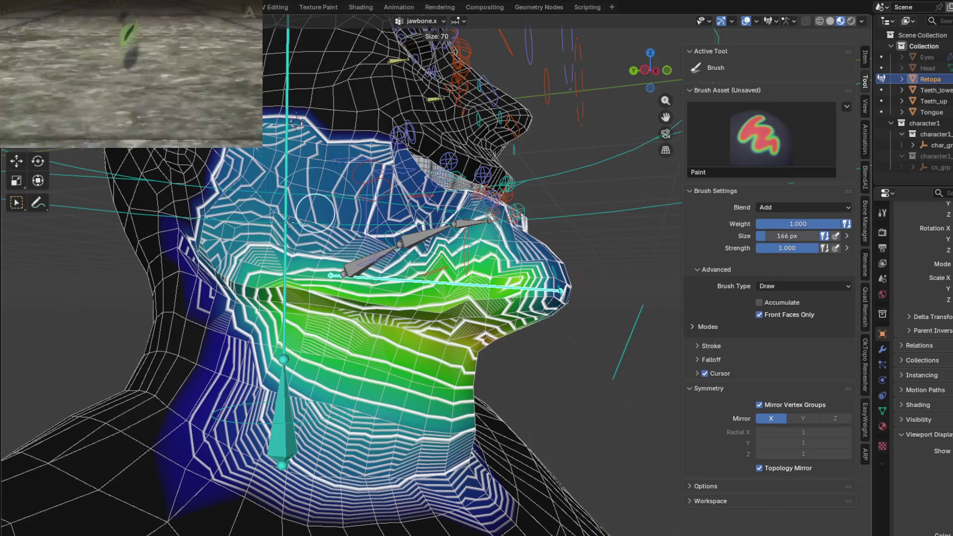
{"action": "key", "text": "shift"}
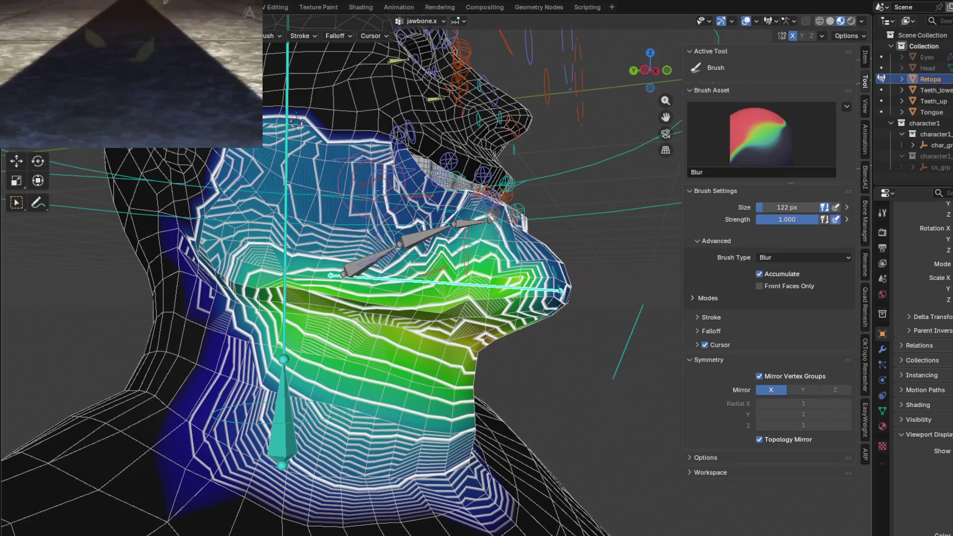
{"action": "middle_click_drag", "start_coordinate": [363, 183], "coordinate": [270, 280]}
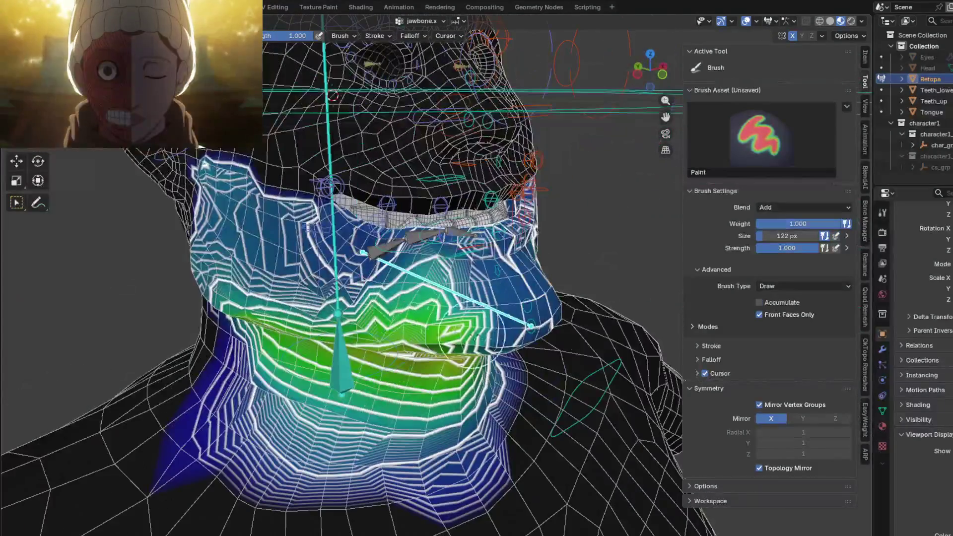
{"action": "left_click", "coordinate": [425, 235], "text": "ctrl"}
{"action": "mouse_move", "coordinate": [425, 234]}
{"action": "middle_mouse_down"}
{"action": "mouse_move", "coordinate": [377, 213]}
{"action": "mouse_move", "coordinate": [490, 231]}
{"action": "middle_mouse_up"}
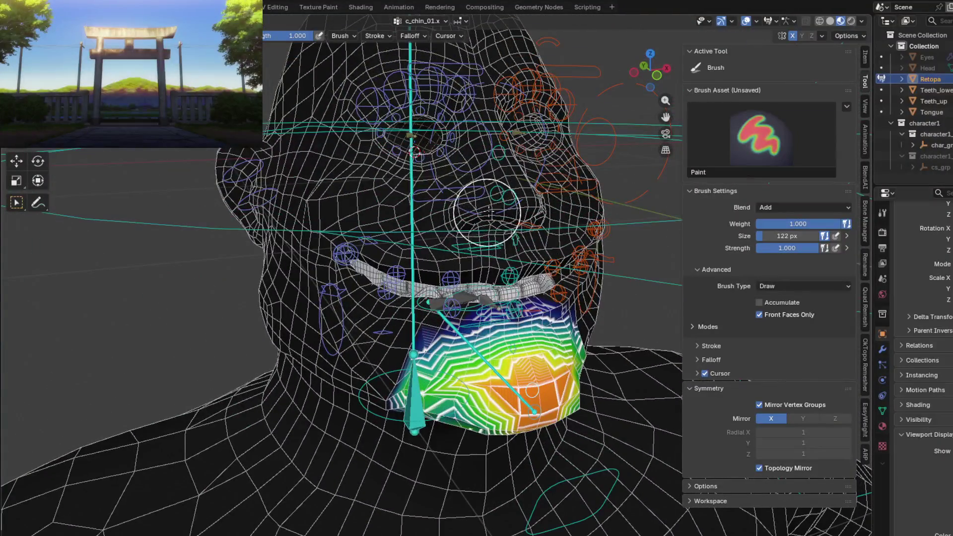
Deselect the chin bone and zoom in on the right eye socket.
{"action": "scroll", "coordinate": [489, 212], "scroll_direction": "down", "scroll_amount": 3}
{"action": "left_click", "coordinate": [506, 219], "text": "ctrl"}
{"action": "mouse_move", "coordinate": [506, 219]}
{"action": "middle_mouse_down"}
{"action": "mouse_move", "coordinate": [478, 310]}
{"action": "mouse_move", "coordinate": [492, 300]}
{"action": "middle_mouse_up"}
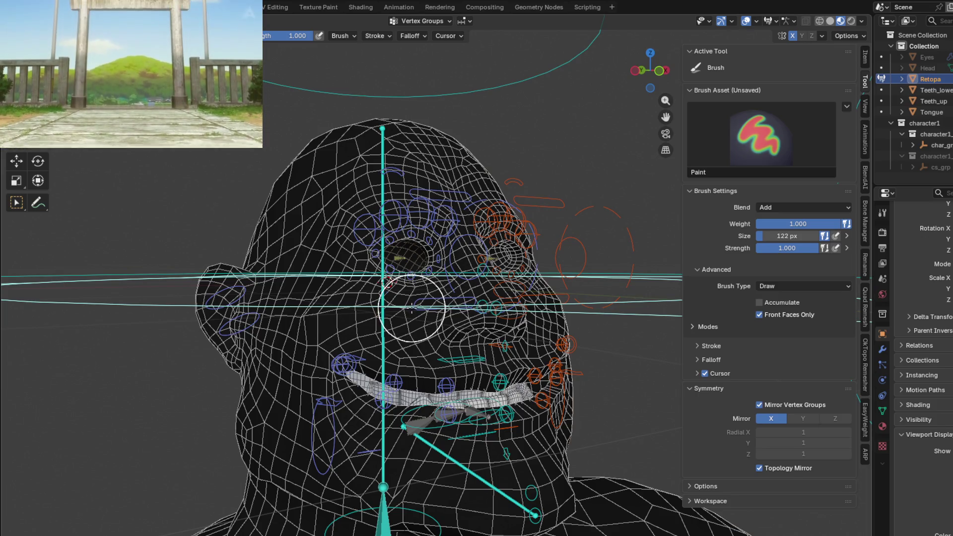
{"action": "middle_click_drag", "start_coordinate": [414, 309], "coordinate": [388, 328]}
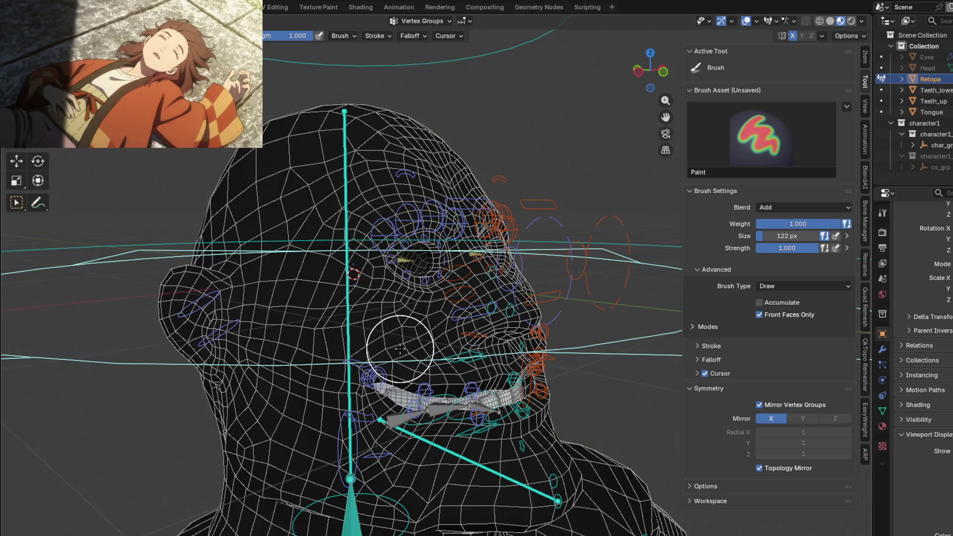
{"action": "scroll", "coordinate": [400, 349], "scroll_direction": "down", "scroll_amount": 2}
{"action": "scroll", "coordinate": [392, 337], "scroll_direction": "down", "scroll_amount": 1}
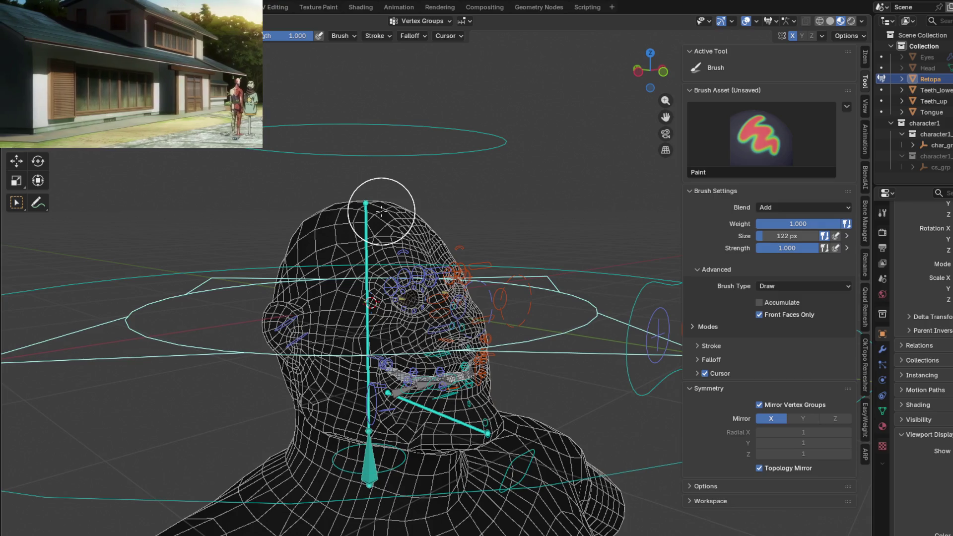
{"action": "mouse_move", "coordinate": [456, 270]}
{"action": "middle_mouse_down"}
{"action": "mouse_move", "coordinate": [412, 320]}
{"action": "mouse_move", "coordinate": [407, 308]}
{"action": "mouse_move", "coordinate": [482, 320]}
{"action": "middle_mouse_up"}
{"action": "scroll", "coordinate": [412, 328], "scroll_direction": "up", "scroll_amount": 5}
Step through c_eyelid_top_02.r and c_eyebrow_03.r weights to reach c_eyebrow_02.r.
{"action": "left_click", "coordinate": [406, 292], "text": "ctrl"}
{"action": "mouse_move", "coordinate": [385, 328]}
{"action": "middle_mouse_down"}
{"action": "mouse_move", "coordinate": [298, 271]}
{"action": "mouse_move", "coordinate": [366, 246]}
{"action": "mouse_move", "coordinate": [392, 273]}
{"action": "middle_mouse_up"}
{"action": "left_click", "coordinate": [300, 267], "text": "ctrl"}
{"action": "left_click", "coordinate": [341, 246], "text": "ctrl"}
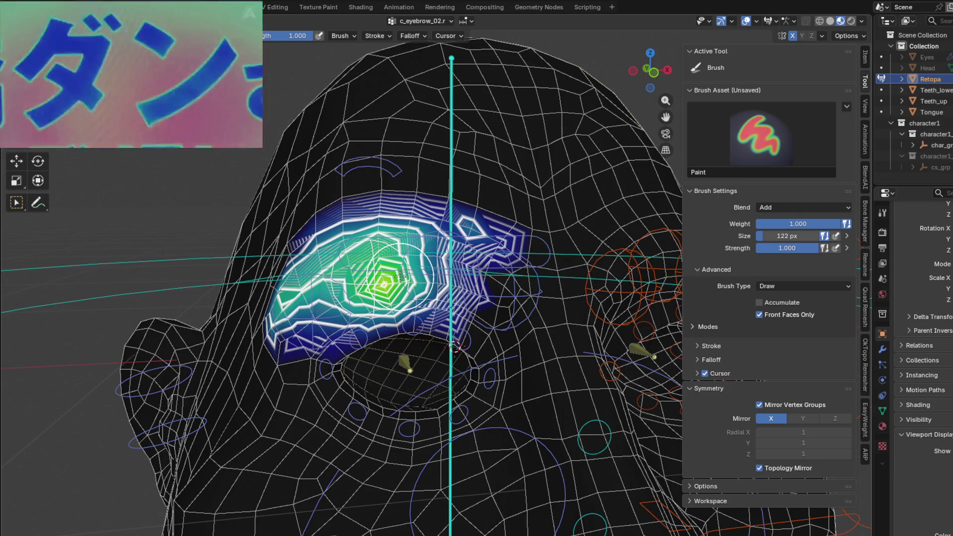
Orbit around the nose toward the right eye, adjusting the brush rotation angle.
{"action": "mouse_move", "coordinate": [468, 338]}
{"action": "middle_mouse_down"}
{"action": "mouse_move", "coordinate": [538, 389]}
{"action": "mouse_move", "coordinate": [488, 357]}
{"action": "middle_mouse_up"}
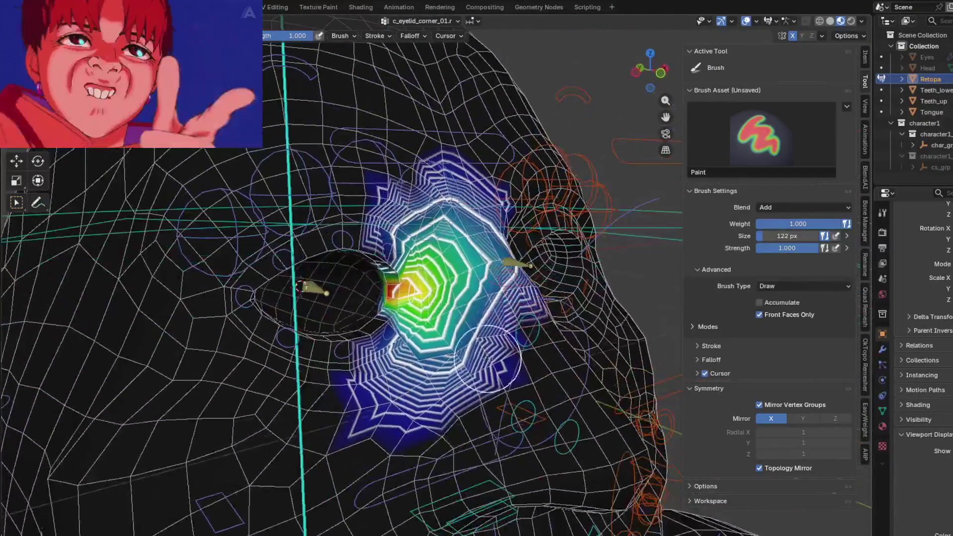
{"action": "mouse_move", "coordinate": [519, 320]}
{"action": "middle_mouse_down"}
{"action": "mouse_move", "coordinate": [388, 320]}
{"action": "mouse_move", "coordinate": [501, 343]}
{"action": "middle_mouse_up"}
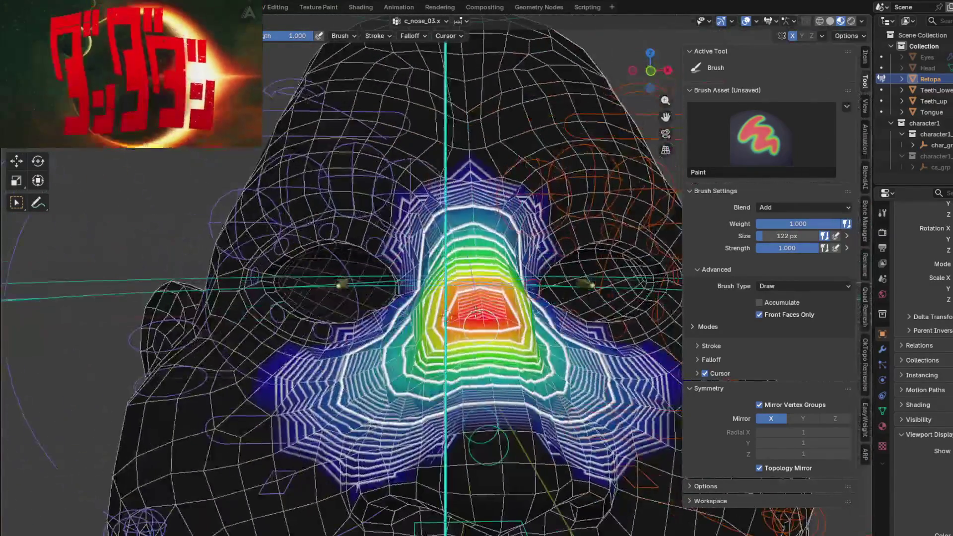
{"action": "key", "text": "ctrl+f"}
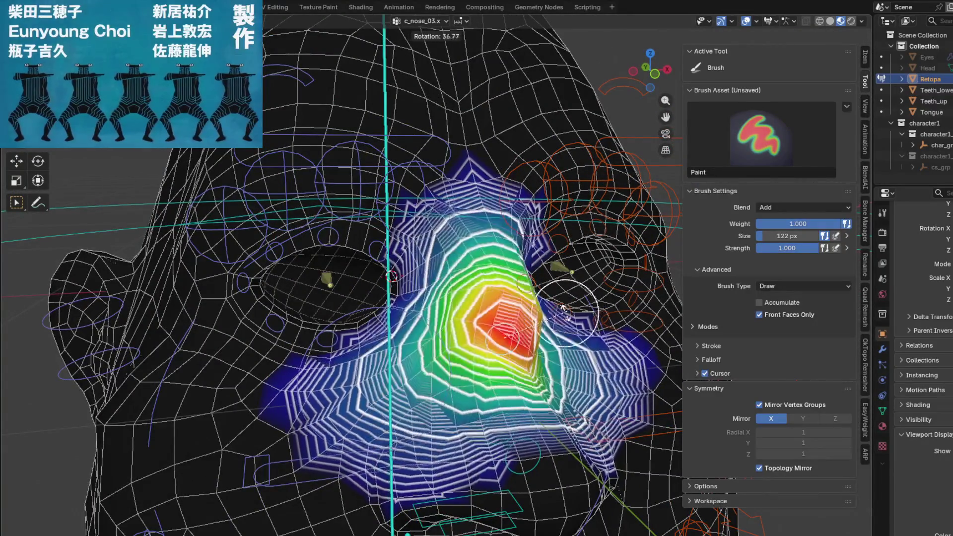
{"action": "scroll", "coordinate": [509, 410], "scroll_direction": "down", "scroll_amount": 5}
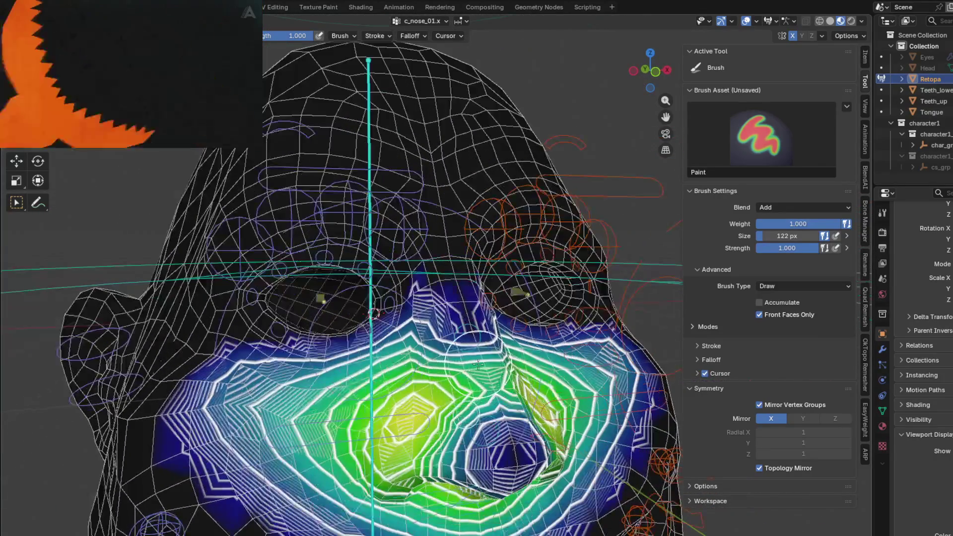
{"action": "scroll", "coordinate": [501, 335], "scroll_direction": "up", "scroll_amount": 3}
{"action": "mouse_move", "coordinate": [485, 389]}
{"action": "middle_mouse_down"}
{"action": "mouse_move", "coordinate": [501, 335]}
{"action": "mouse_move", "coordinate": [425, 283]}
{"action": "mouse_move", "coordinate": [419, 289]}
{"action": "mouse_move", "coordinate": [441, 303]}
{"action": "middle_mouse_up"}
{"action": "scroll", "coordinate": [500, 335], "scroll_direction": "up", "scroll_amount": 3}
Inspect the lower eyelid groups c_eyelid_bot_02.r and c_eyelid_bot_01.r.
{"action": "left_click", "coordinate": [402, 255], "text": "ctrl"}
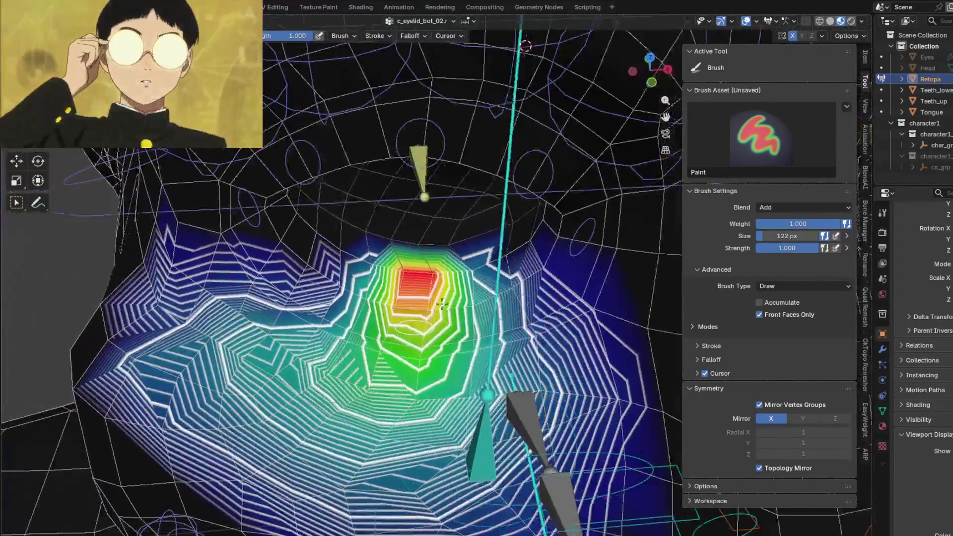
{"action": "scroll", "coordinate": [507, 288], "scroll_direction": "up", "scroll_amount": 2}
{"action": "left_click", "coordinate": [478, 299], "text": "ctrl"}
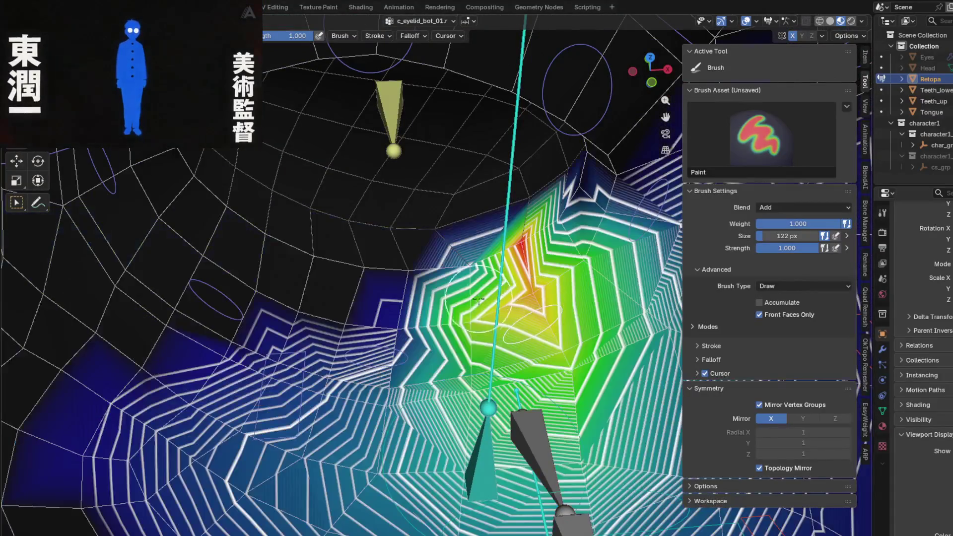
{"action": "mouse_move", "coordinate": [539, 248]}
{"action": "middle_mouse_down"}
{"action": "mouse_move", "coordinate": [514, 277]}
{"action": "mouse_move", "coordinate": [536, 279]}
{"action": "middle_mouse_up"}
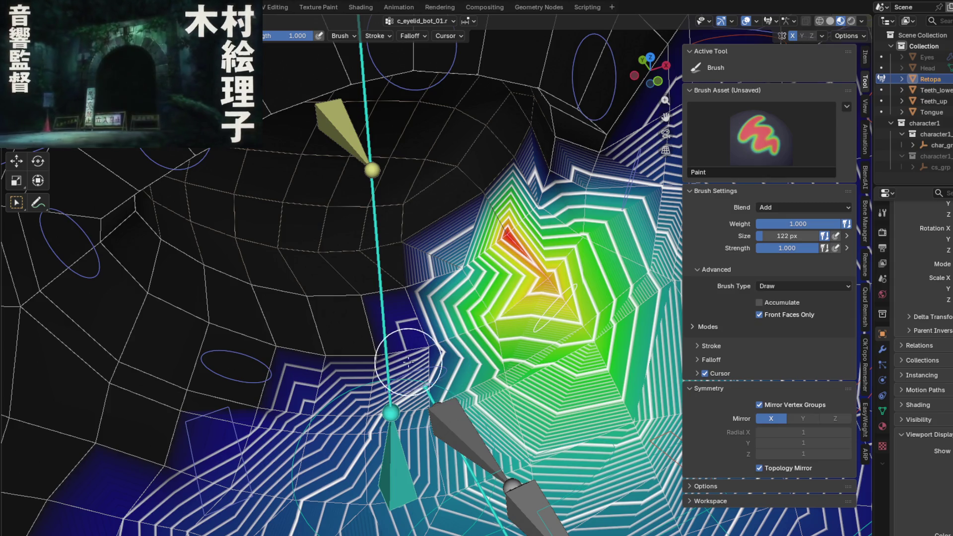
{"action": "left_click", "coordinate": [425, 371], "text": "ctrl"}
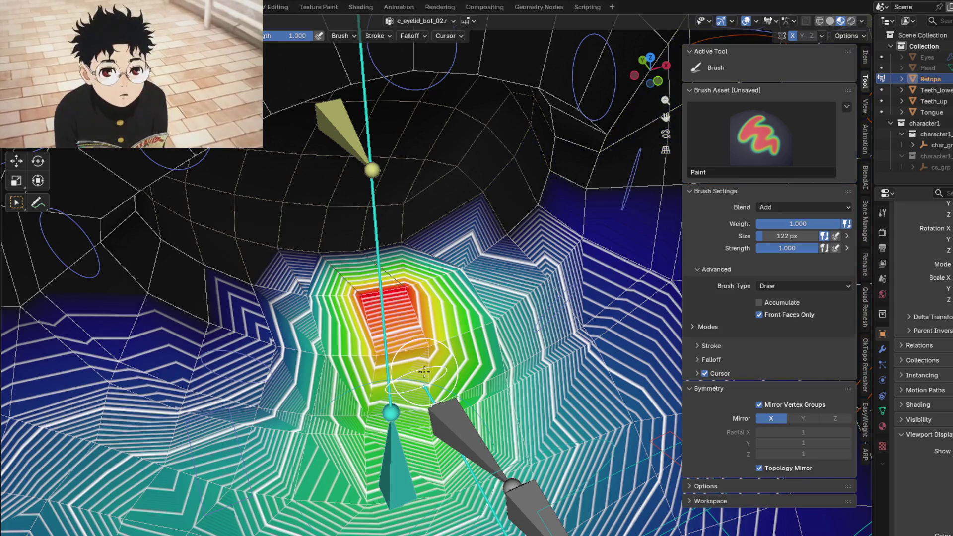
{"action": "middle_click_drag", "start_coordinate": [461, 317], "coordinate": [435, 295]}
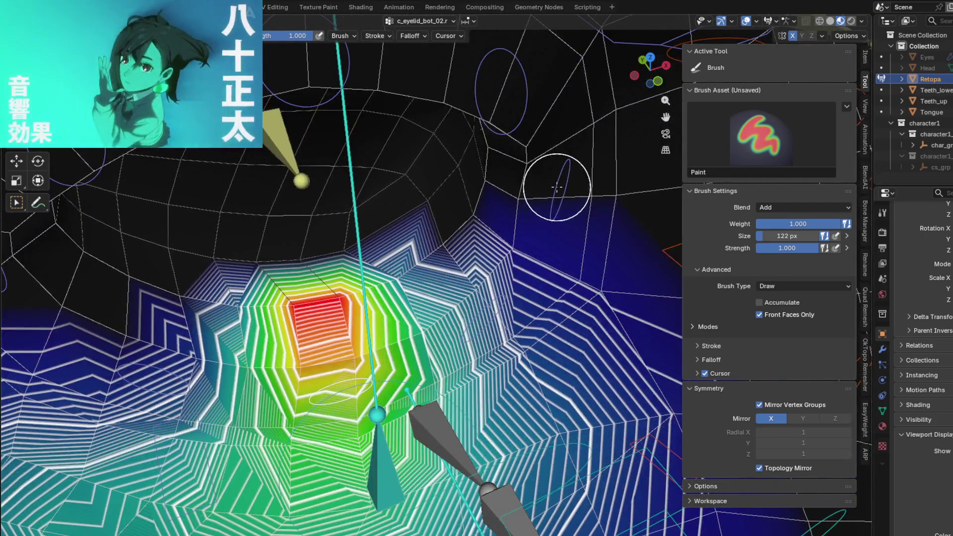
Inspect the c_eyelid_corner_01.r and c_eyelid_top_01.r weights around the eye corner.
{"action": "left_click", "coordinate": [557, 187], "text": "ctrl"}
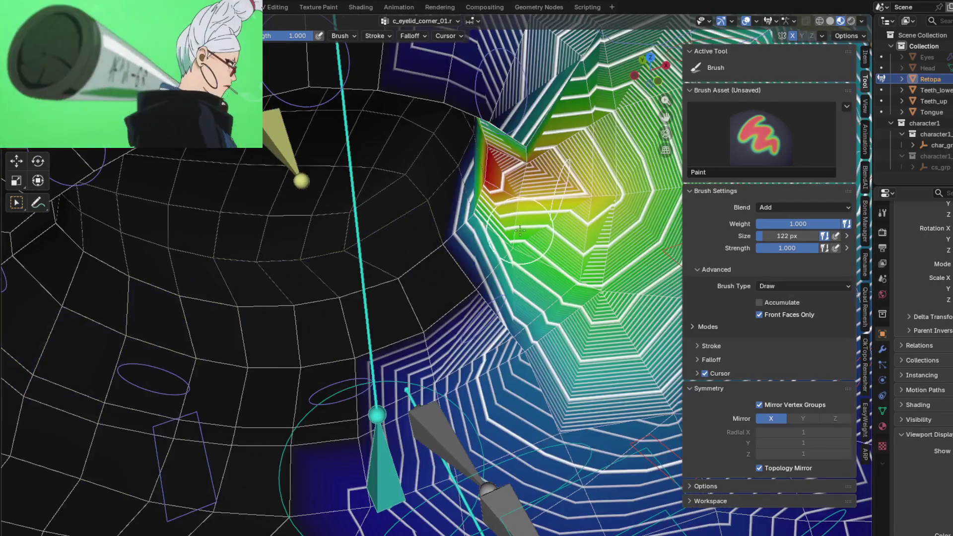
{"action": "middle_click_drag", "start_coordinate": [503, 233], "coordinate": [466, 258]}
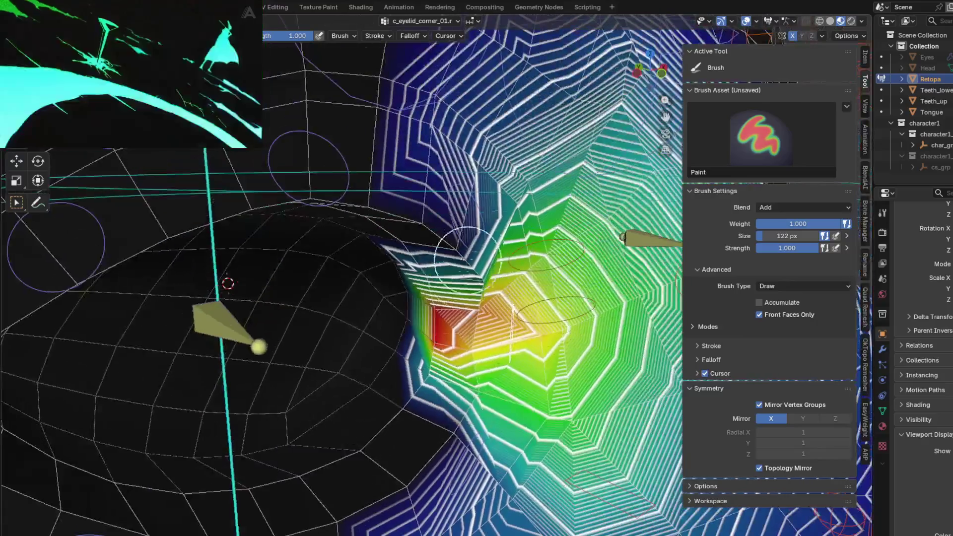
{"action": "left_click", "coordinate": [465, 213], "text": "ctrl"}
{"action": "middle_click_drag", "start_coordinate": [465, 212], "coordinate": [393, 197]}
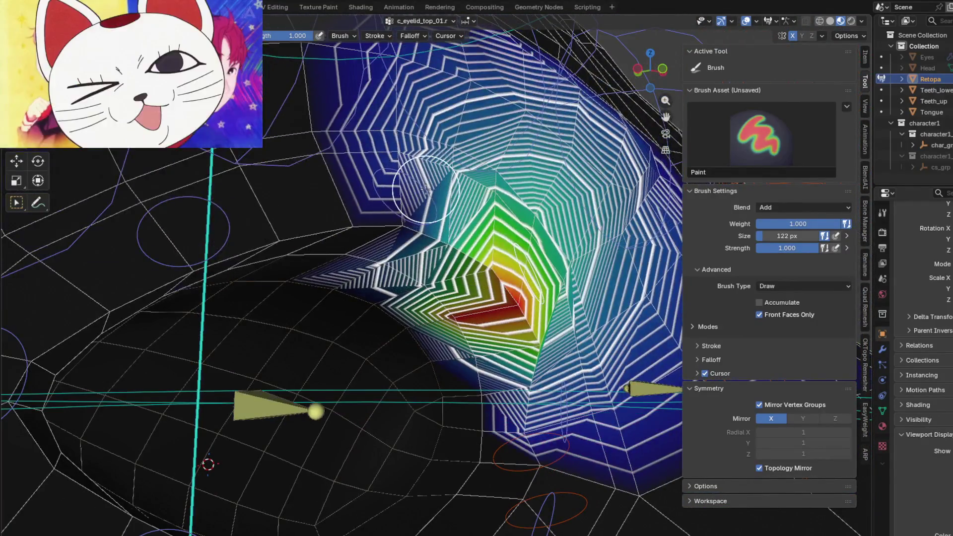
{"action": "left_click", "coordinate": [426, 189], "text": "ctrl"}
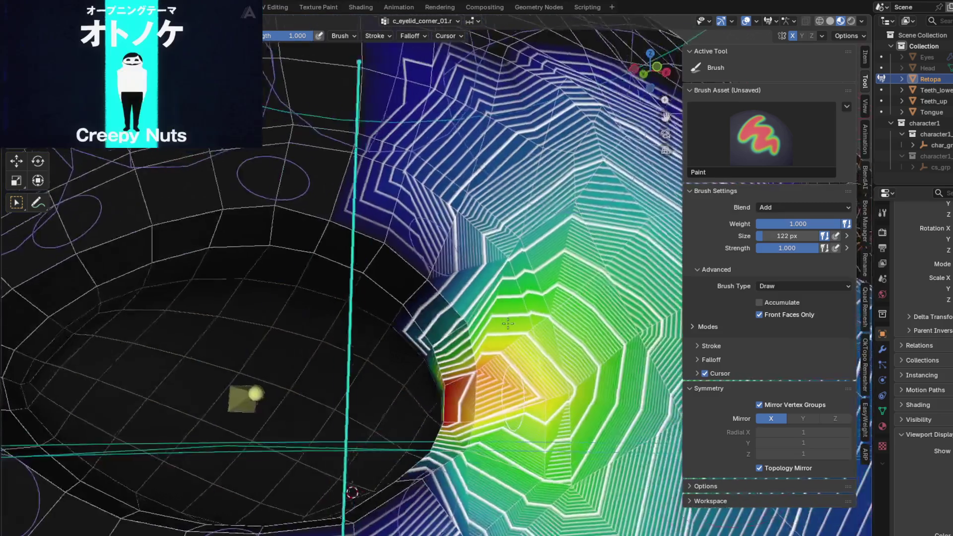
{"action": "mouse_move", "coordinate": [425, 189]}
{"action": "middle_mouse_down"}
{"action": "mouse_move", "coordinate": [501, 324]}
{"action": "mouse_move", "coordinate": [430, 229]}
{"action": "mouse_move", "coordinate": [369, 268]}
{"action": "middle_mouse_up"}
Check c_eyelid_top_02.r and c_eyelid_top_03.r, ending on c_eyelid_corner_02.r from the side.
{"action": "left_click", "coordinate": [421, 231], "text": "ctrl"}
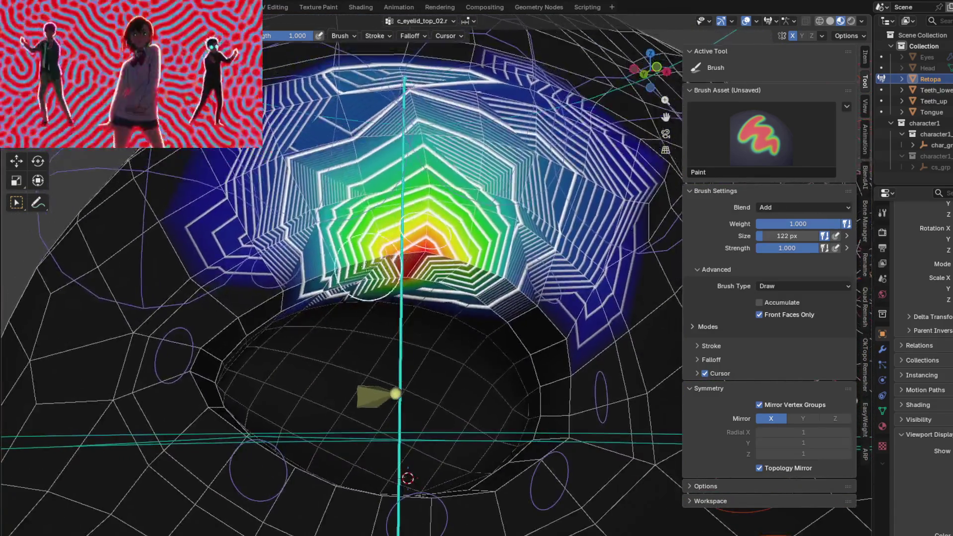
{"action": "left_click", "coordinate": [273, 260], "text": "ctrl"}
{"action": "mouse_move", "coordinate": [272, 259]}
{"action": "middle_mouse_down"}
{"action": "mouse_move", "coordinate": [226, 316]}
{"action": "mouse_move", "coordinate": [289, 296]}
{"action": "middle_mouse_up"}
{"action": "left_click", "coordinate": [194, 315], "text": "ctrl"}
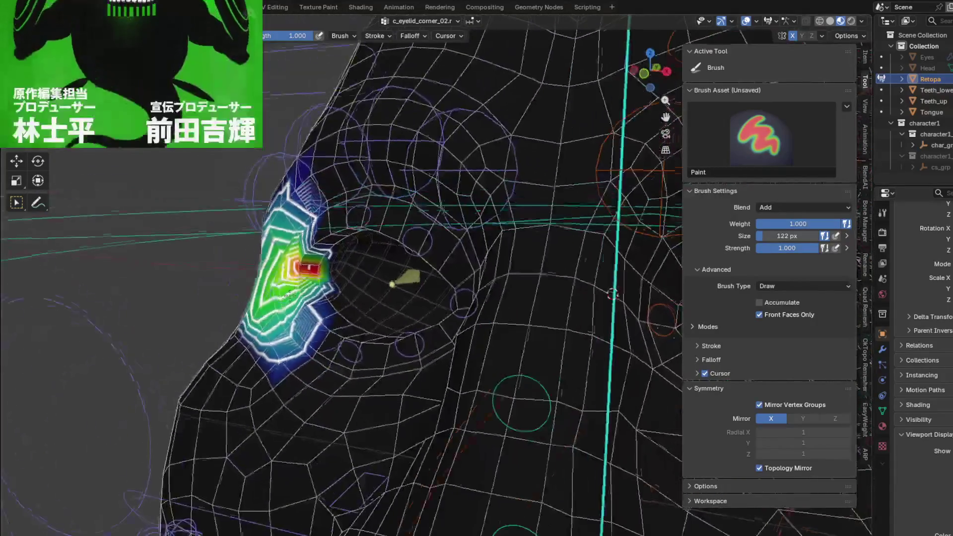
{"action": "mouse_move", "coordinate": [613, 294]}
{"action": "middle_mouse_down"}
{"action": "mouse_move", "coordinate": [278, 295]}
{"action": "mouse_move", "coordinate": [367, 278]}
{"action": "middle_mouse_up"}
{"action": "scroll", "coordinate": [378, 298], "scroll_direction": "up", "scroll_amount": 4}
{"action": "scroll", "coordinate": [380, 318], "scroll_direction": "up", "scroll_amount": 4}
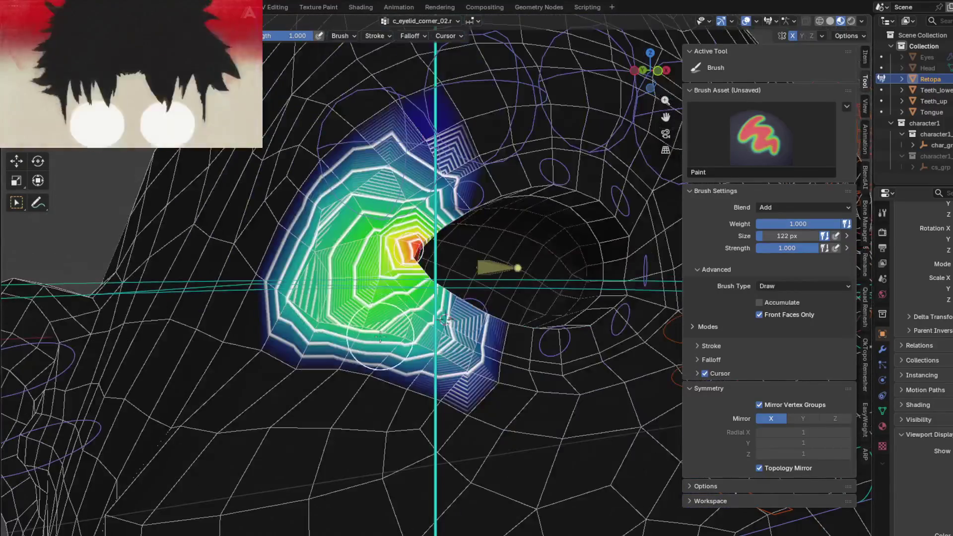
Blur the c_eyelid_corner_02.r weights along the outer edges, lower lid and upper-left edge.
{"action": "key", "text": "shift"}
{"action": "mouse_move", "coordinate": [400, 338]}
{"action": "left_mouse_down"}
{"action": "mouse_move", "coordinate": [391, 168]}
{"action": "mouse_move", "coordinate": [308, 243]}
{"action": "left_mouse_up"}
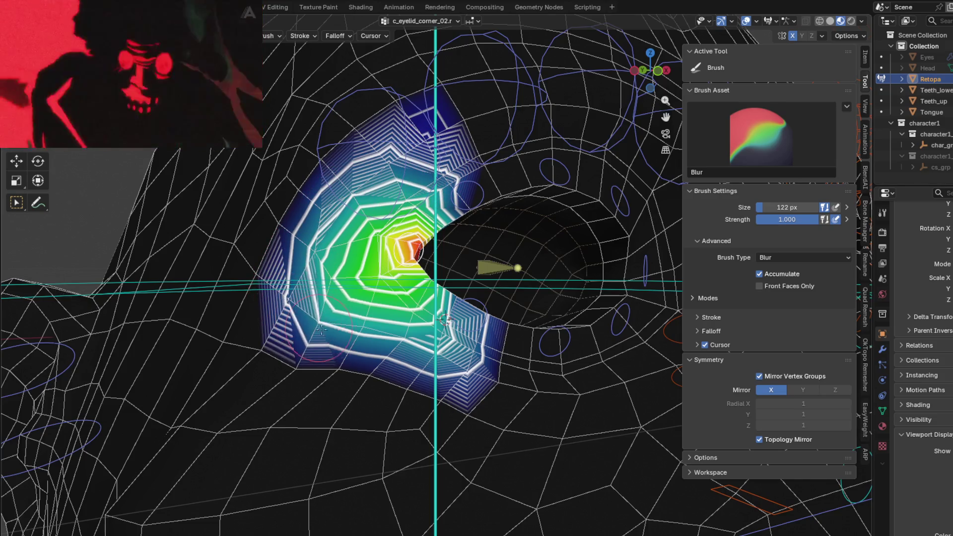
{"action": "mouse_move", "coordinate": [388, 331]}
{"action": "left_mouse_down"}
{"action": "mouse_move", "coordinate": [457, 344]}
{"action": "mouse_move", "coordinate": [290, 307]}
{"action": "left_mouse_up"}
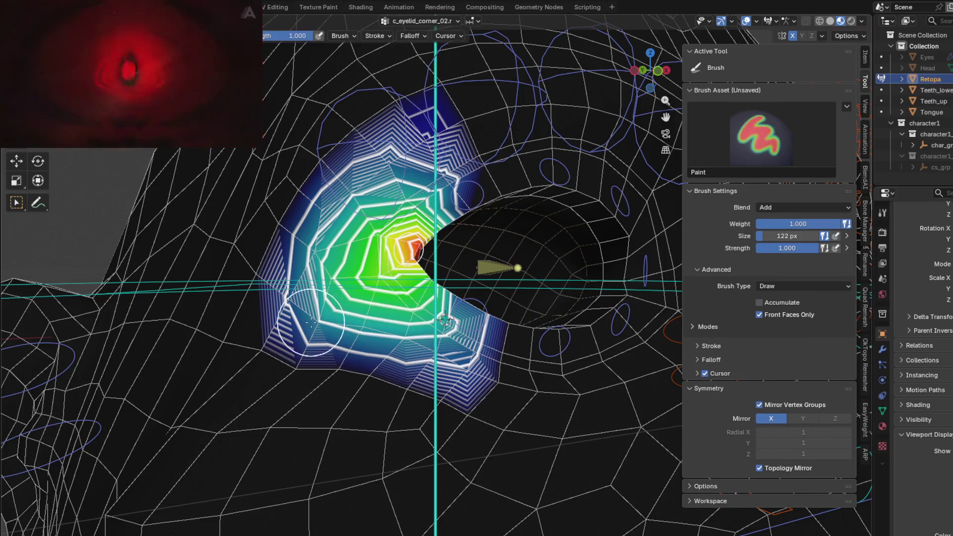
{"action": "left_click_drag", "start_coordinate": [299, 262], "coordinate": [426, 177]}
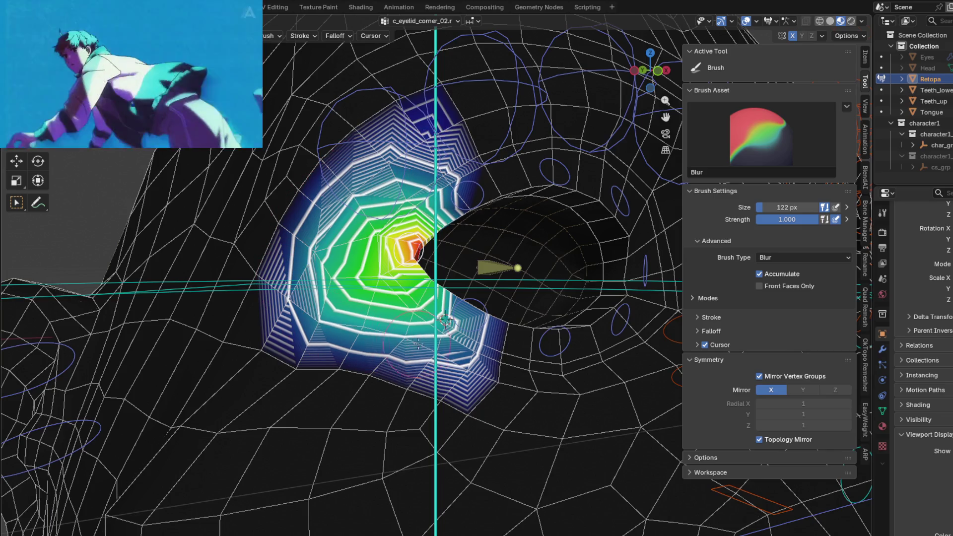
{"action": "key", "text": "shift+space"}
{"action": "mouse_move", "coordinate": [418, 344]}
{"action": "middle_mouse_down"}
{"action": "mouse_move", "coordinate": [327, 344]}
{"action": "mouse_move", "coordinate": [435, 282]}
{"action": "mouse_move", "coordinate": [400, 335]}
{"action": "middle_mouse_up"}
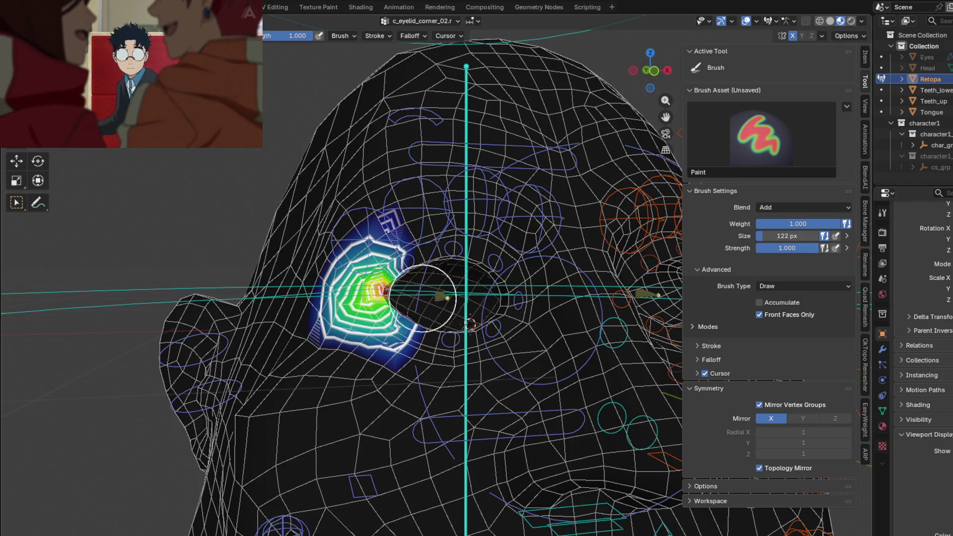
Select the c_eyelid_top_03.r group and blur its upper eyelid weight contours.
{"action": "middle_click_drag", "start_coordinate": [422, 298], "coordinate": [405, 266]}
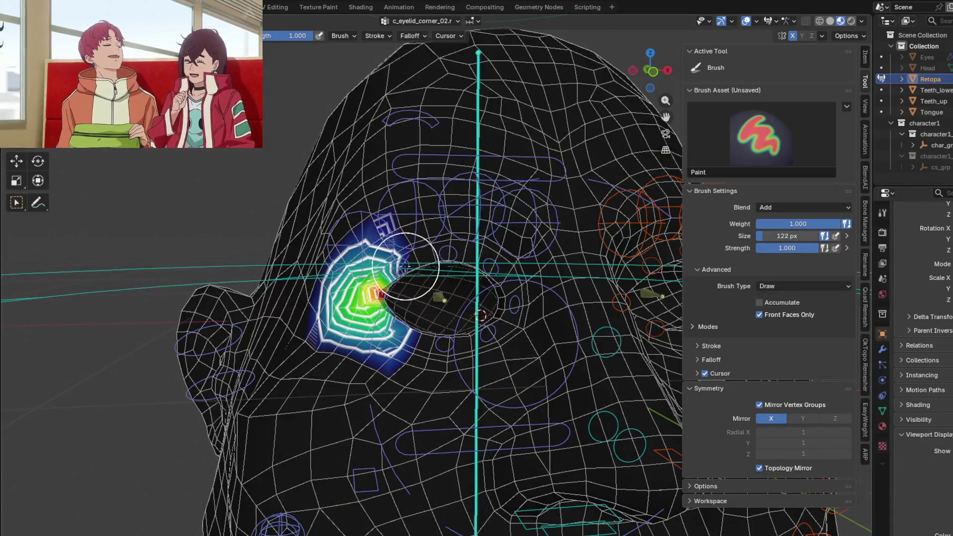
{"action": "left_click", "coordinate": [405, 267], "text": "ctrl"}
{"action": "left_click", "coordinate": [410, 273], "text": "ctrl"}
{"action": "middle_click_drag", "start_coordinate": [411, 273], "coordinate": [447, 298]}
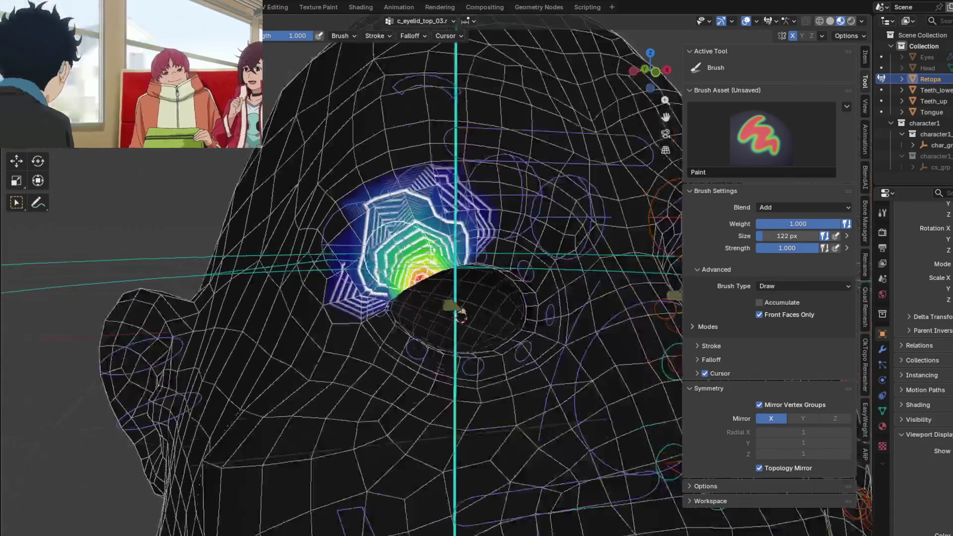
{"action": "scroll", "coordinate": [381, 309], "scroll_direction": "up", "scroll_amount": 3}
{"action": "middle_click_drag", "start_coordinate": [381, 278], "coordinate": [381, 308]}
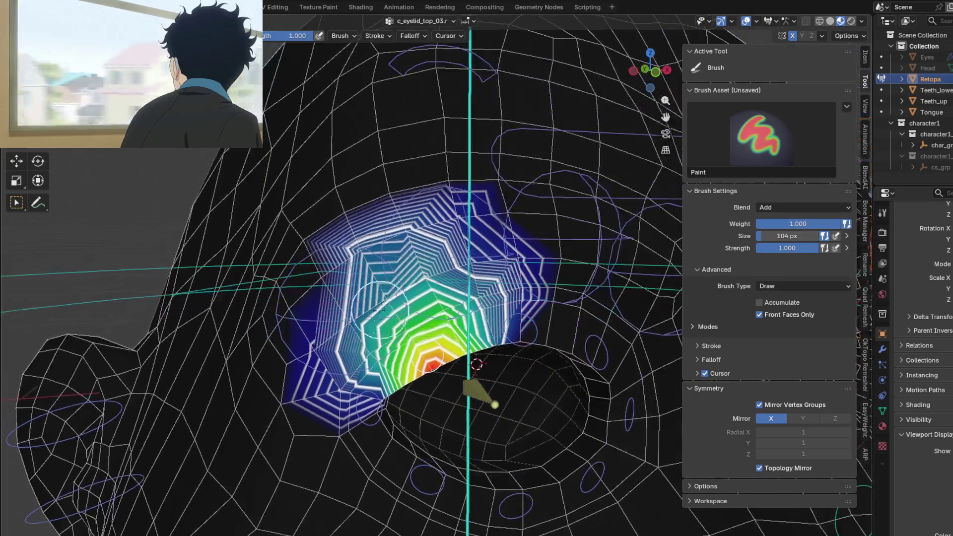
{"action": "key", "text": "shift"}
{"action": "mouse_move", "coordinate": [419, 263]}
{"action": "left_mouse_down"}
{"action": "mouse_move", "coordinate": [493, 290]}
{"action": "mouse_move", "coordinate": [369, 312]}
{"action": "mouse_move", "coordinate": [343, 330]}
{"action": "mouse_move", "coordinate": [352, 383]}
{"action": "left_mouse_up"}
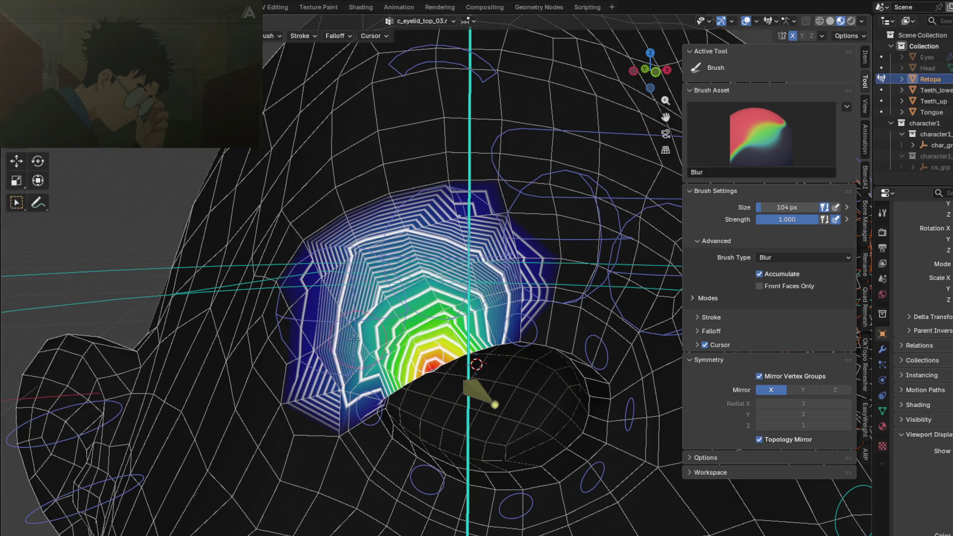
{"action": "key", "text": "d"}
{"action": "mouse_move", "coordinate": [387, 278]}
{"action": "middle_mouse_down"}
{"action": "mouse_move", "coordinate": [365, 233]}
{"action": "mouse_move", "coordinate": [478, 298]}
{"action": "middle_mouse_up"}
Blur the c_eyelid_top_02.r weights at the eyelid top and along the jagged lower edge.
{"action": "left_click", "coordinate": [456, 283], "text": "ctrl"}
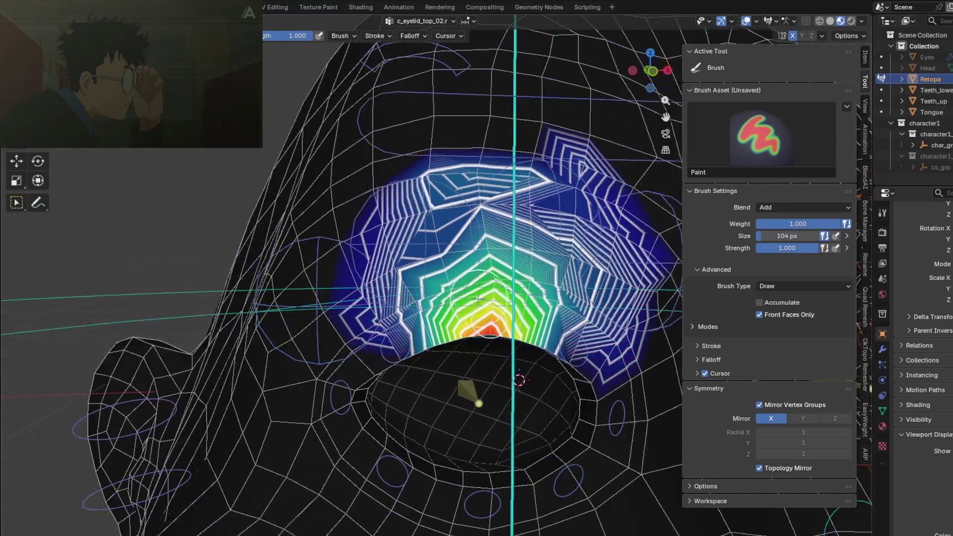
{"action": "key", "text": "b"}
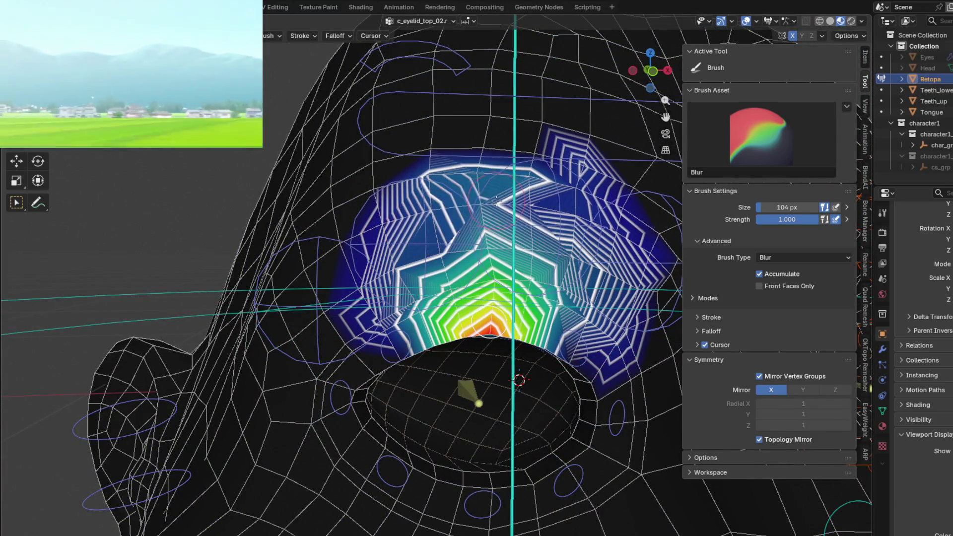
{"action": "mouse_move", "coordinate": [499, 193]}
{"action": "left_mouse_down"}
{"action": "mouse_move", "coordinate": [438, 190]}
{"action": "mouse_move", "coordinate": [441, 222]}
{"action": "mouse_move", "coordinate": [407, 305]}
{"action": "mouse_move", "coordinate": [533, 206]}
{"action": "mouse_move", "coordinate": [559, 201]}
{"action": "mouse_move", "coordinate": [612, 252]}
{"action": "left_mouse_up"}
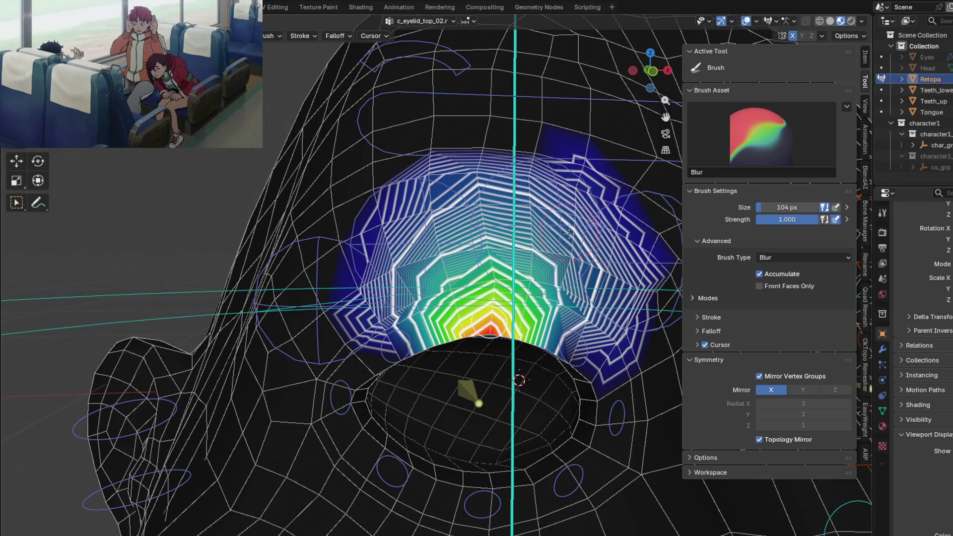
{"action": "key", "text": "1"}
{"action": "mouse_move", "coordinate": [612, 252]}
{"action": "middle_mouse_down"}
{"action": "mouse_move", "coordinate": [485, 254]}
{"action": "mouse_move", "coordinate": [518, 294]}
{"action": "middle_mouse_up"}
{"action": "key", "text": "2"}
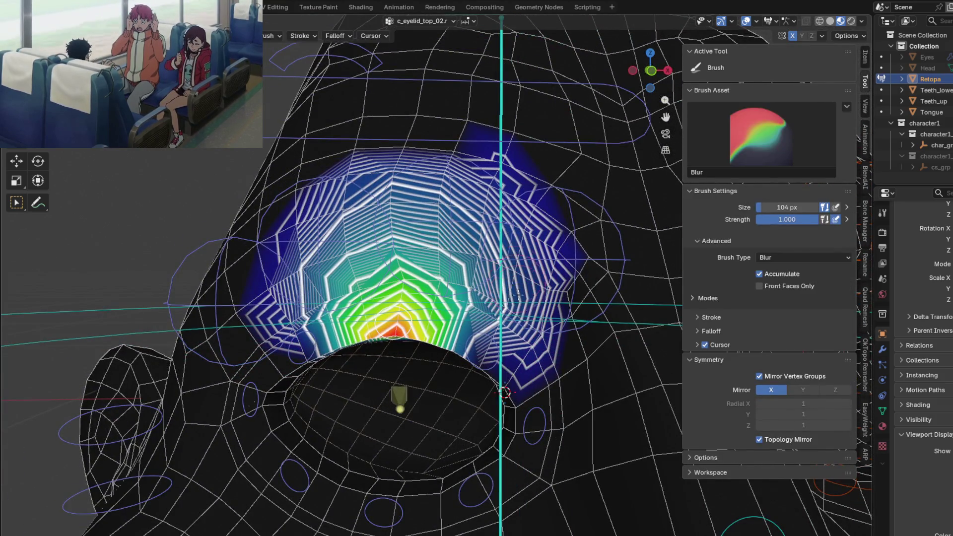
{"action": "mouse_move", "coordinate": [504, 350]}
{"action": "left_mouse_down"}
{"action": "mouse_move", "coordinate": [450, 178]}
{"action": "mouse_move", "coordinate": [448, 205]}
{"action": "mouse_move", "coordinate": [348, 253]}
{"action": "left_mouse_up"}
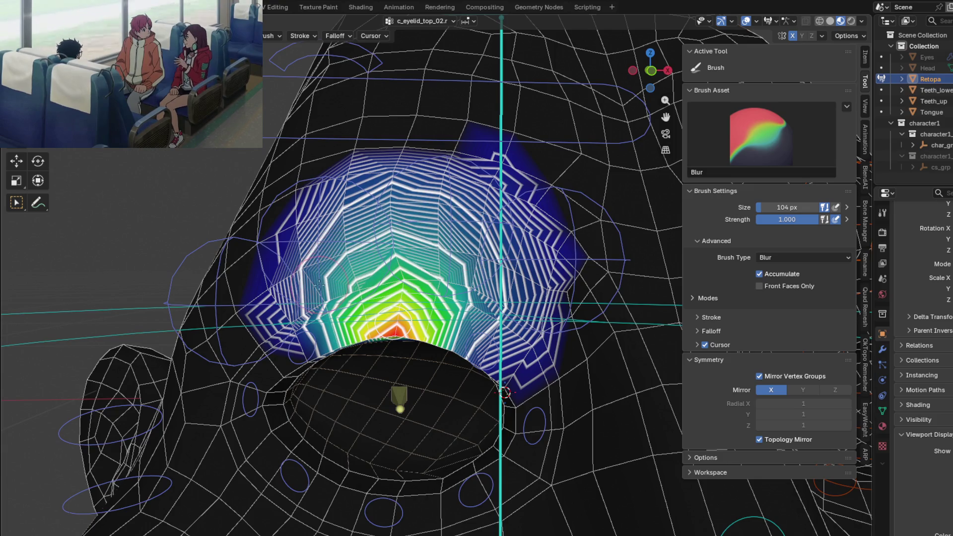
{"action": "key", "text": "1"}
{"action": "middle_click_drag", "start_coordinate": [301, 314], "coordinate": [408, 270]}
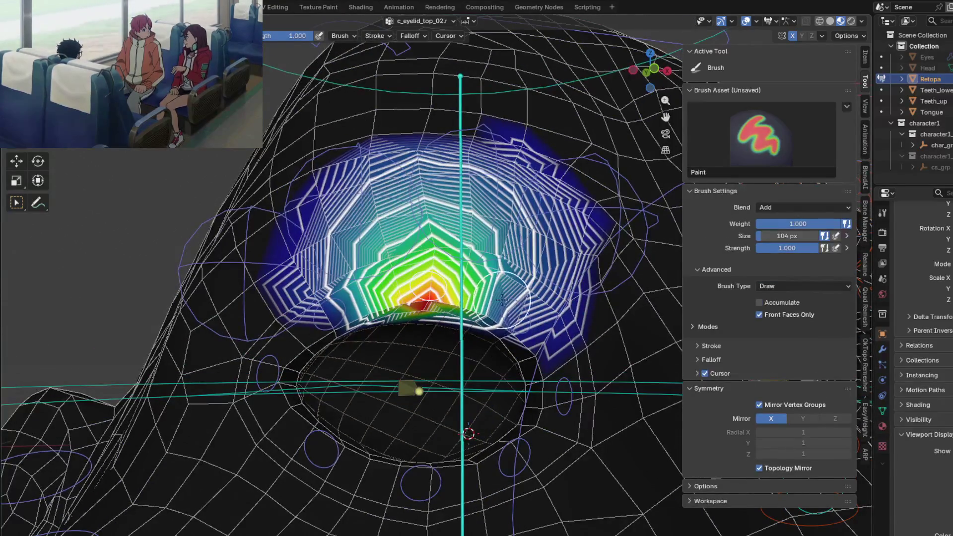
Blur the c_eyelid_top_01.r gradient's upper, right and lower-right contours, then activate c_eyelid_corner_01.r.
{"action": "key", "text": "alt+q"}
{"action": "middle_click_drag", "start_coordinate": [502, 299], "coordinate": [371, 242]}
{"action": "key", "text": "2"}
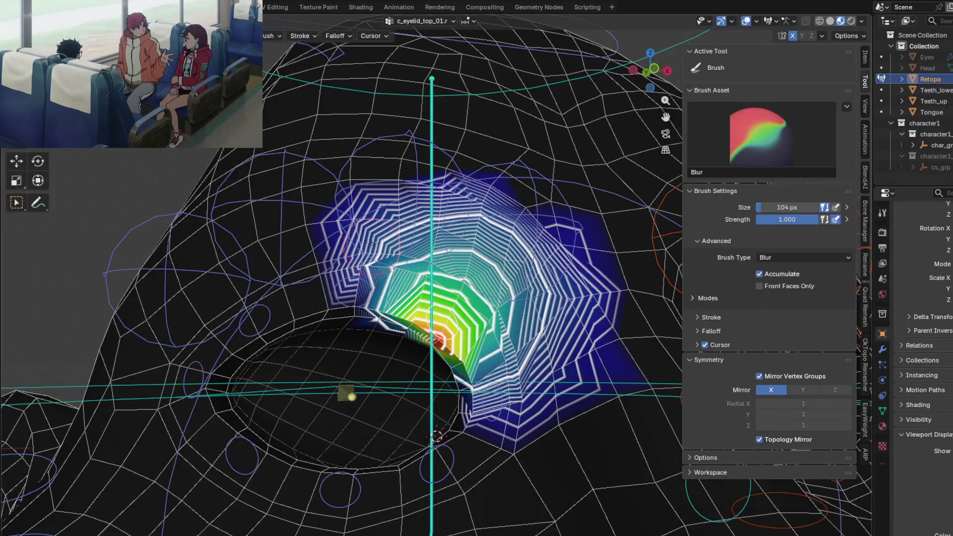
{"action": "left_click_drag", "start_coordinate": [371, 242], "coordinate": [385, 227]}
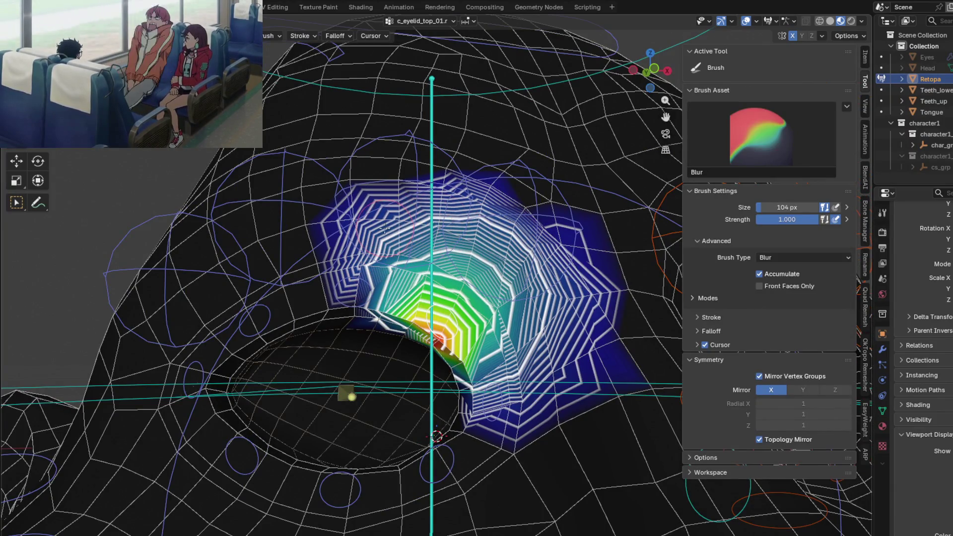
{"action": "mouse_move", "coordinate": [497, 254]}
{"action": "left_mouse_down"}
{"action": "mouse_move", "coordinate": [554, 257]}
{"action": "mouse_move", "coordinate": [526, 236]}
{"action": "left_mouse_up"}
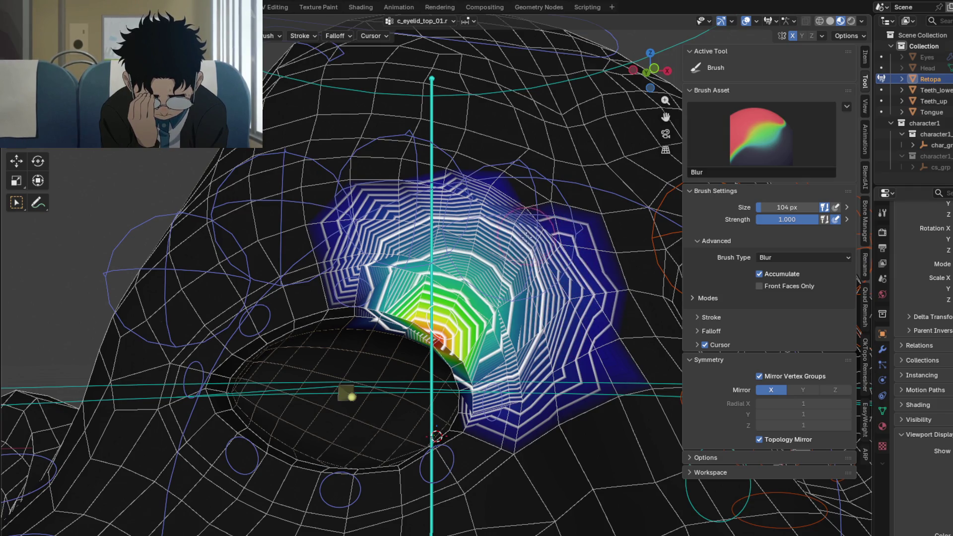
{"action": "left_click_drag", "start_coordinate": [519, 228], "coordinate": [553, 288]}
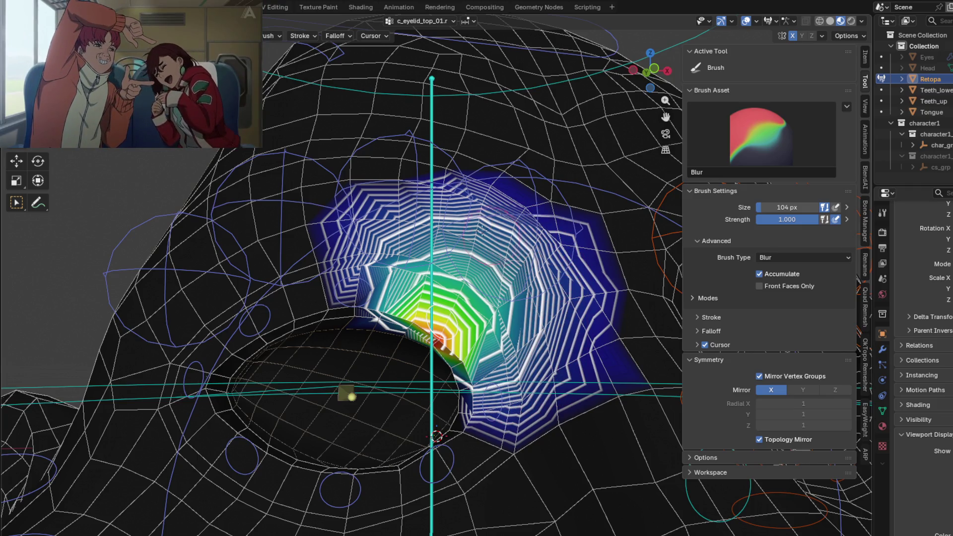
{"action": "middle_click_drag", "start_coordinate": [362, 248], "coordinate": [418, 260]}
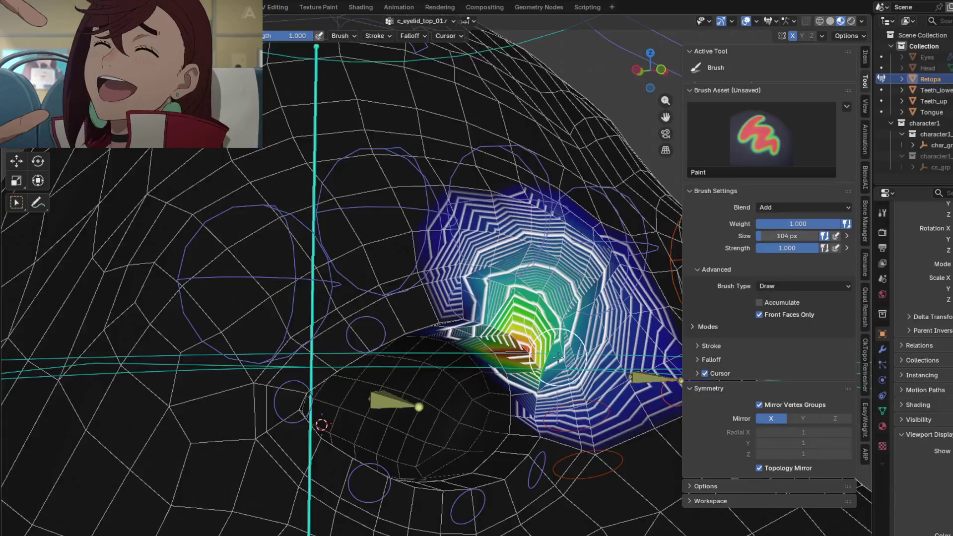
{"action": "left_click", "coordinate": [559, 403], "text": "ctrl"}
Orbit and zoom in close to the right eye corner to inspect the c_eyelid_corner_01.r weights.
{"action": "middle_click_drag", "start_coordinate": [558, 403], "coordinate": [386, 332]}
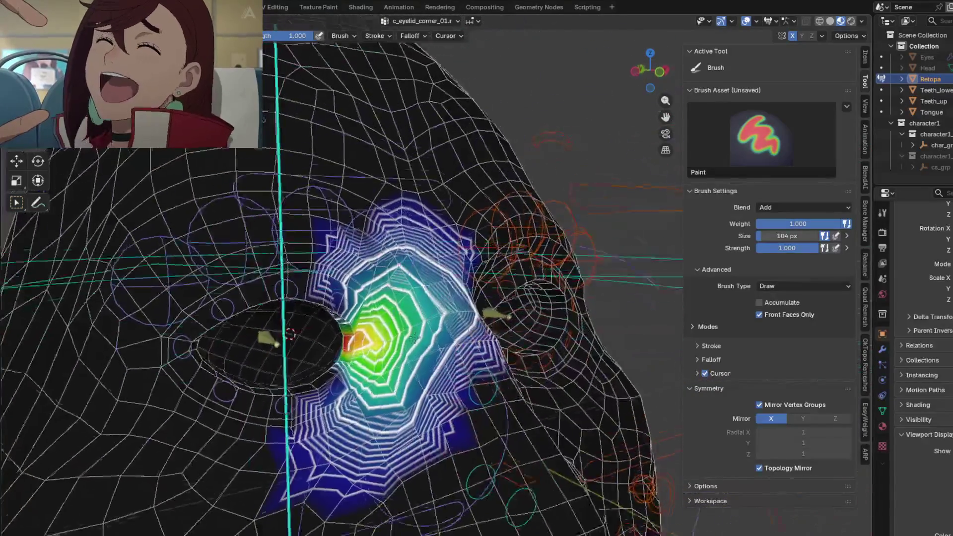
{"action": "scroll", "coordinate": [377, 298], "scroll_direction": "up", "scroll_amount": 4}
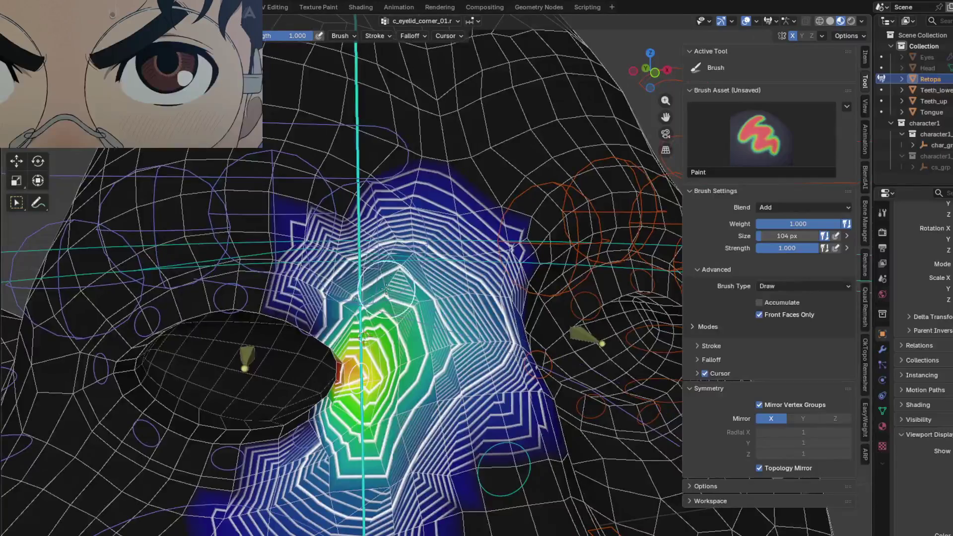
{"action": "scroll", "coordinate": [370, 271], "scroll_direction": "left", "scroll_amount": 1}
{"action": "key", "text": "b"}
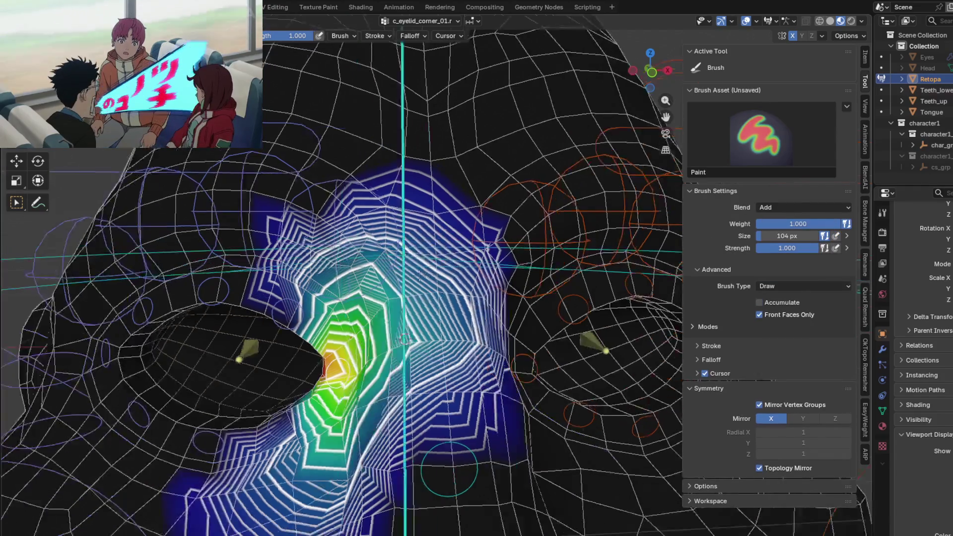
{"action": "middle_click_drag", "start_coordinate": [450, 468], "coordinate": [451, 436]}
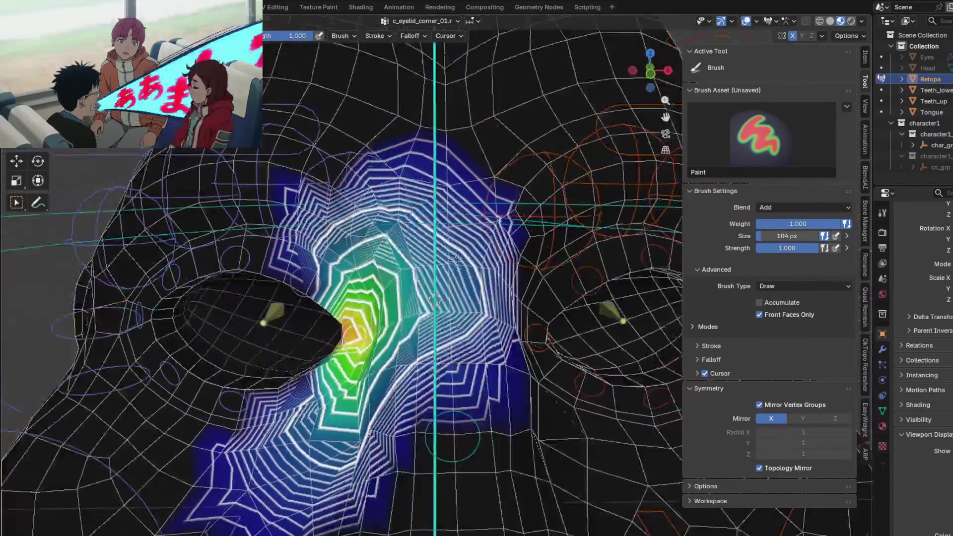
{"action": "middle_click_drag", "start_coordinate": [457, 258], "coordinate": [462, 248]}
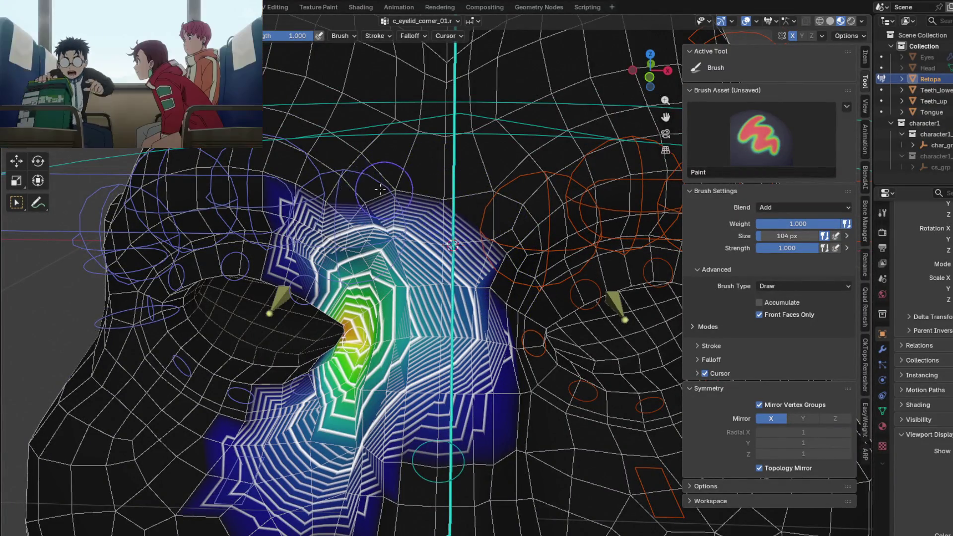
{"action": "middle_click_drag", "start_coordinate": [356, 188], "coordinate": [370, 186]}
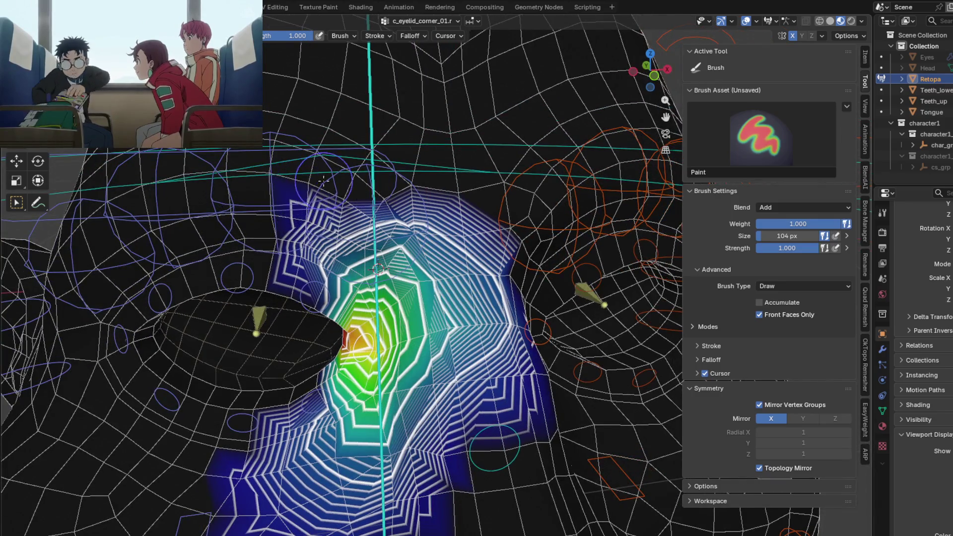
{"action": "middle_click_drag", "start_coordinate": [298, 212], "coordinate": [370, 212]}
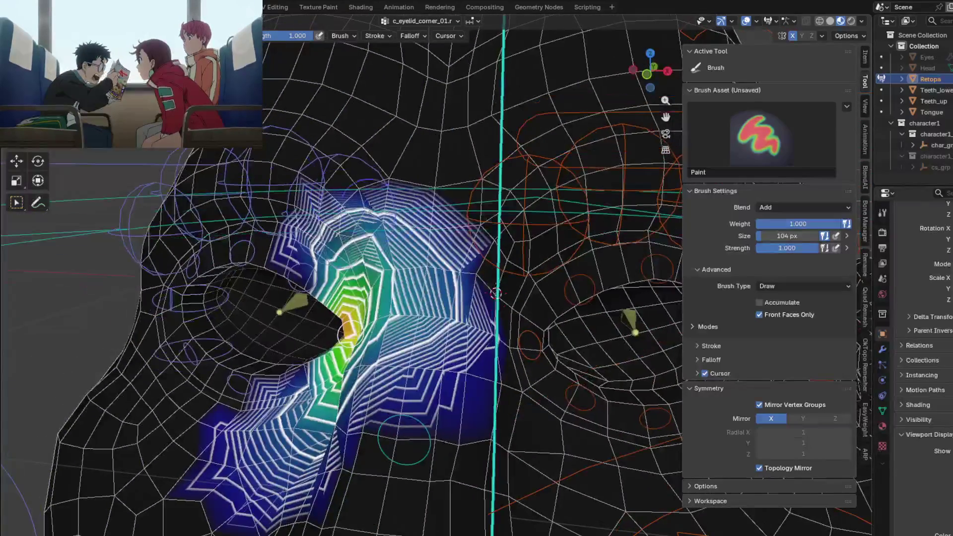
{"action": "middle_click_drag", "start_coordinate": [480, 251], "coordinate": [442, 326]}
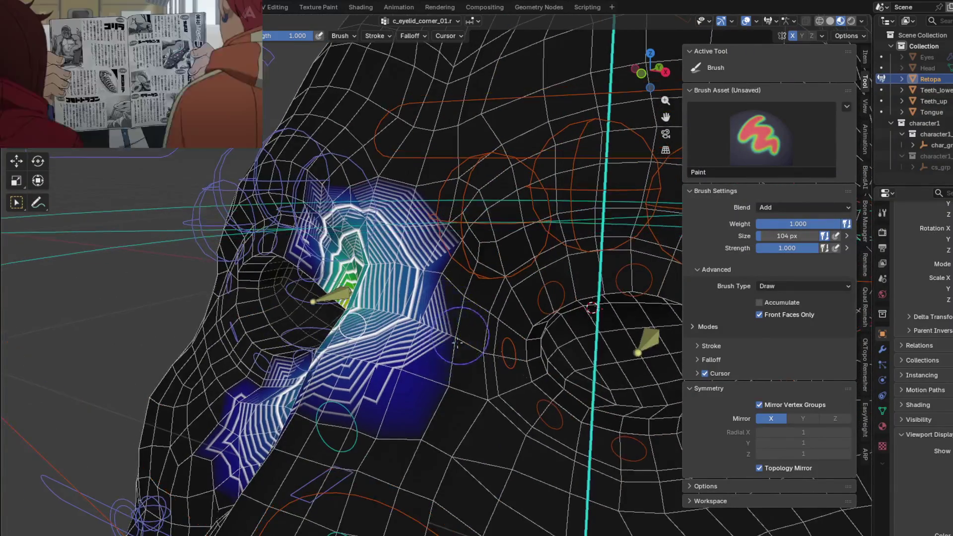
{"action": "mouse_move", "coordinate": [408, 380]}
{"action": "middle_mouse_down"}
{"action": "mouse_move", "coordinate": [463, 397]}
{"action": "mouse_move", "coordinate": [232, 412]}
{"action": "middle_mouse_up"}
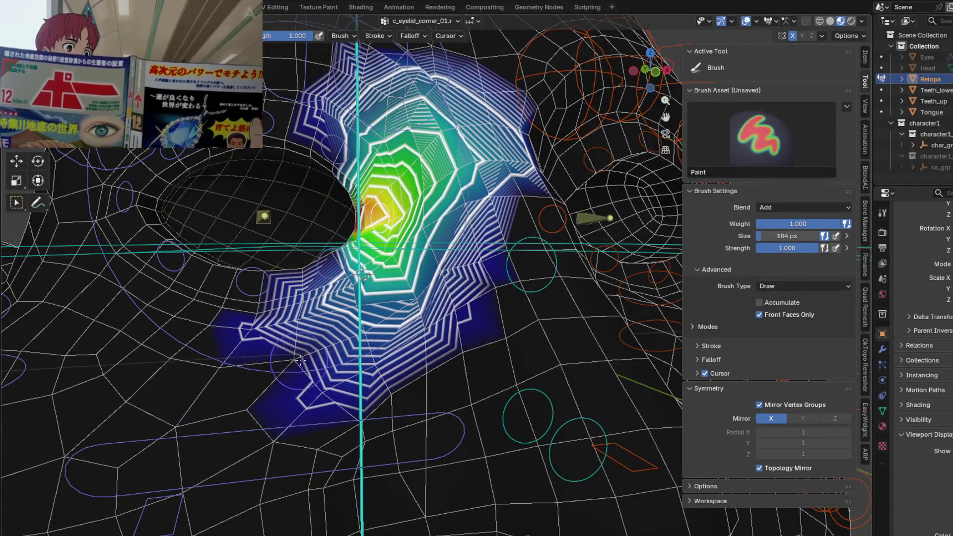
{"action": "middle_click_drag", "start_coordinate": [273, 379], "coordinate": [378, 448]}
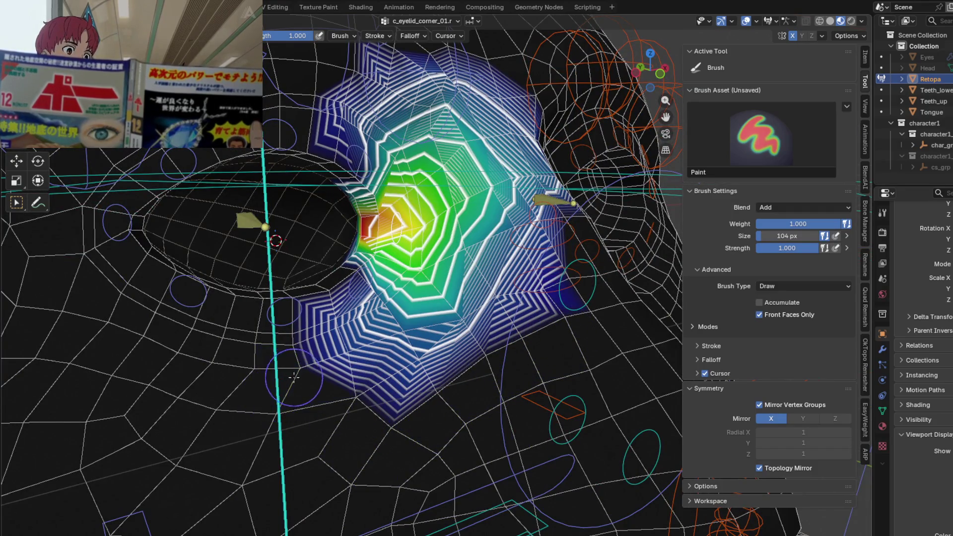
{"action": "middle_click_drag", "start_coordinate": [293, 377], "coordinate": [360, 296]}
Blur the c_eyelid_corner_01.r weights around the lower, upper and right sides of the eye corner.
{"action": "key", "text": "shift+f"}
{"action": "left_click_drag", "start_coordinate": [358, 289], "coordinate": [478, 287]}
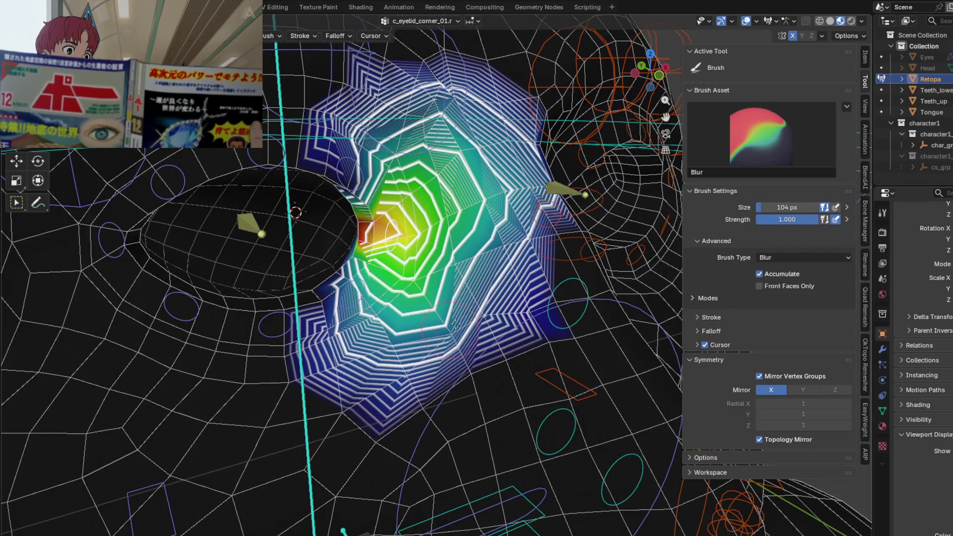
{"action": "left_click_drag", "start_coordinate": [416, 118], "coordinate": [386, 103]}
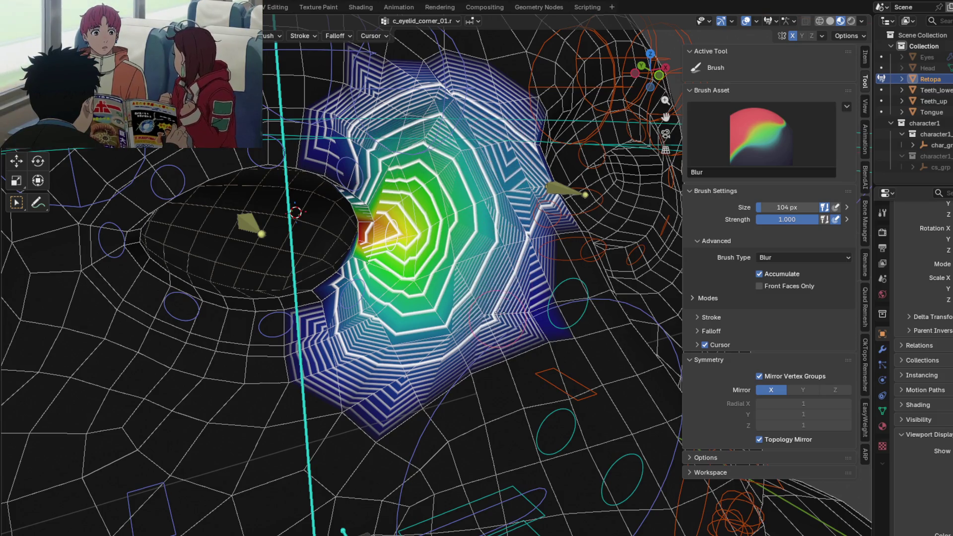
{"action": "left_click_drag", "start_coordinate": [499, 303], "coordinate": [339, 336]}
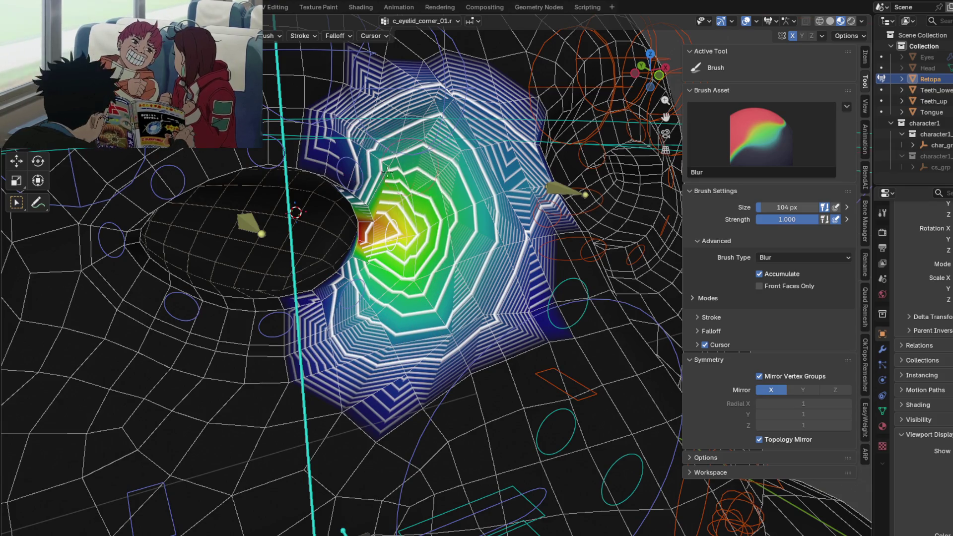
{"action": "mouse_move", "coordinate": [437, 234]}
{"action": "left_mouse_down"}
{"action": "mouse_move", "coordinate": [476, 292]}
{"action": "mouse_move", "coordinate": [485, 235]}
{"action": "left_mouse_up"}
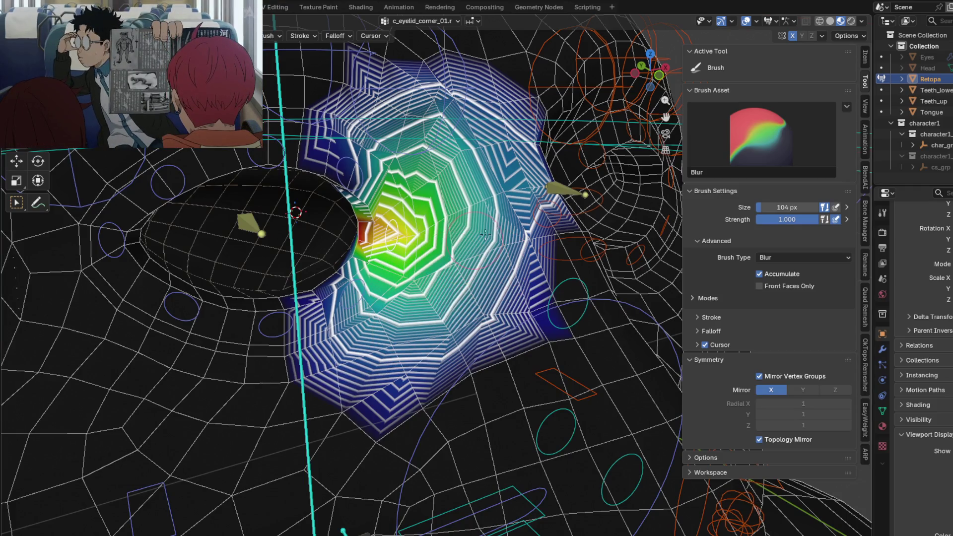
{"action": "middle_click_drag", "start_coordinate": [502, 183], "coordinate": [478, 215]}
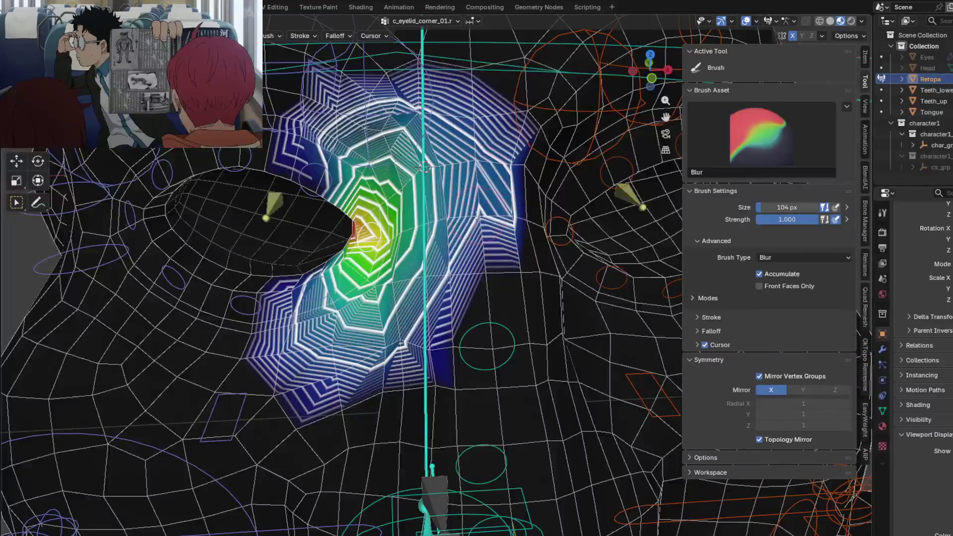
{"action": "left_click_drag", "start_coordinate": [472, 195], "coordinate": [399, 111]}
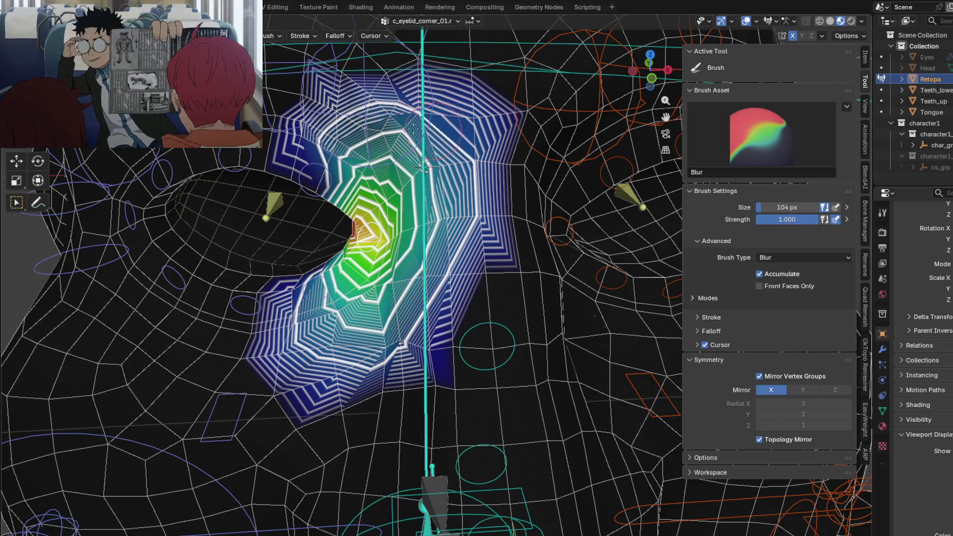
Return to the Draw brush and select c_eyelid_bot_01.r to show its weights.
{"action": "key", "text": "1"}
{"action": "middle_click_drag", "start_coordinate": [340, 164], "coordinate": [430, 203]}
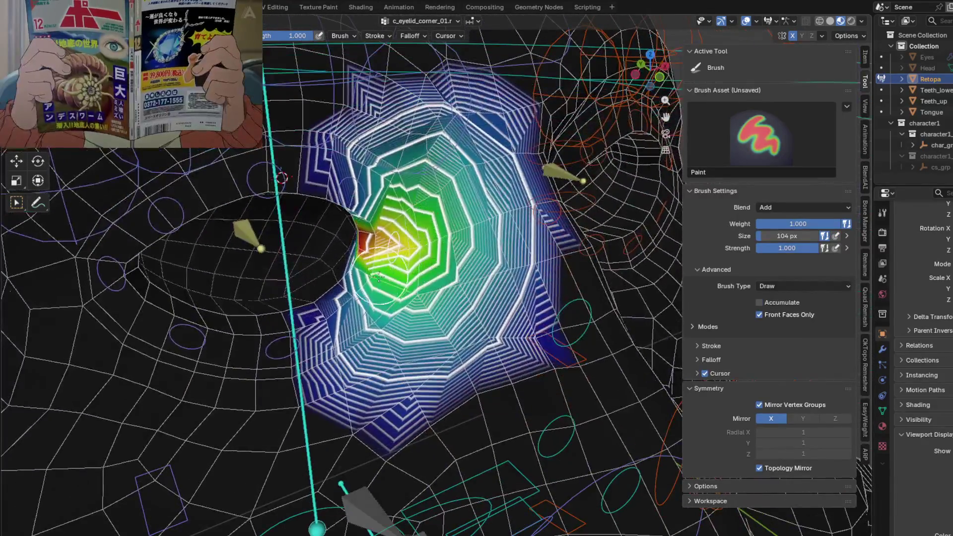
{"action": "left_click", "coordinate": [379, 275], "text": "ctrl"}
{"action": "mouse_move", "coordinate": [378, 276]}
{"action": "middle_mouse_down"}
{"action": "mouse_move", "coordinate": [420, 258]}
{"action": "mouse_move", "coordinate": [375, 274]}
{"action": "mouse_move", "coordinate": [375, 308]}
{"action": "mouse_move", "coordinate": [332, 274]}
{"action": "middle_mouse_up"}
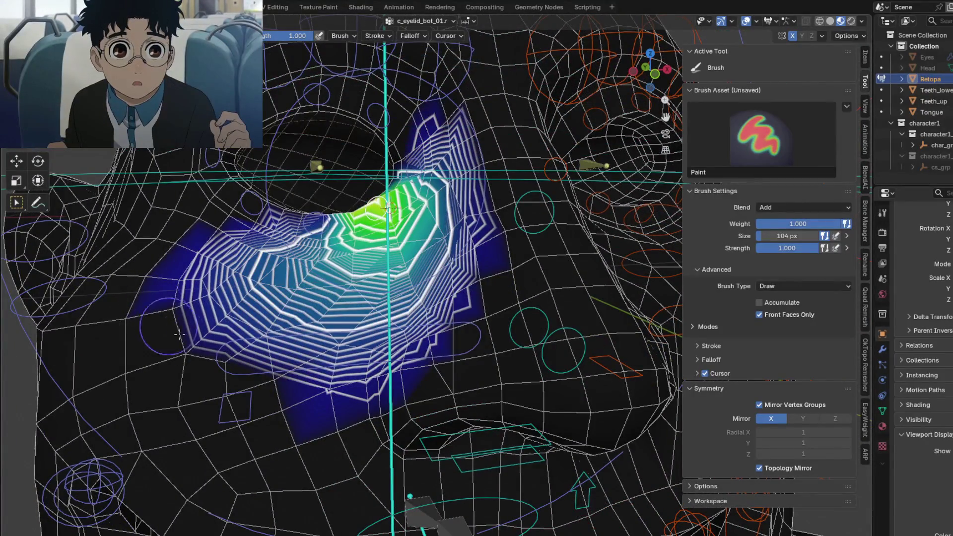
Subtract stray c_eyelid_bot_01.r weights along the lower lid, then blur its falloff contours.
{"action": "left_click_drag", "start_coordinate": [179, 334], "coordinate": [366, 359], "text": "ctrl"}
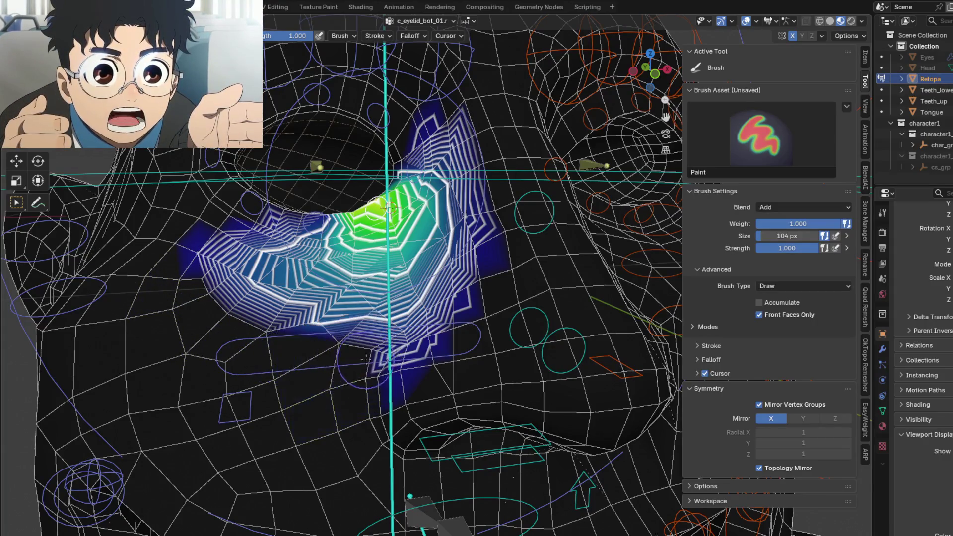
{"action": "middle_click_drag", "start_coordinate": [482, 300], "coordinate": [193, 325]}
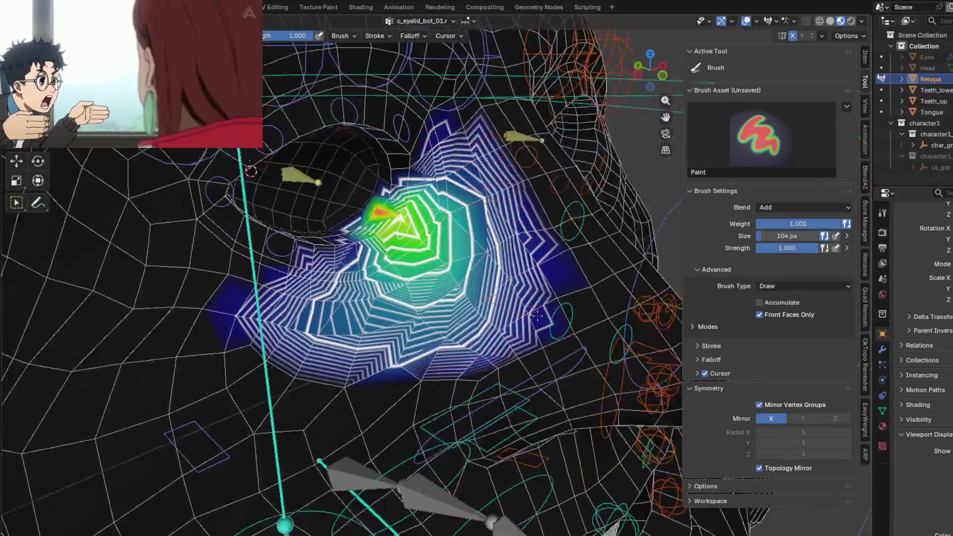
{"action": "key", "text": "shift"}
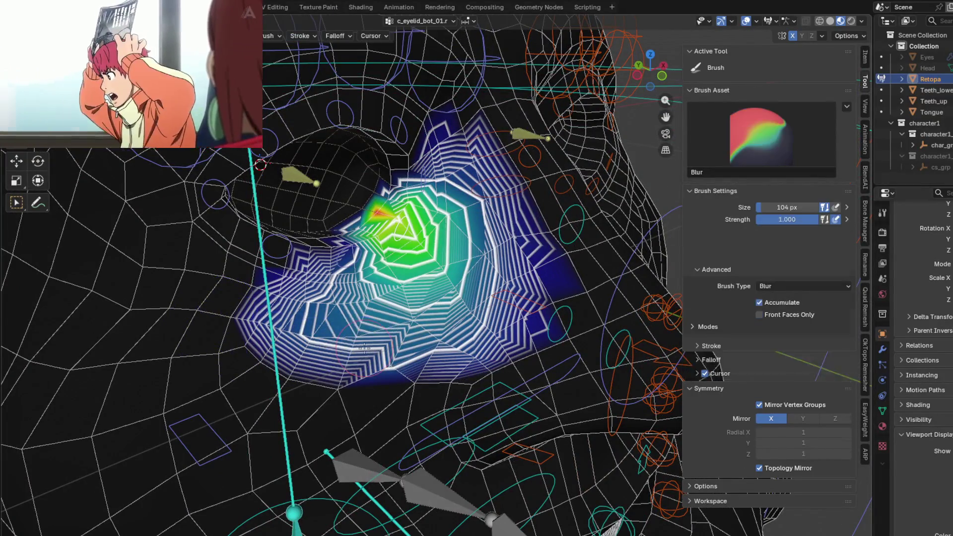
{"action": "mouse_move", "coordinate": [365, 327]}
{"action": "left_mouse_down", "text": "shift"}
{"action": "mouse_move", "coordinate": [371, 341]}
{"action": "mouse_move", "coordinate": [453, 336]}
{"action": "left_mouse_up", "text": "shift"}
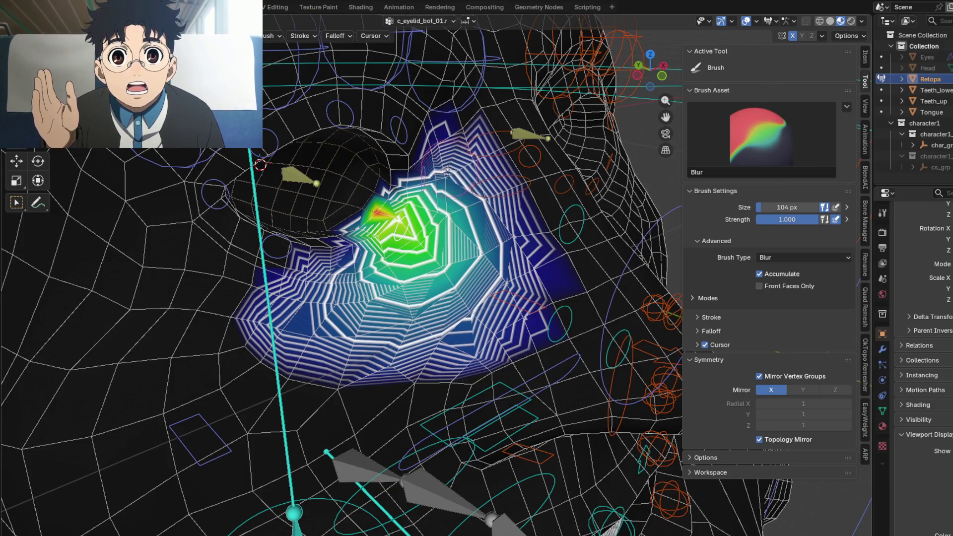
{"action": "left_click_drag", "start_coordinate": [449, 170], "coordinate": [489, 296], "text": "shift"}
{"action": "mouse_move", "coordinate": [351, 259]}
{"action": "left_mouse_down"}
{"action": "mouse_move", "coordinate": [360, 244]}
{"action": "mouse_move", "coordinate": [336, 321]}
{"action": "left_mouse_up"}
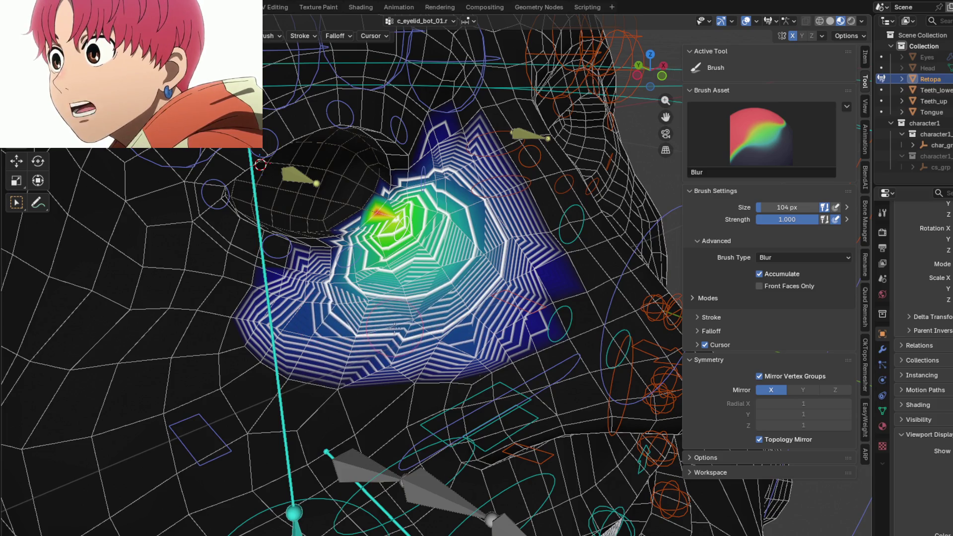
{"action": "left_click_drag", "start_coordinate": [394, 328], "coordinate": [328, 300]}
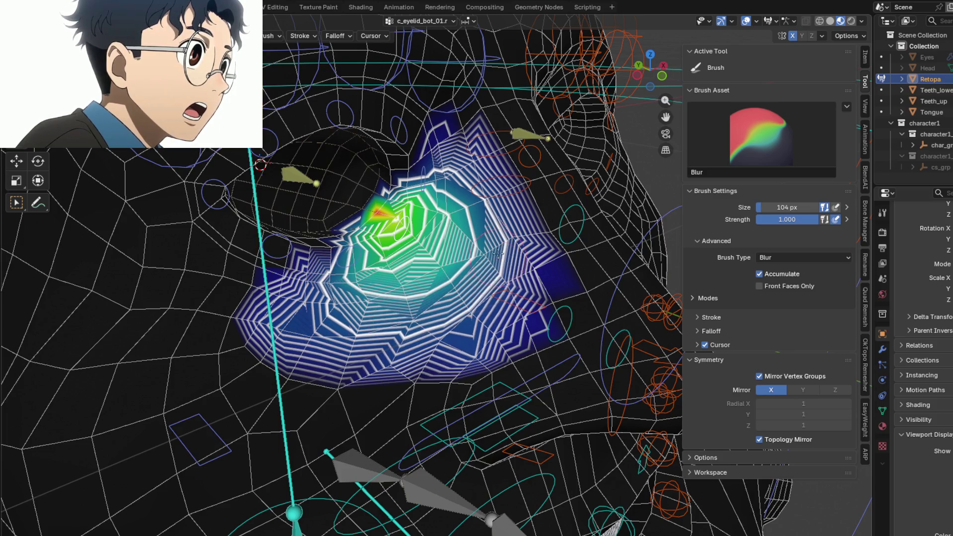
{"action": "key", "text": "shift+space"}
{"action": "mouse_move", "coordinate": [497, 254]}
{"action": "middle_mouse_down"}
{"action": "mouse_move", "coordinate": [308, 243]}
{"action": "mouse_move", "coordinate": [253, 296]}
{"action": "middle_mouse_up"}
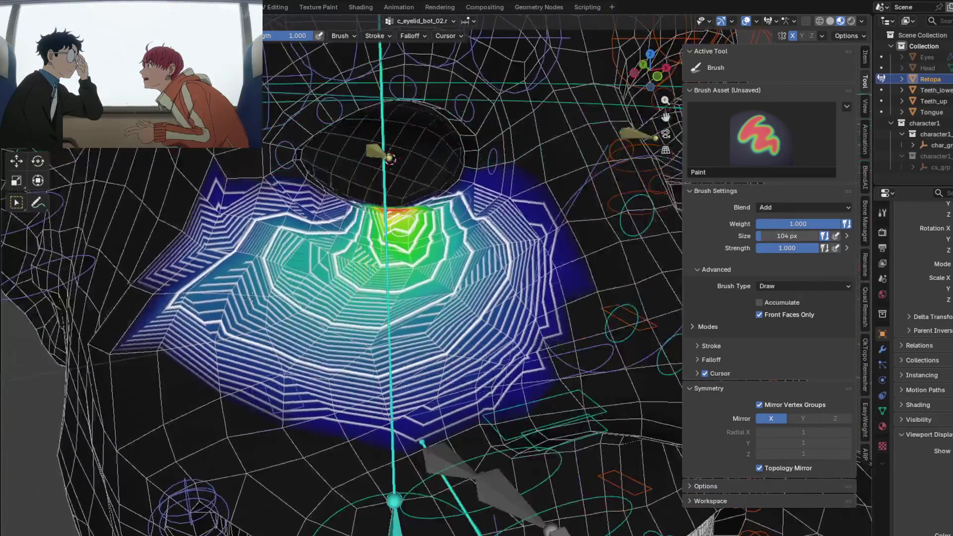
Paint away the lower-left c_eyelid_bot_02.r weights and blur the gradient under the eye.
{"action": "mouse_move", "coordinate": [178, 268]}
{"action": "left_mouse_down", "text": "ctrl"}
{"action": "mouse_move", "coordinate": [208, 360]}
{"action": "mouse_move", "coordinate": [464, 391]}
{"action": "left_mouse_up", "text": "ctrl"}
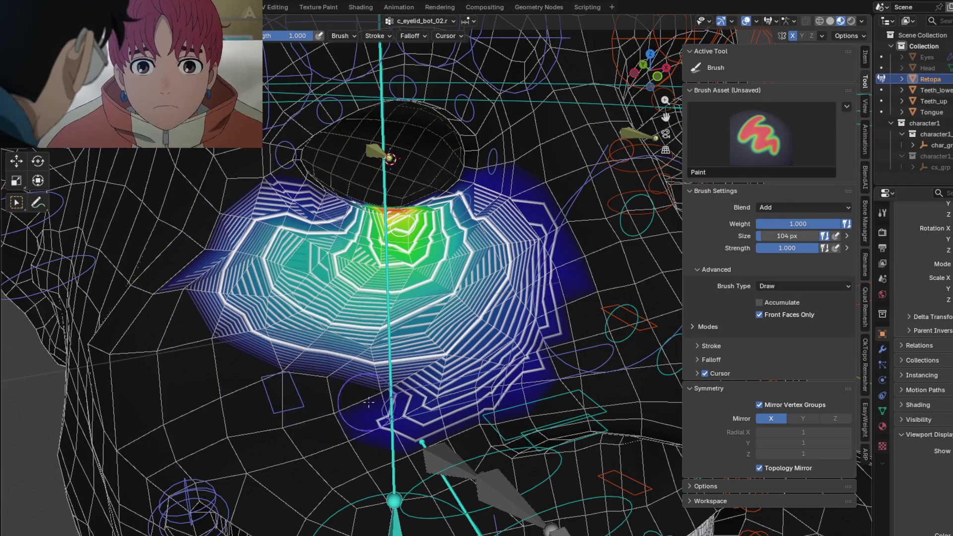
{"action": "middle_click_drag", "start_coordinate": [532, 351], "coordinate": [243, 260]}
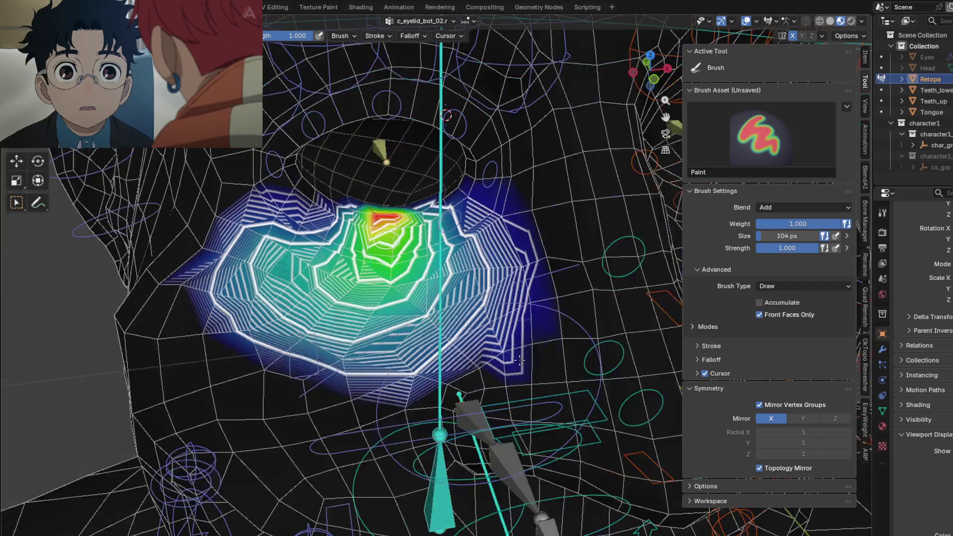
{"action": "key", "text": "shift"}
{"action": "mouse_move", "coordinate": [243, 260]}
{"action": "left_mouse_down"}
{"action": "mouse_move", "coordinate": [284, 254]}
{"action": "mouse_move", "coordinate": [265, 270]}
{"action": "mouse_move", "coordinate": [245, 267]}
{"action": "left_mouse_up"}
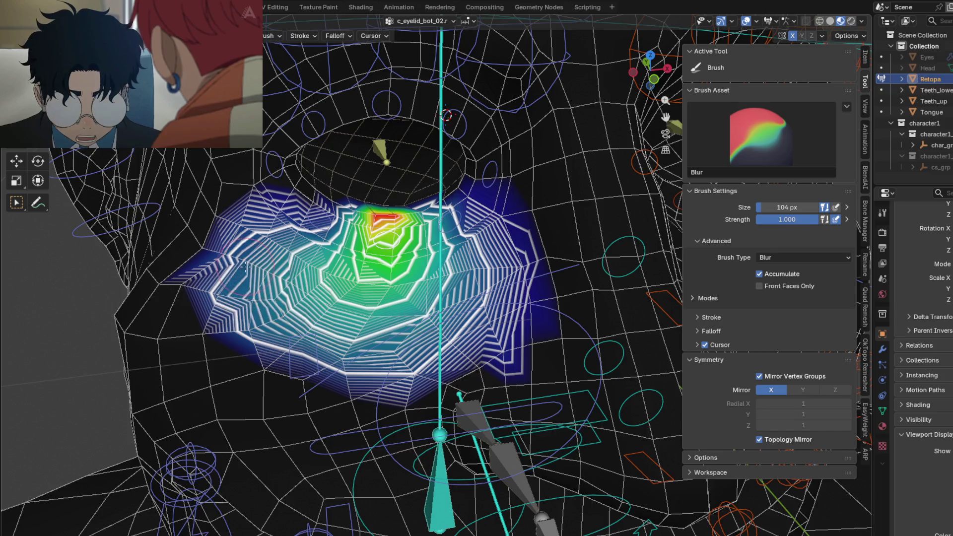
{"action": "left_click_drag", "start_coordinate": [282, 330], "coordinate": [427, 332]}
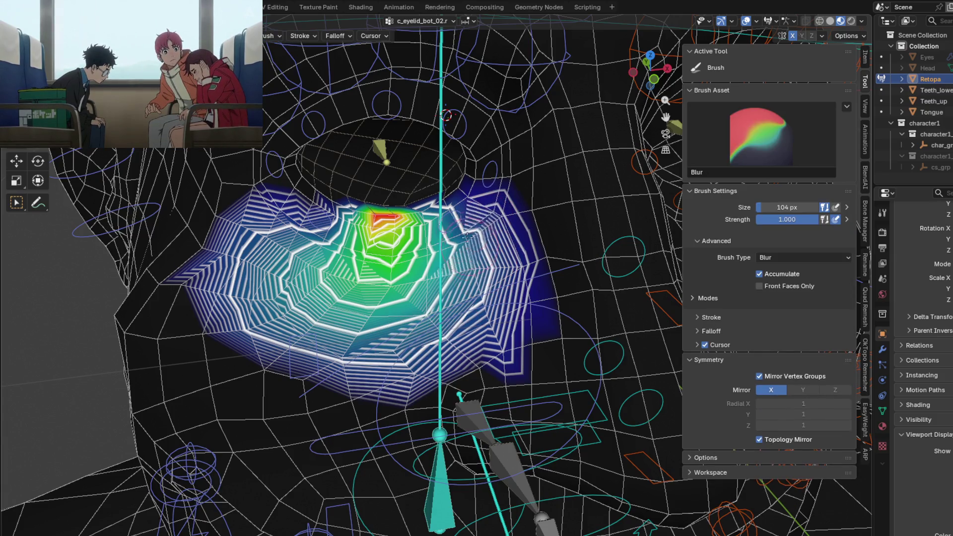
{"action": "middle_click_drag", "start_coordinate": [467, 237], "coordinate": [535, 340]}
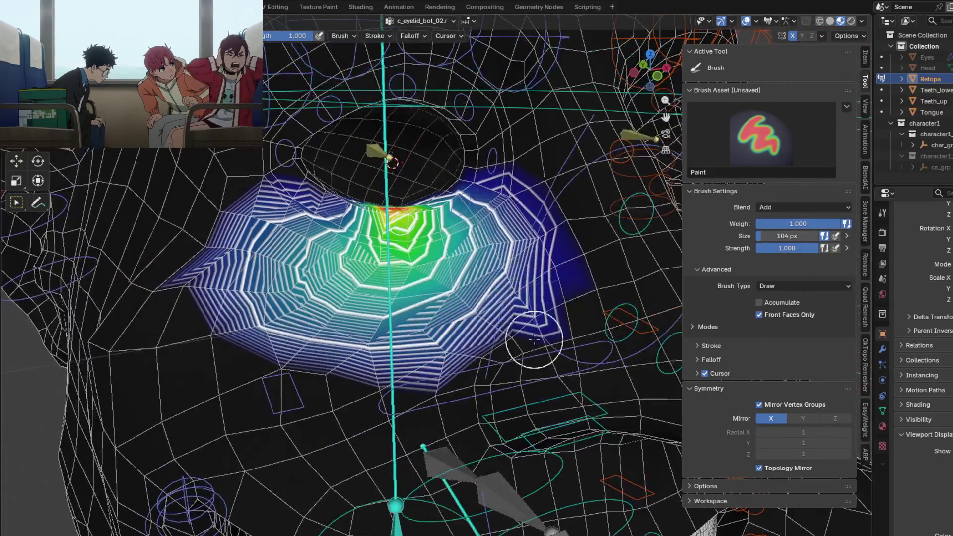
{"action": "middle_click_drag", "start_coordinate": [535, 296], "coordinate": [290, 323]}
{"action": "key", "text": "shift"}
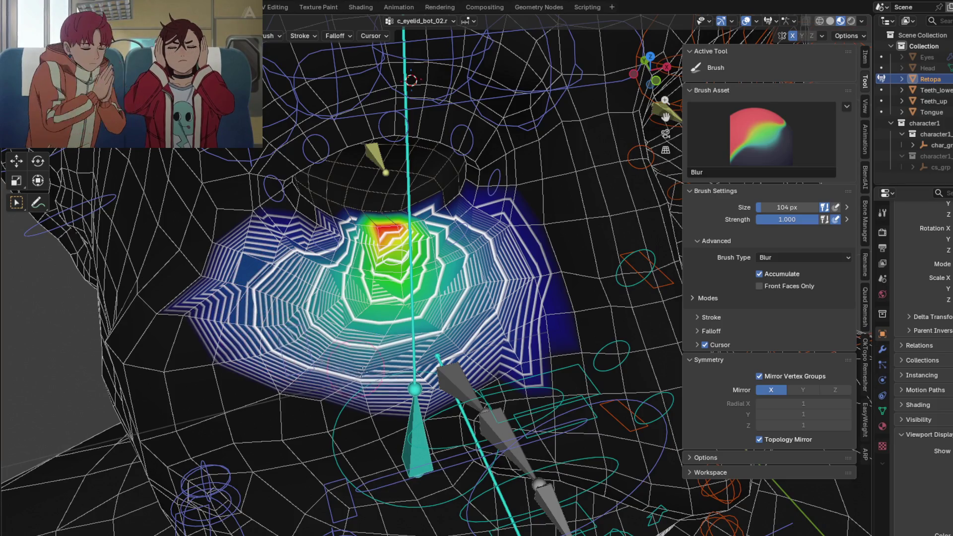
{"action": "mouse_move", "coordinate": [497, 281]}
{"action": "middle_mouse_down"}
{"action": "mouse_move", "coordinate": [320, 263]}
{"action": "mouse_move", "coordinate": [478, 300]}
{"action": "middle_mouse_up"}
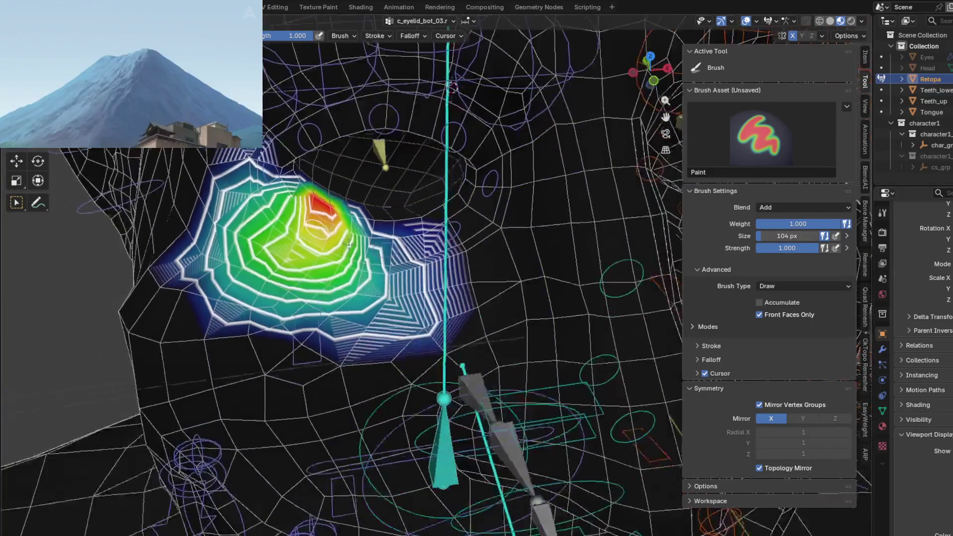
Blur the c_eyelid_bot_03.r weights across the eyelid region and along the lower lid edge.
{"action": "key", "text": "shift"}
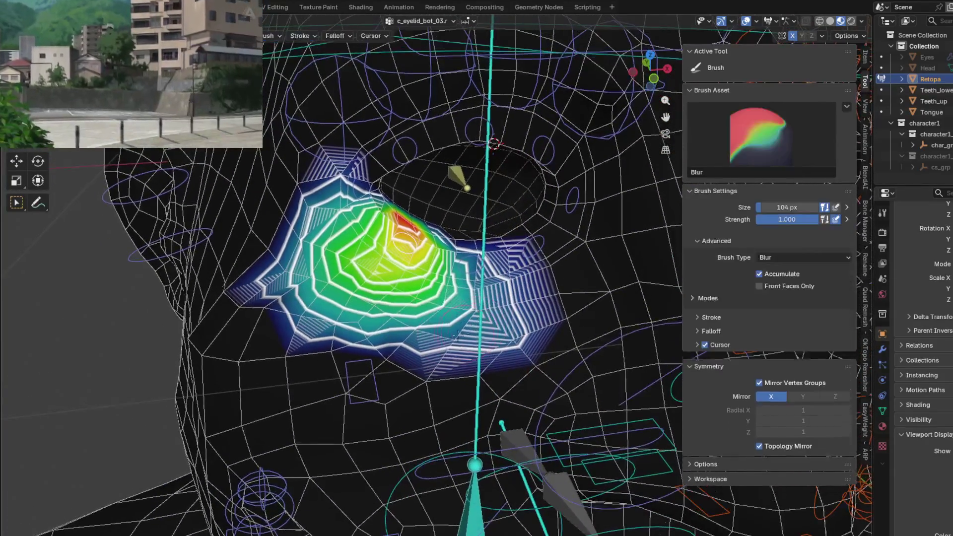
{"action": "mouse_move", "coordinate": [283, 287]}
{"action": "left_mouse_down", "text": "shift"}
{"action": "mouse_move", "coordinate": [317, 225]}
{"action": "mouse_move", "coordinate": [308, 222]}
{"action": "mouse_move", "coordinate": [348, 318]}
{"action": "left_mouse_up", "text": "shift"}
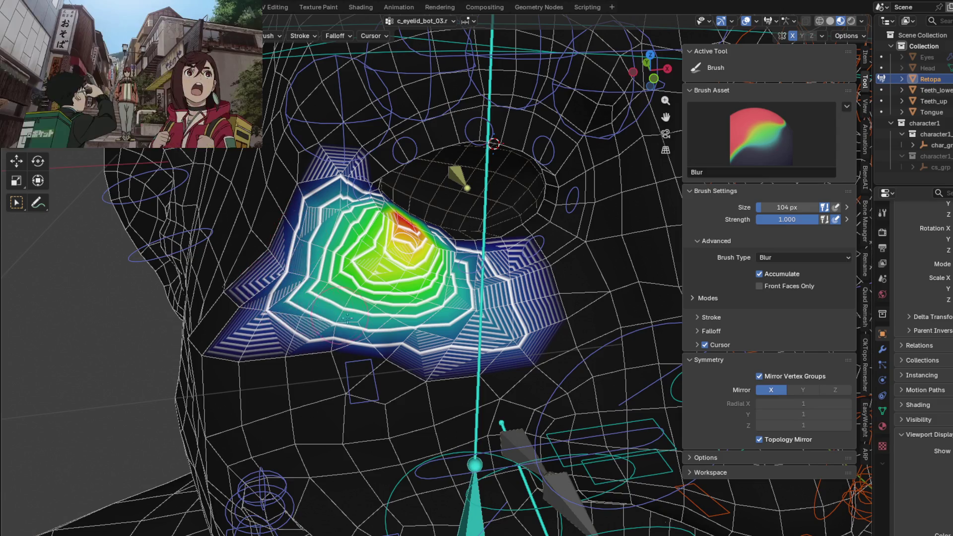
{"action": "mouse_move", "coordinate": [421, 340]}
{"action": "left_mouse_down", "text": "shift"}
{"action": "mouse_move", "coordinate": [400, 340]}
{"action": "mouse_move", "coordinate": [486, 323]}
{"action": "left_mouse_up", "text": "shift"}
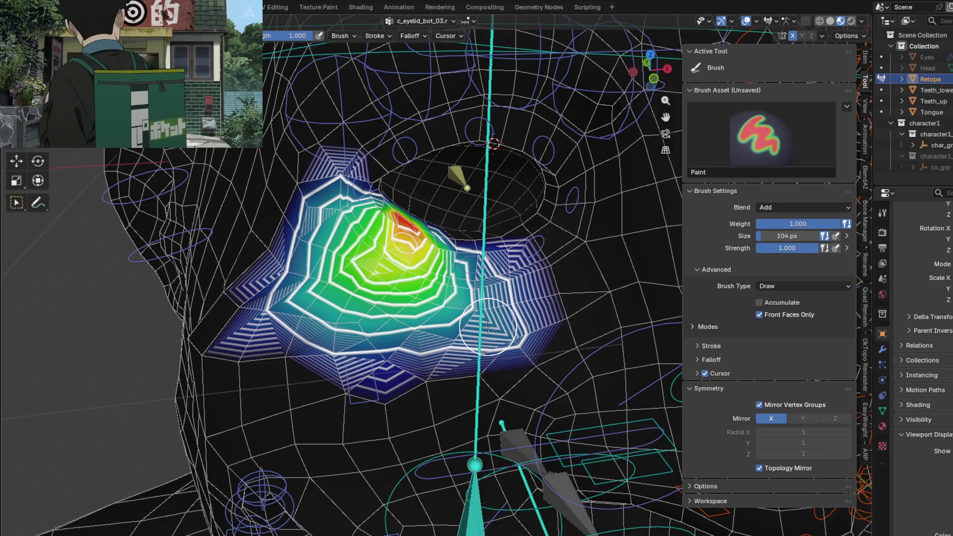
{"action": "middle_click_drag", "start_coordinate": [498, 330], "coordinate": [373, 248]}
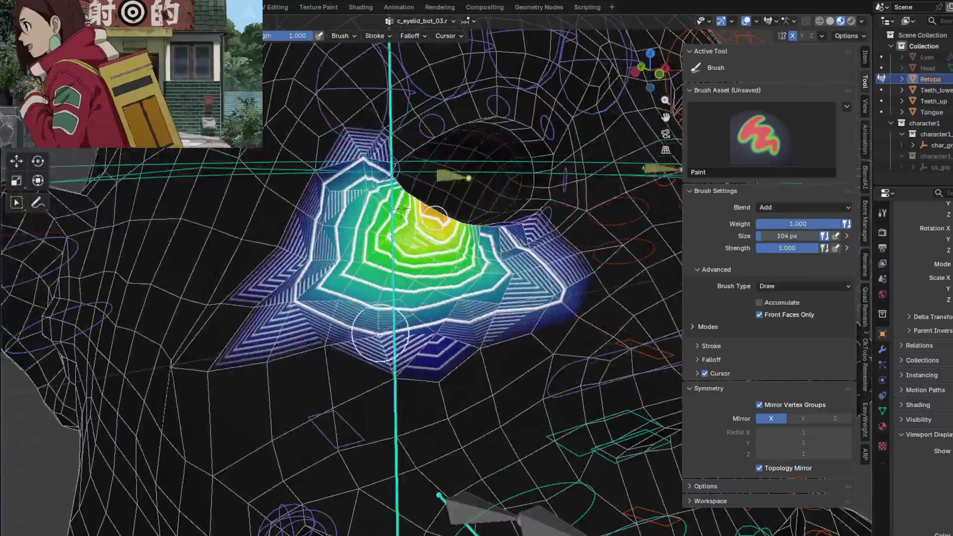
{"action": "scroll", "coordinate": [373, 249], "scroll_direction": "up", "scroll_amount": 2}
Blur the dark-blue weight patch below the eye, then select c_eyelid_corner_02.r.
{"action": "key", "text": "shift+space"}
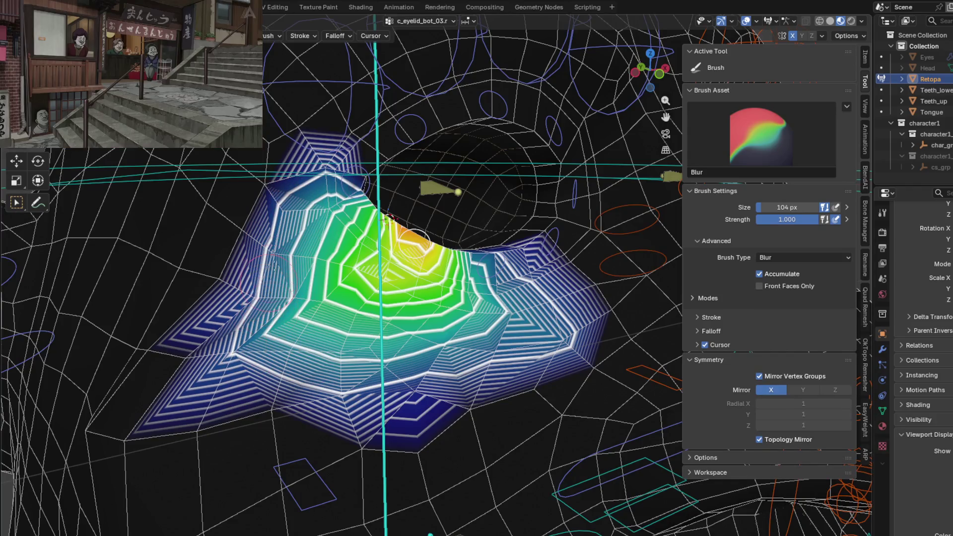
{"action": "left_click_drag", "start_coordinate": [489, 347], "coordinate": [535, 292]}
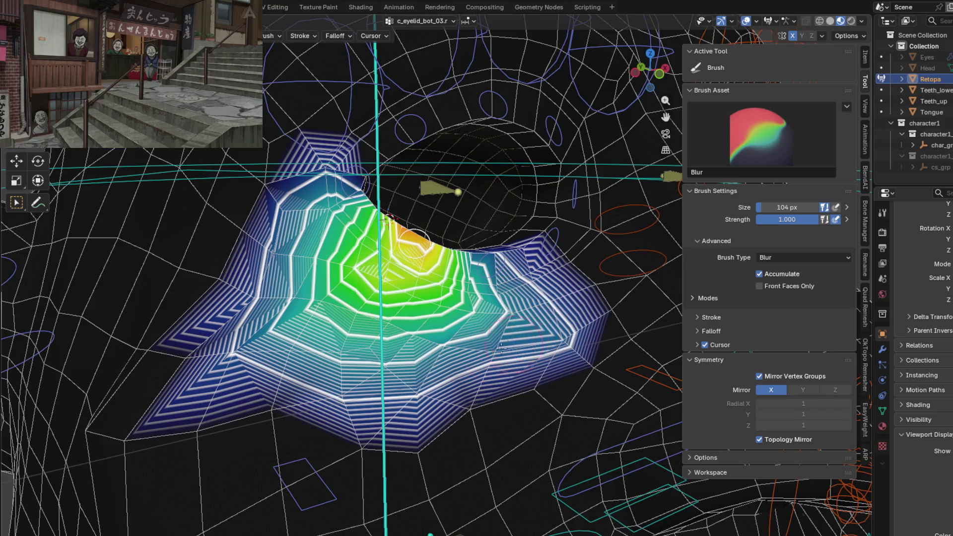
{"action": "left_click_drag", "start_coordinate": [501, 348], "coordinate": [546, 325]}
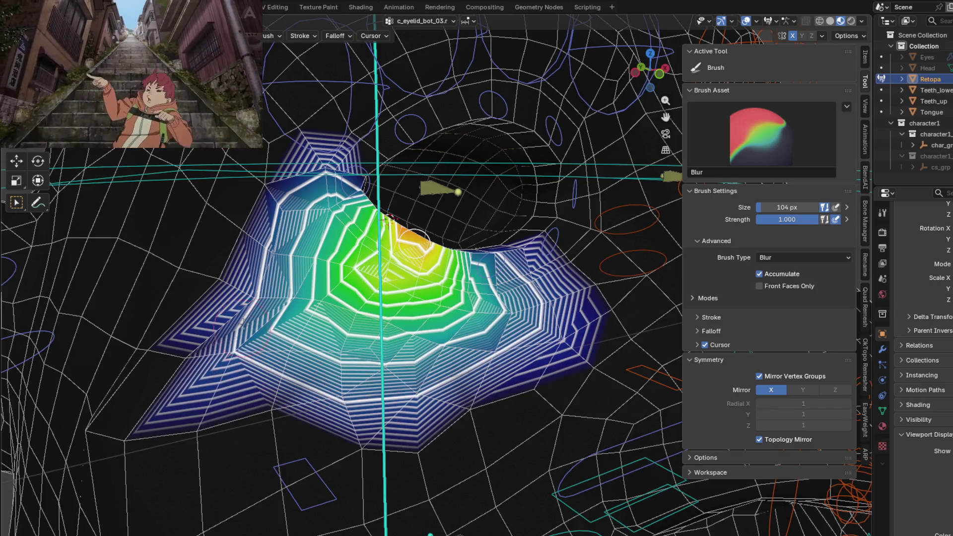
{"action": "key", "text": "shift+space"}
{"action": "middle_click_drag", "start_coordinate": [278, 298], "coordinate": [265, 285]}
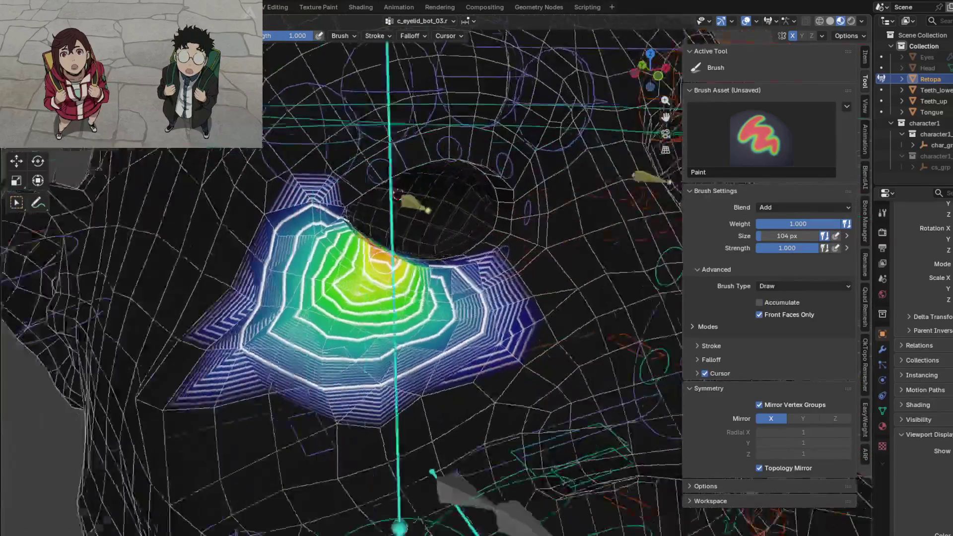
{"action": "left_click", "coordinate": [327, 203], "text": "ctrl"}
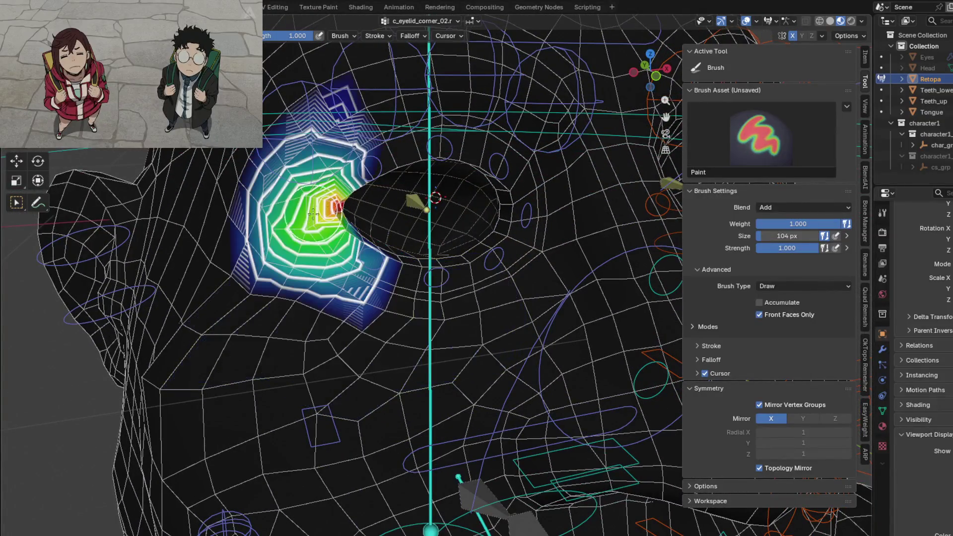
Select the upper-eyelid bones in turn, from c_eyelid_top_03.r to c_eyelid_top_01.r.
{"action": "middle_click_drag", "start_coordinate": [326, 203], "coordinate": [293, 246]}
{"action": "key", "text": "shift+space"}
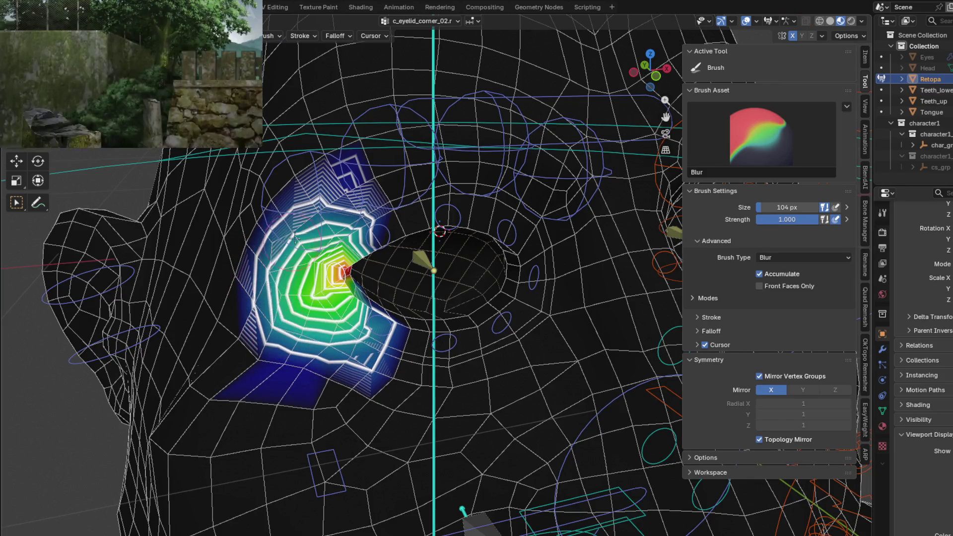
{"action": "key", "text": "shift+space"}
{"action": "left_click", "coordinate": [311, 257], "text": "ctrl"}
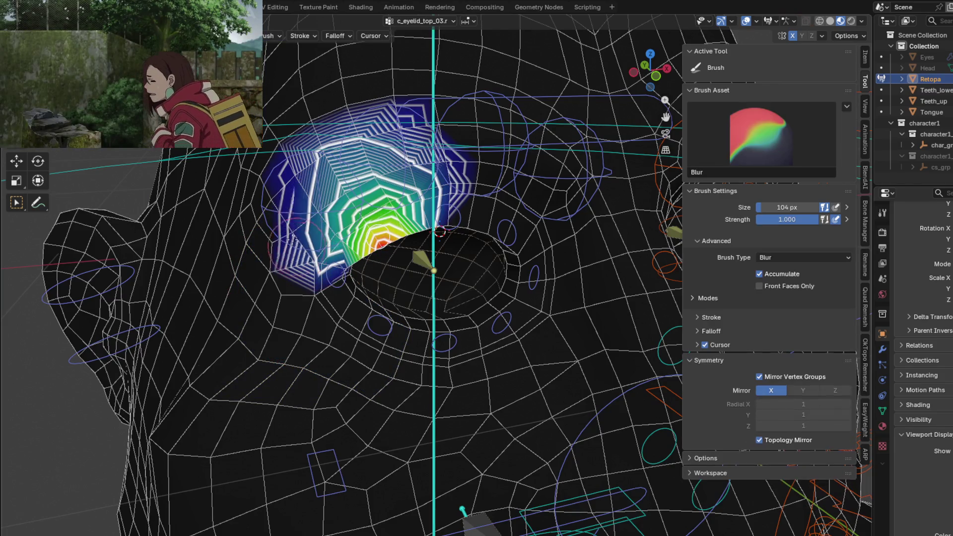
{"action": "left_click", "coordinate": [426, 211], "text": "ctrl"}
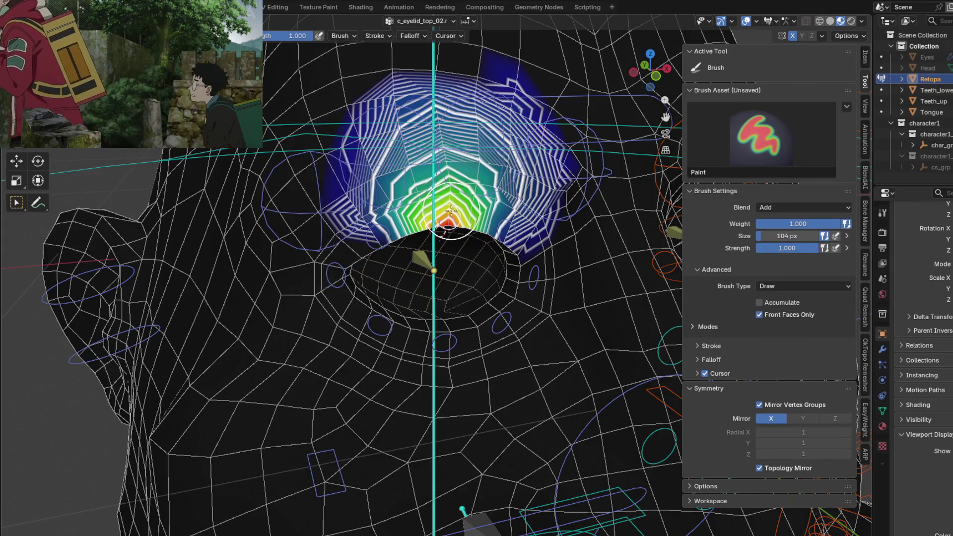
{"action": "left_click", "coordinate": [507, 227], "text": "ctrl"}
{"action": "middle_click_drag", "start_coordinate": [507, 226], "coordinate": [440, 175]}
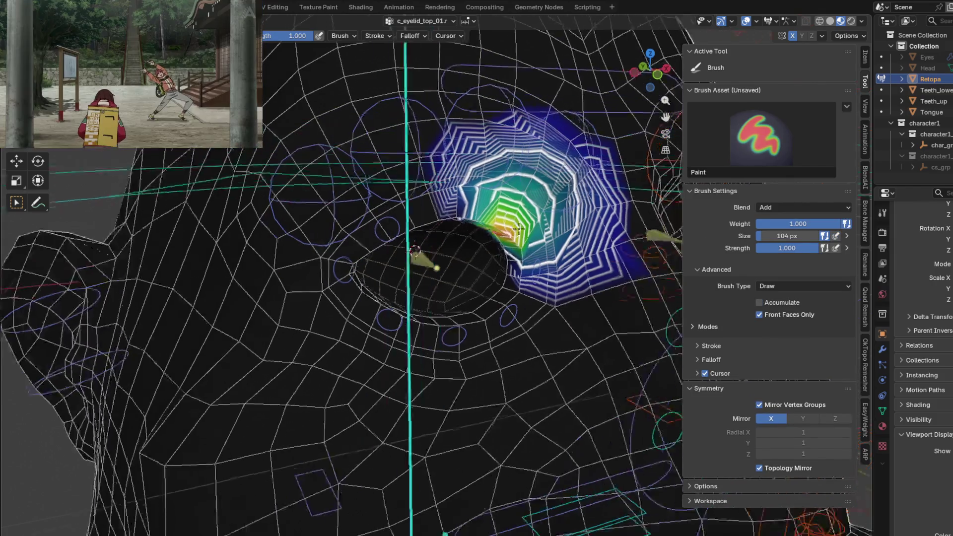
Toggle Blur briefly and select c_eyelid_corner_01.r in a front view of the face.
{"action": "key", "text": "shift+space"}
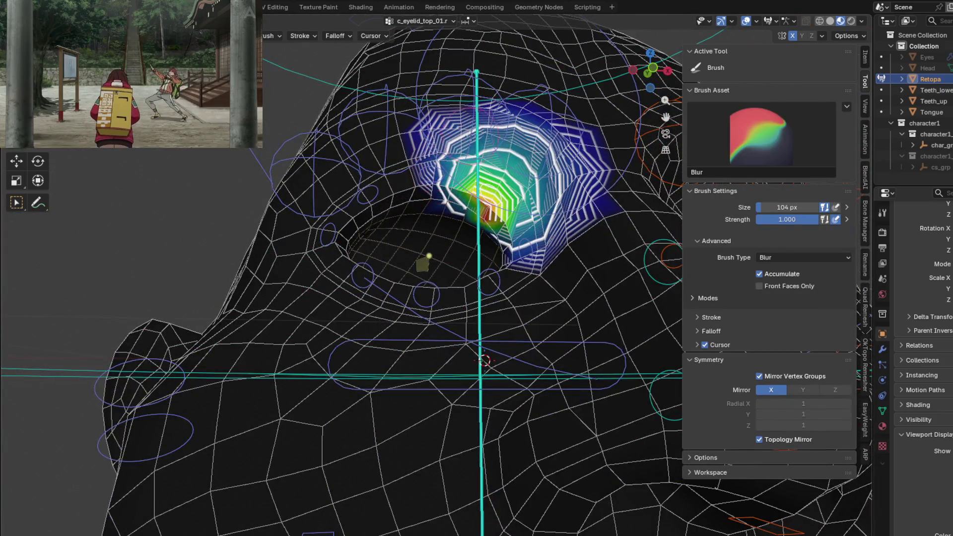
{"action": "key", "text": "shift+space"}
{"action": "left_click", "coordinate": [524, 266], "text": "ctrl"}
{"action": "mouse_move", "coordinate": [542, 233]}
{"action": "middle_mouse_down"}
{"action": "mouse_move", "coordinate": [523, 266]}
{"action": "mouse_move", "coordinate": [465, 267]}
{"action": "middle_mouse_up"}
{"action": "scroll", "coordinate": [527, 270], "scroll_direction": "down", "scroll_amount": 2}
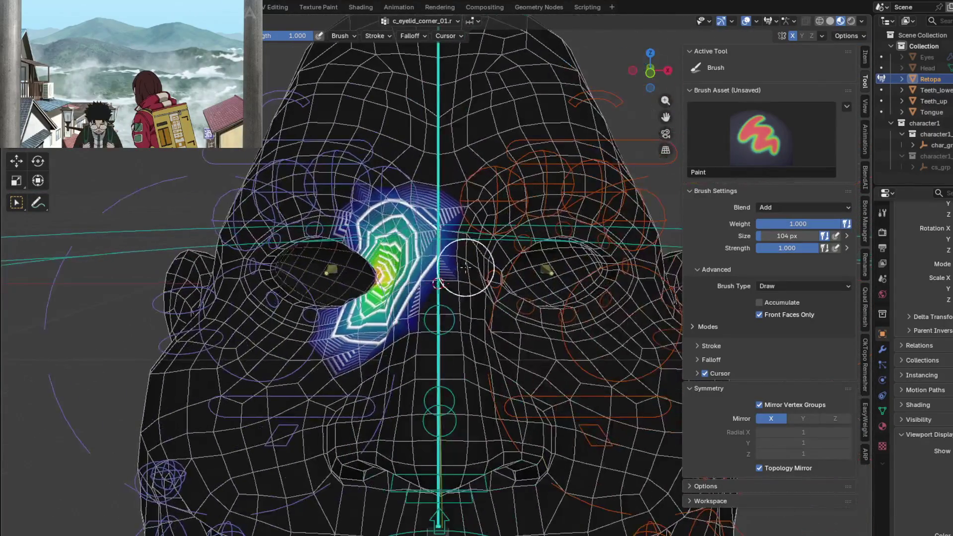
Deselect the eyelid corner bone and select c_nose_03.x to show its nose weights.
{"action": "left_click", "coordinate": [502, 271], "text": "ctrl"}
{"action": "left_click", "coordinate": [490, 272], "text": "ctrl"}
{"action": "left_click", "coordinate": [439, 322], "text": "ctrl"}
{"action": "mouse_move", "coordinate": [438, 322]}
{"action": "middle_mouse_down"}
{"action": "mouse_move", "coordinate": [493, 256]}
{"action": "mouse_move", "coordinate": [518, 420]}
{"action": "middle_mouse_up"}
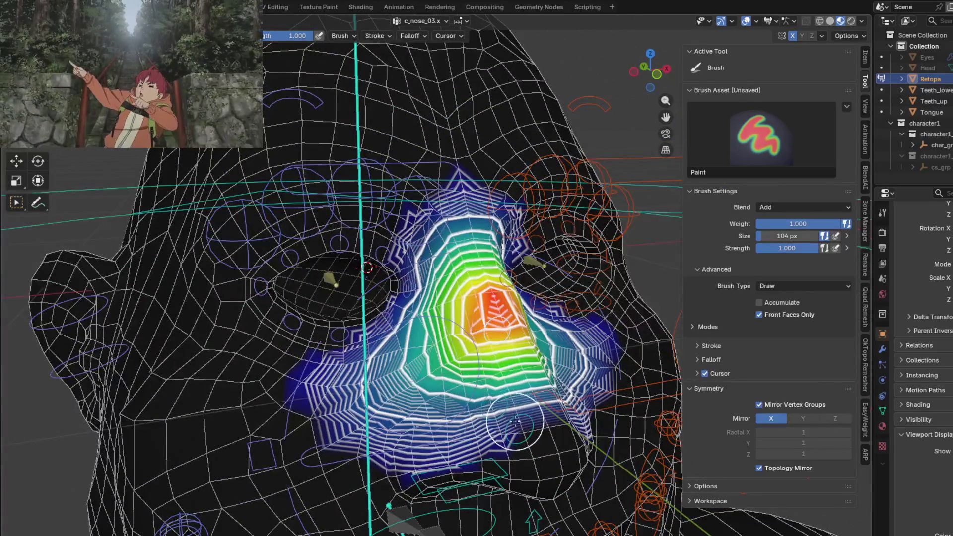
Select c_nose_02.x then c_nose_01.x and blur the c_nose_01.x weights up the nose bridge.
{"action": "left_click", "coordinate": [513, 363], "text": "ctrl"}
{"action": "left_click", "coordinate": [498, 403], "text": "ctrl"}
{"action": "mouse_move", "coordinate": [498, 403]}
{"action": "middle_mouse_down"}
{"action": "mouse_move", "coordinate": [481, 470]}
{"action": "mouse_move", "coordinate": [421, 295]}
{"action": "middle_mouse_up"}
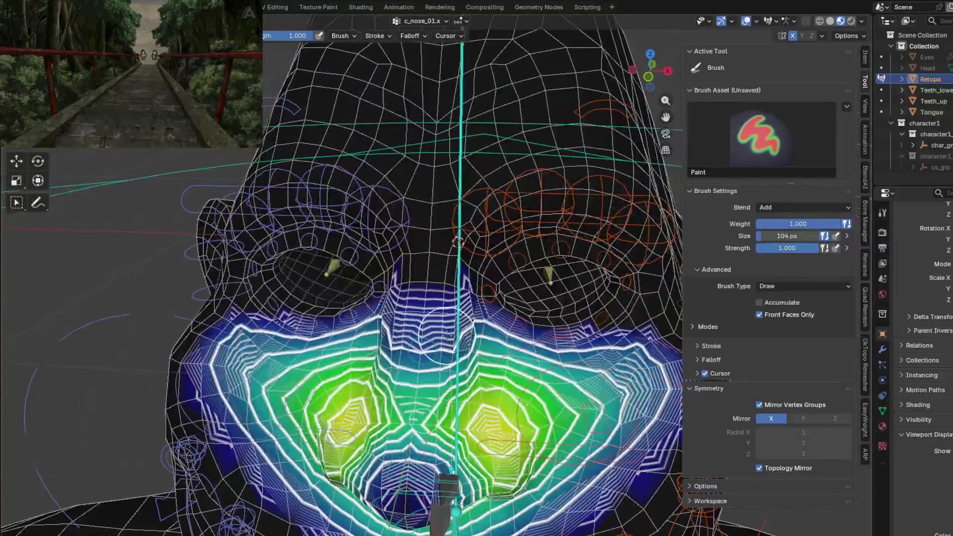
{"action": "key", "text": "2"}
{"action": "left_click_drag", "start_coordinate": [441, 267], "coordinate": [442, 250]}
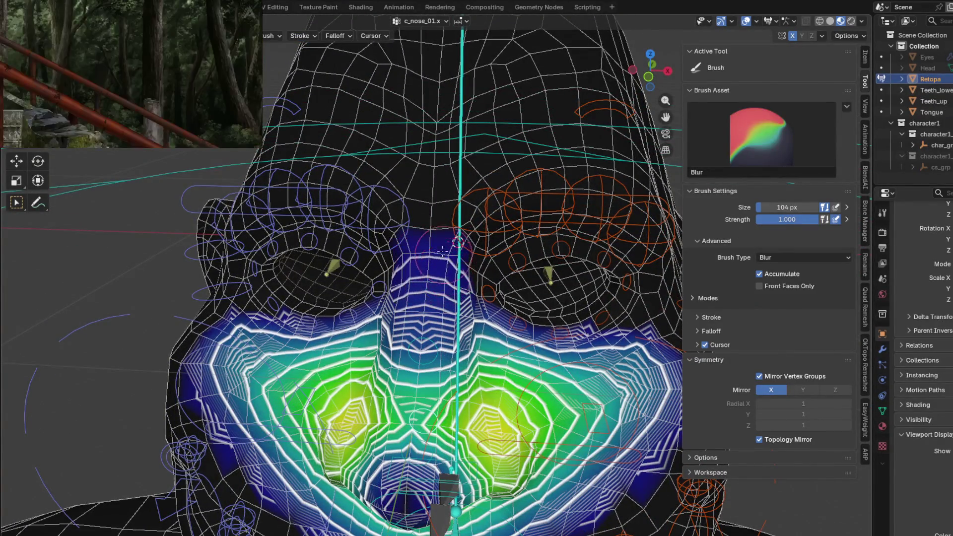
{"action": "key", "text": "1"}
{"action": "mouse_move", "coordinate": [431, 234]}
{"action": "middle_mouse_down"}
{"action": "mouse_move", "coordinate": [375, 309]}
{"action": "mouse_move", "coordinate": [407, 330]}
{"action": "middle_mouse_up"}
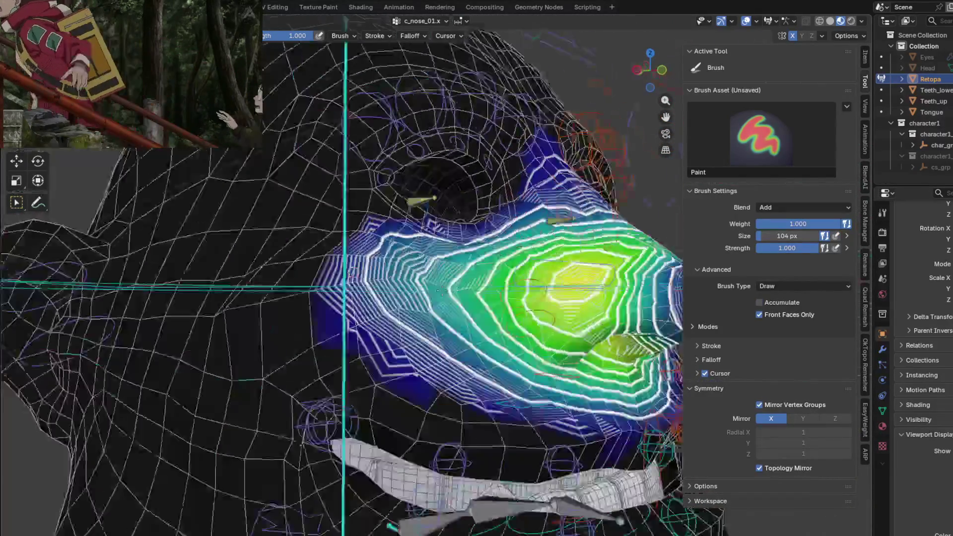
{"action": "key", "text": "2"}
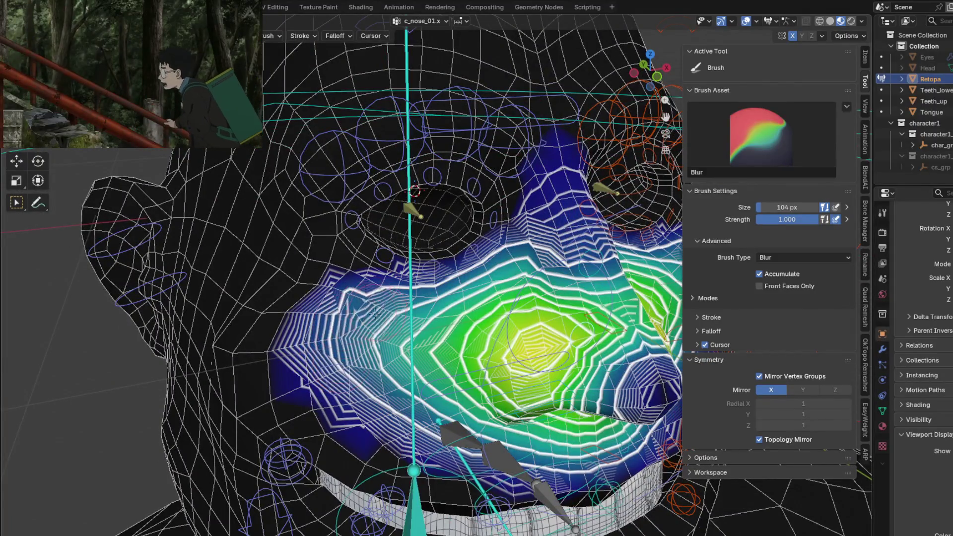
{"action": "key", "text": "1"}
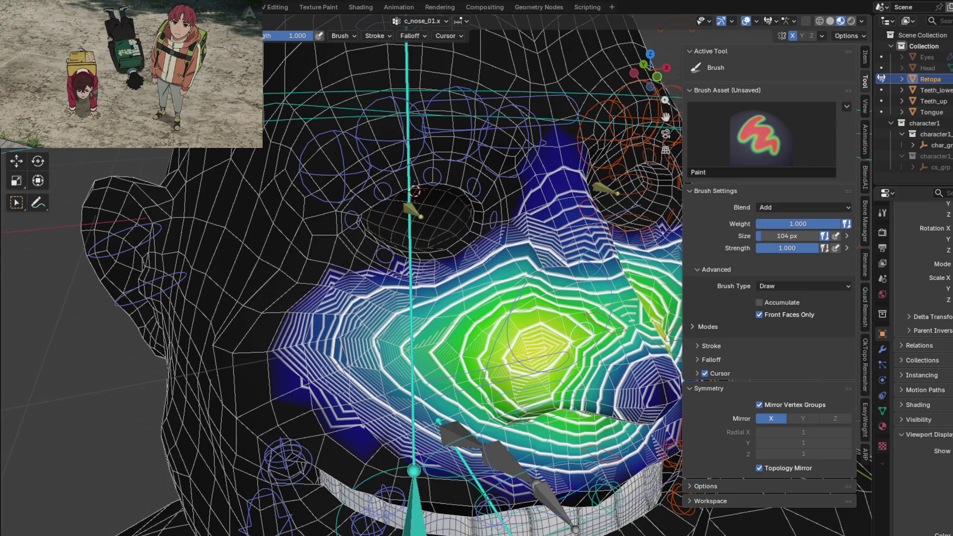
Select c_lips_top.x, then c_lips_top.r to show its weights around the mouth.
{"action": "mouse_move", "coordinate": [237, 229]}
{"action": "middle_mouse_down"}
{"action": "mouse_move", "coordinate": [349, 217]}
{"action": "mouse_move", "coordinate": [323, 248]}
{"action": "middle_mouse_up"}
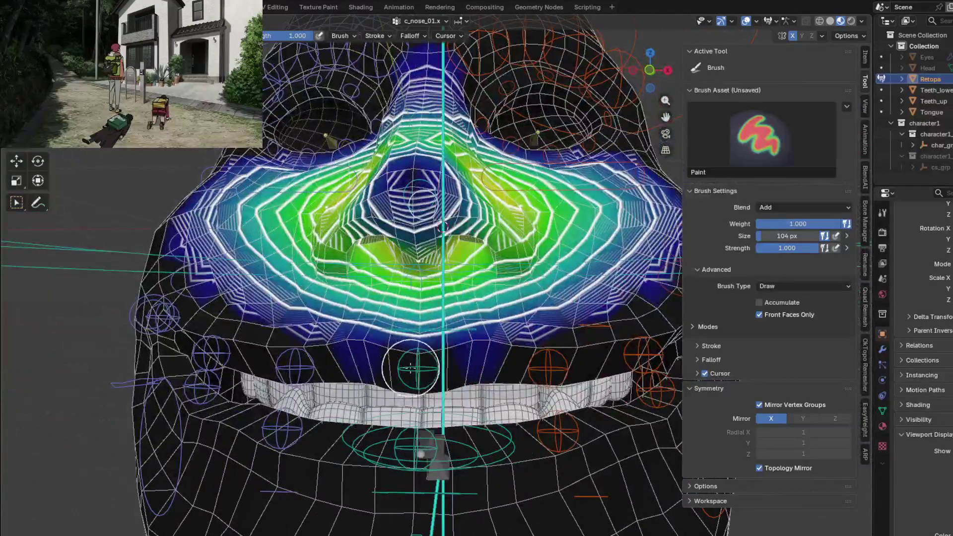
{"action": "left_click", "coordinate": [410, 368], "text": "ctrl"}
{"action": "scroll", "coordinate": [410, 367], "scroll_direction": "down", "scroll_amount": 3}
{"action": "mouse_move", "coordinate": [410, 367]}
{"action": "middle_mouse_down"}
{"action": "mouse_move", "coordinate": [362, 361]}
{"action": "mouse_move", "coordinate": [445, 343]}
{"action": "mouse_move", "coordinate": [337, 329]}
{"action": "middle_mouse_up"}
{"action": "left_click", "coordinate": [363, 361], "text": "ctrl"}
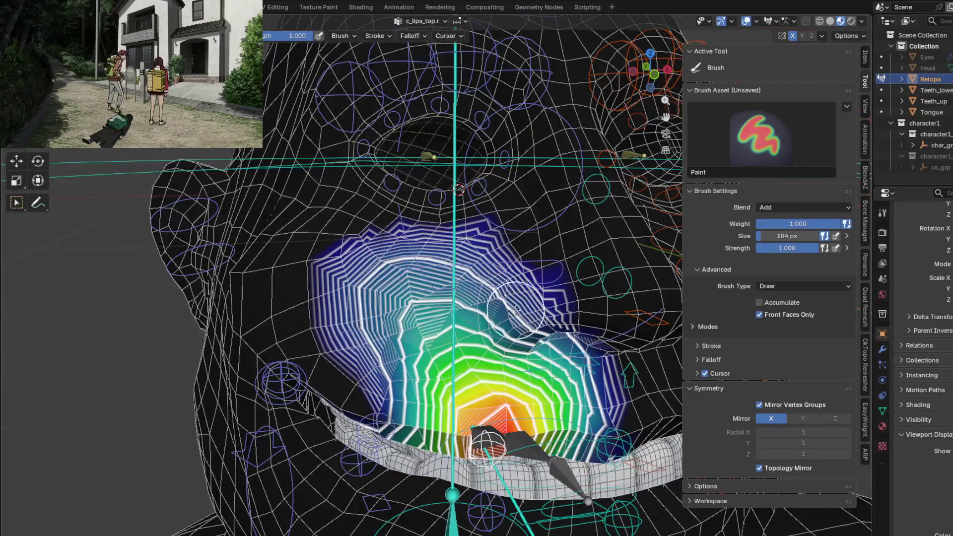
Reselect c_lips_top.r, reduce its weights across the lips and blur the lower-left lips.
{"action": "left_click", "coordinate": [580, 263], "text": "ctrl"}
{"action": "left_click", "coordinate": [485, 434], "text": "ctrl"}
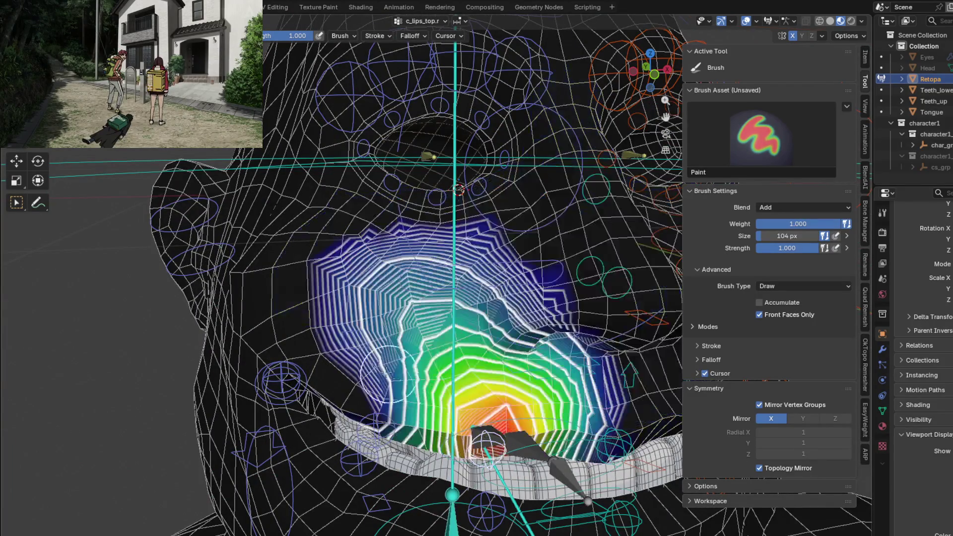
{"action": "mouse_move", "coordinate": [354, 303]}
{"action": "left_mouse_down", "text": "ctrl"}
{"action": "mouse_move", "coordinate": [329, 302]}
{"action": "mouse_move", "coordinate": [333, 342]}
{"action": "left_mouse_up", "text": "ctrl"}
{"action": "mouse_move", "coordinate": [428, 401]}
{"action": "left_mouse_down", "text": "shift"}
{"action": "mouse_move", "coordinate": [407, 345]}
{"action": "mouse_move", "coordinate": [418, 308]}
{"action": "left_mouse_up", "text": "shift"}
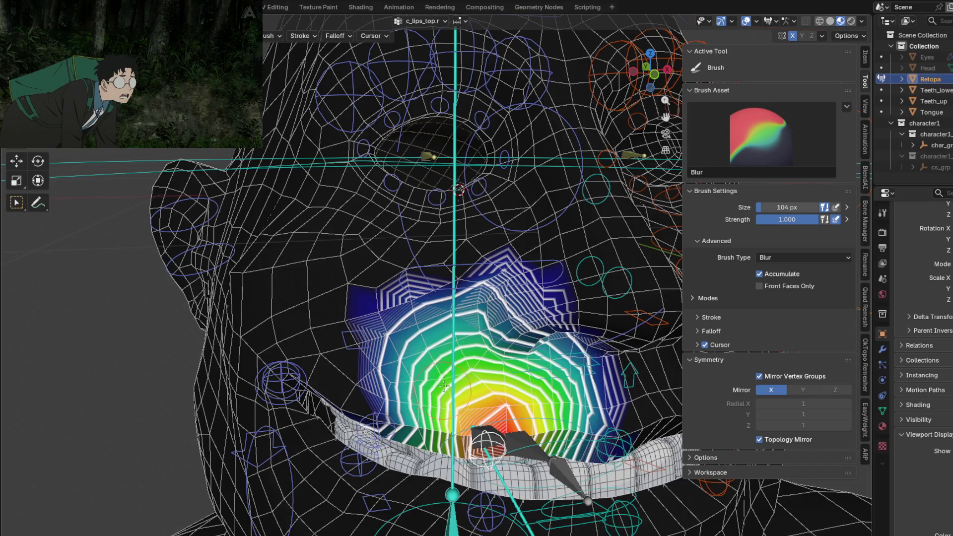
{"action": "left_click_drag", "start_coordinate": [401, 394], "coordinate": [383, 345], "text": "shift"}
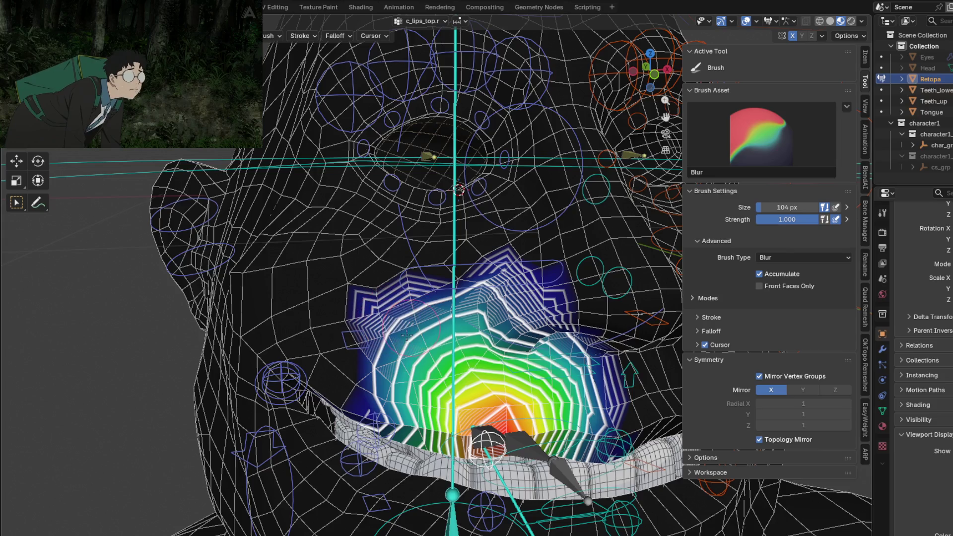
{"action": "middle_click_drag", "start_coordinate": [404, 370], "coordinate": [411, 309]}
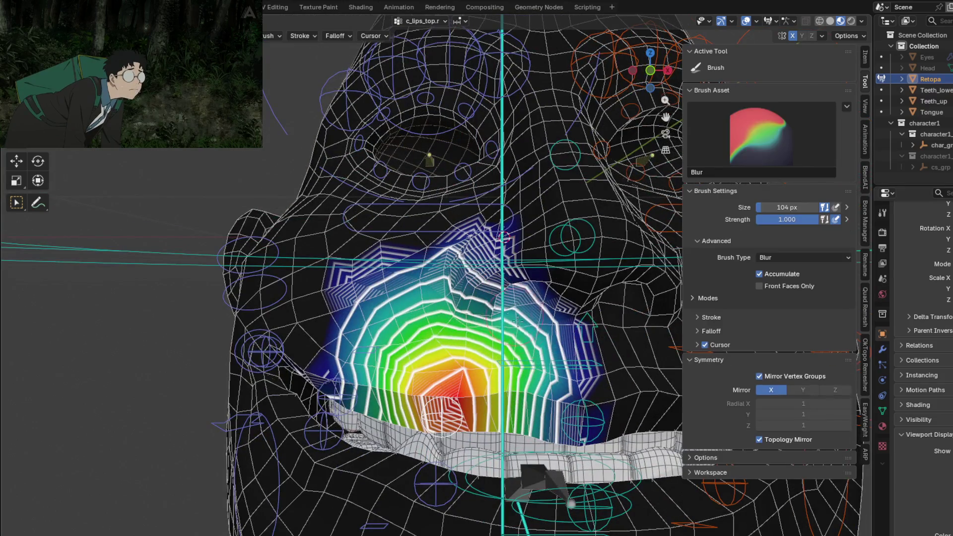
Inspect the c_lips_top_01.r weights, then select c_nose_01.x again.
{"action": "left_click", "coordinate": [336, 383], "text": "ctrl"}
{"action": "mouse_move", "coordinate": [336, 383]}
{"action": "middle_mouse_down"}
{"action": "mouse_move", "coordinate": [455, 328]}
{"action": "mouse_move", "coordinate": [424, 331]}
{"action": "middle_mouse_up"}
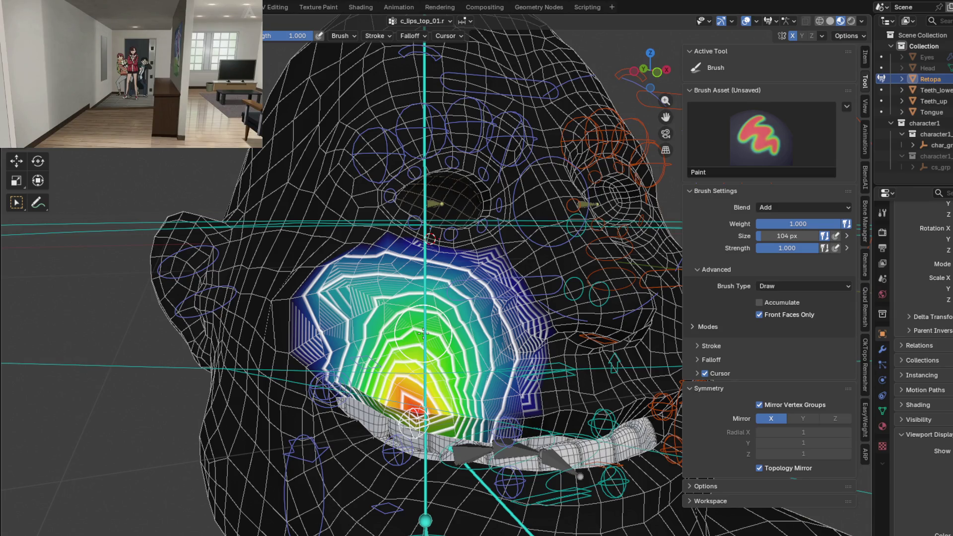
{"action": "scroll", "coordinate": [422, 335], "scroll_direction": "down", "scroll_amount": 2}
{"action": "scroll", "coordinate": [428, 289], "scroll_direction": "up", "scroll_amount": 3}
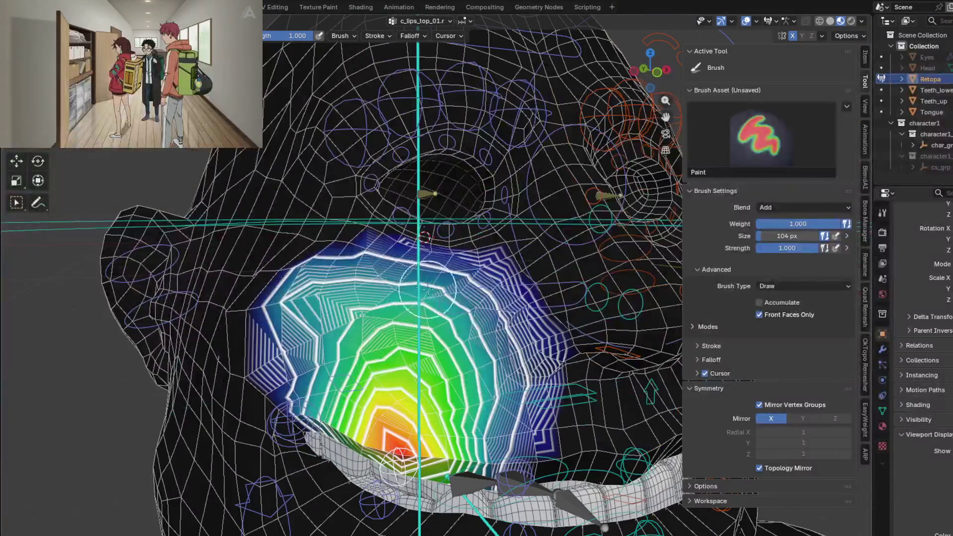
{"action": "left_click", "coordinate": [542, 310], "text": "ctrl"}
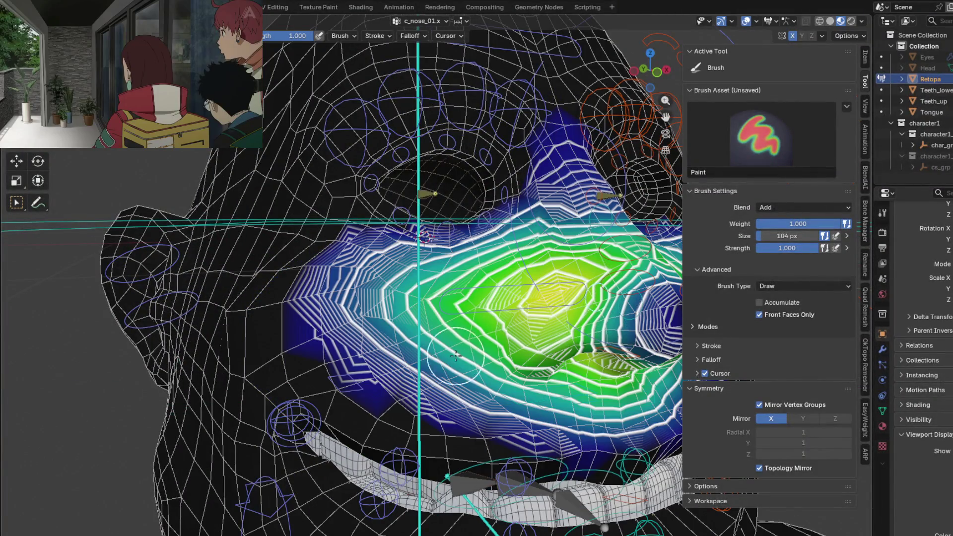
Select head.x and blur its weights onto the cheek.
{"action": "scroll", "coordinate": [455, 355], "scroll_direction": "down", "scroll_amount": 3}
{"action": "mouse_move", "coordinate": [456, 355]}
{"action": "middle_mouse_down"}
{"action": "mouse_move", "coordinate": [335, 284]}
{"action": "mouse_move", "coordinate": [378, 262]}
{"action": "mouse_move", "coordinate": [357, 198]}
{"action": "mouse_move", "coordinate": [425, 212]}
{"action": "mouse_move", "coordinate": [370, 249]}
{"action": "mouse_move", "coordinate": [386, 258]}
{"action": "middle_mouse_up"}
{"action": "left_click", "coordinate": [367, 188], "text": "ctrl"}
{"action": "scroll", "coordinate": [370, 248], "scroll_direction": "up", "scroll_amount": 3}
{"action": "scroll", "coordinate": [370, 248], "scroll_direction": "down", "scroll_amount": 3}
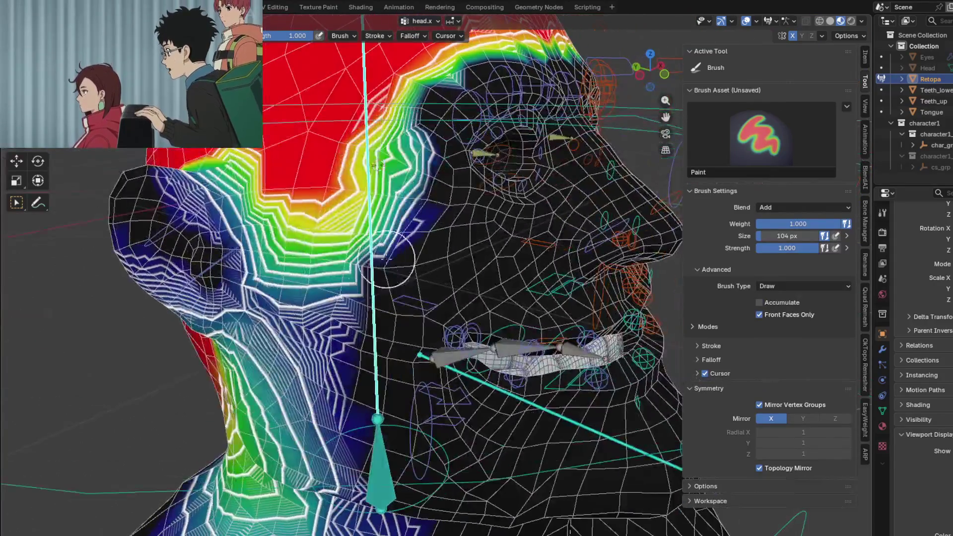
{"action": "left_click_drag", "start_coordinate": [386, 258], "coordinate": [430, 256]}
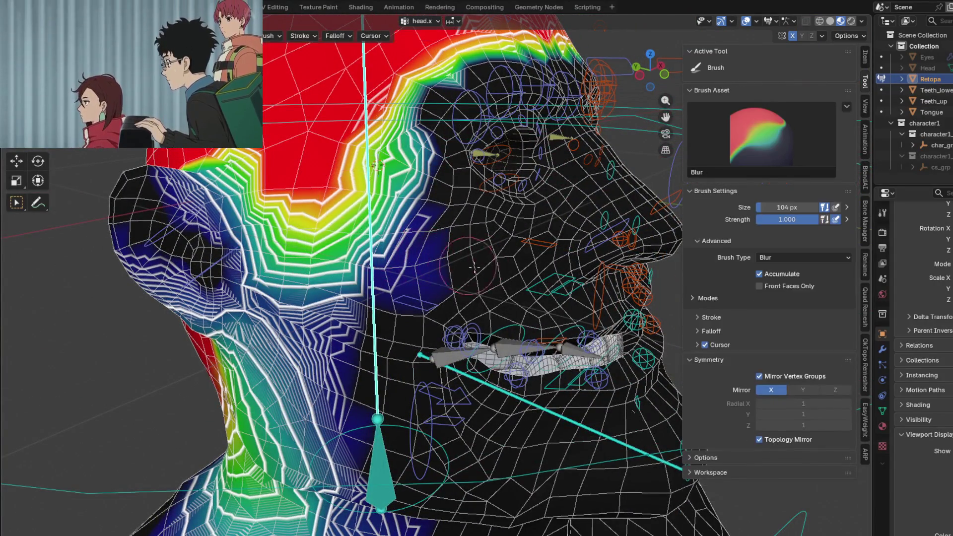
{"action": "middle_click_drag", "start_coordinate": [386, 256], "coordinate": [375, 267]}
{"action": "mouse_move", "coordinate": [375, 267]}
{"action": "left_mouse_down", "text": "shift"}
{"action": "mouse_move", "coordinate": [364, 240]}
{"action": "mouse_move", "coordinate": [392, 251]}
{"action": "left_mouse_up", "text": "shift"}
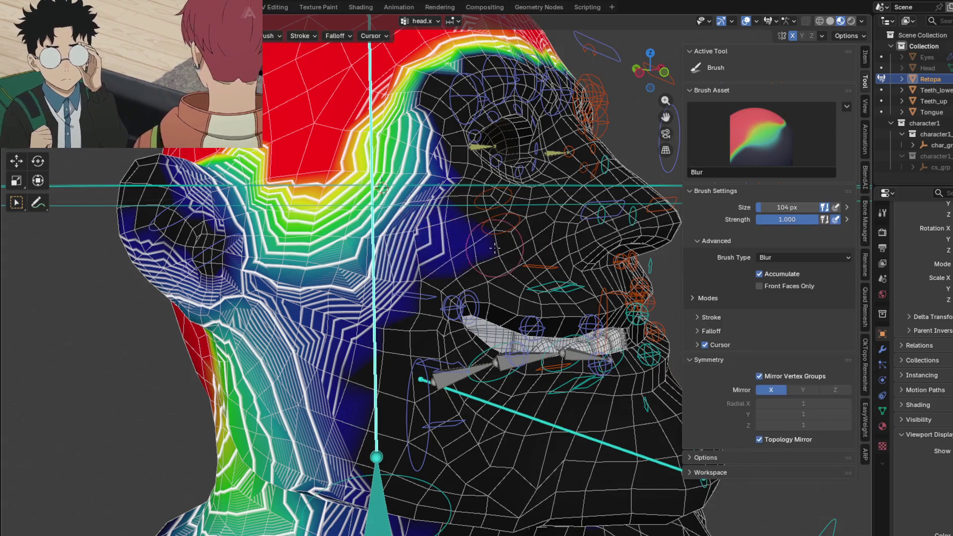
{"action": "middle_click_drag", "start_coordinate": [543, 243], "coordinate": [417, 234]}
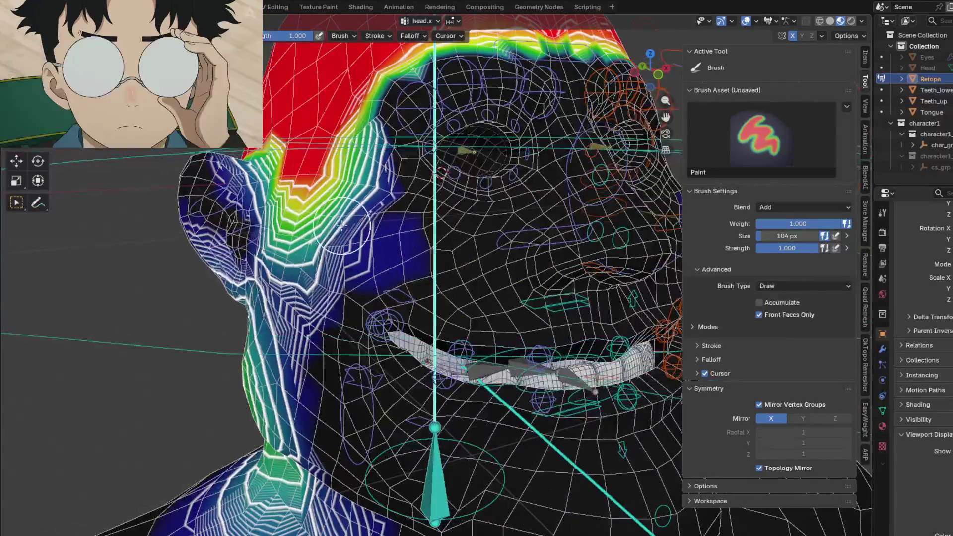
Paint faint 0.01 head.x weights across the cheek, blur the edges, then show c_lips_top_01.r.
{"action": "key", "text": "1"}
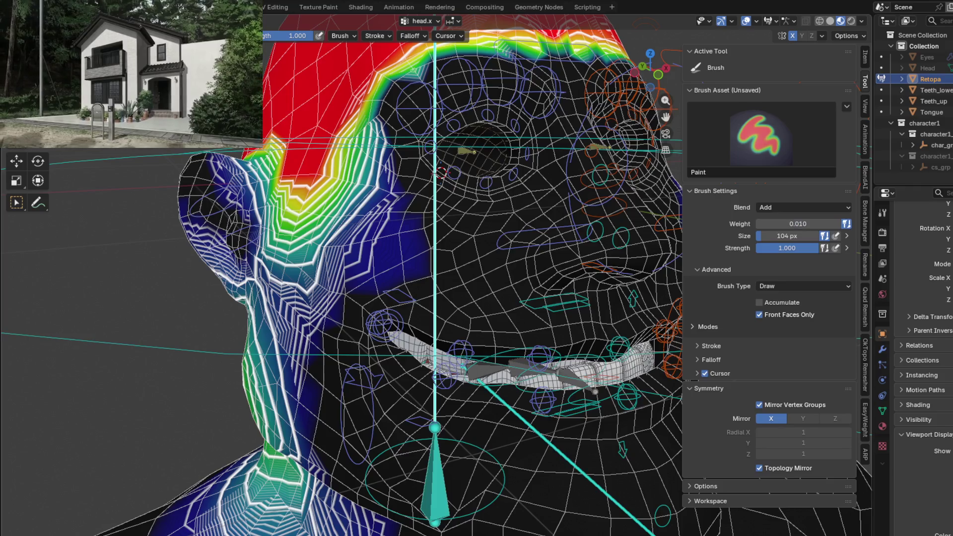
{"action": "mouse_move", "coordinate": [390, 242]}
{"action": "left_mouse_down"}
{"action": "mouse_move", "coordinate": [475, 245]}
{"action": "mouse_move", "coordinate": [405, 220]}
{"action": "left_mouse_up"}
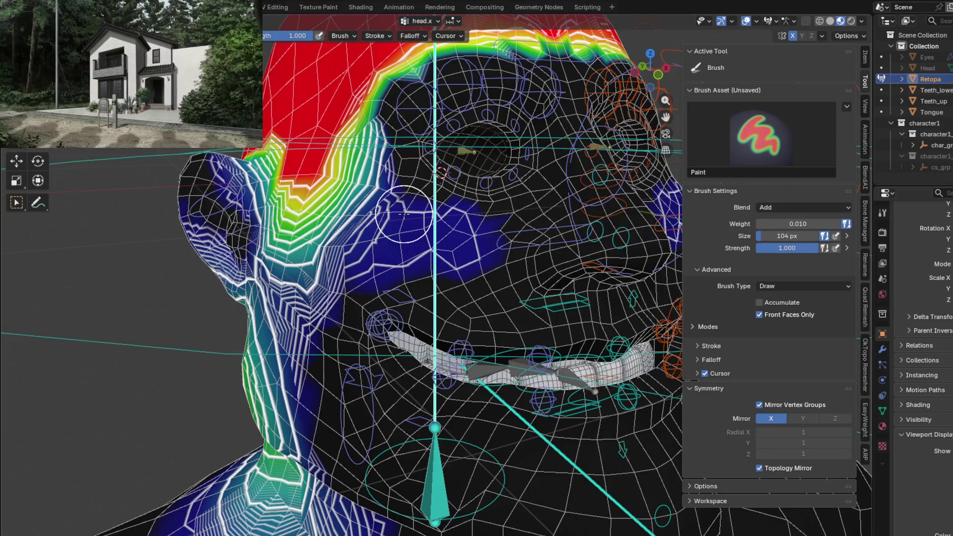
{"action": "mouse_move", "coordinate": [414, 217]}
{"action": "middle_mouse_down"}
{"action": "mouse_move", "coordinate": [405, 248]}
{"action": "mouse_move", "coordinate": [461, 284]}
{"action": "middle_mouse_up"}
{"action": "key", "text": "shift+f"}
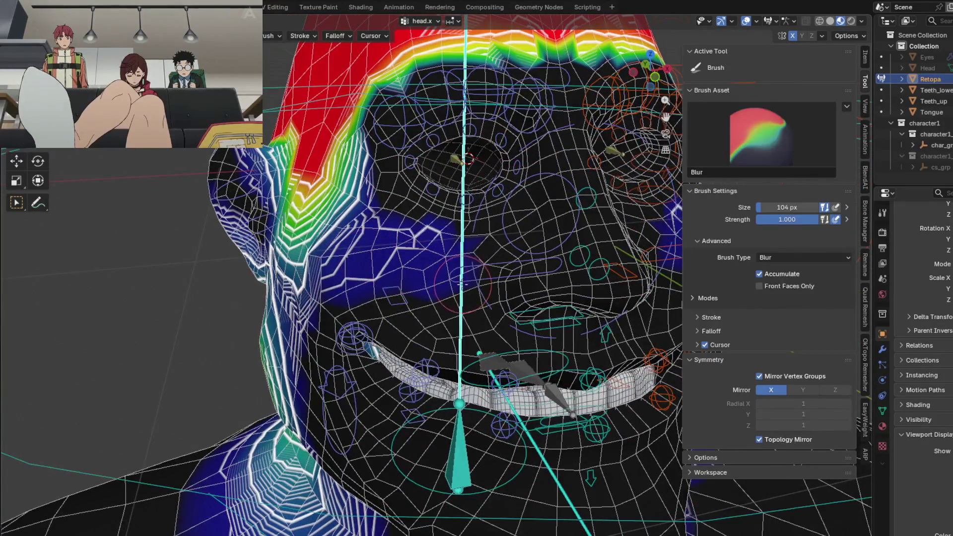
{"action": "key", "text": "shift"}
{"action": "middle_click_drag", "start_coordinate": [366, 276], "coordinate": [379, 268]}
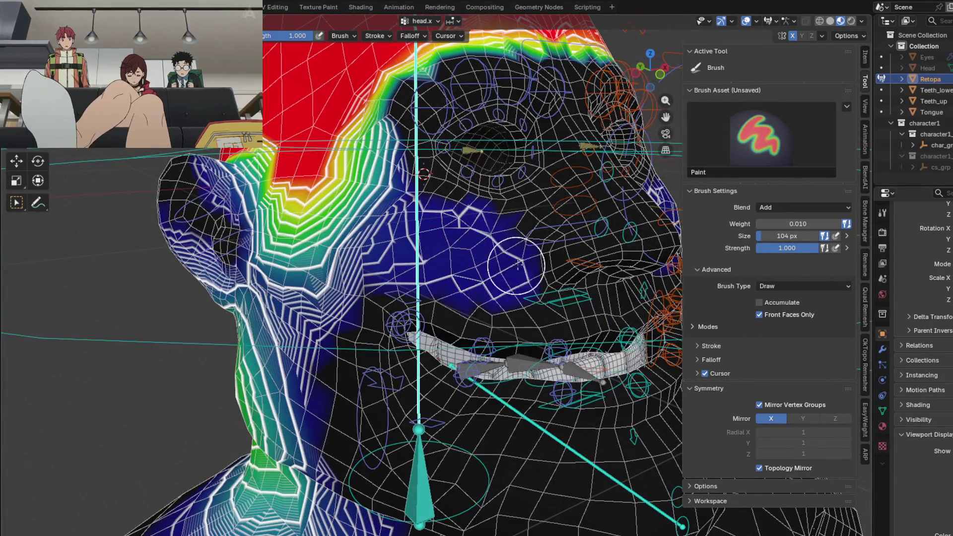
{"action": "middle_click_drag", "start_coordinate": [407, 195], "coordinate": [528, 253]}
{"action": "key", "text": "shift"}
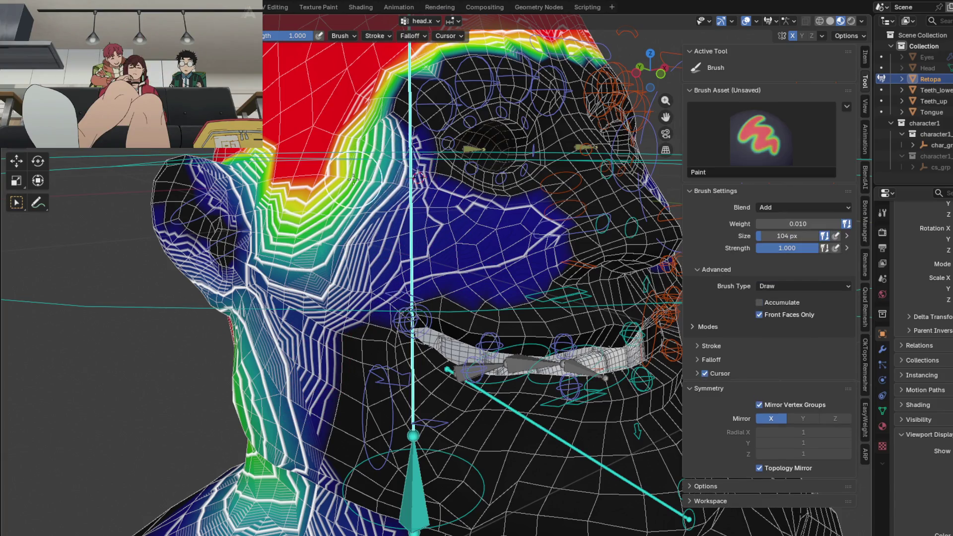
{"action": "middle_click_drag", "start_coordinate": [411, 179], "coordinate": [343, 184]}
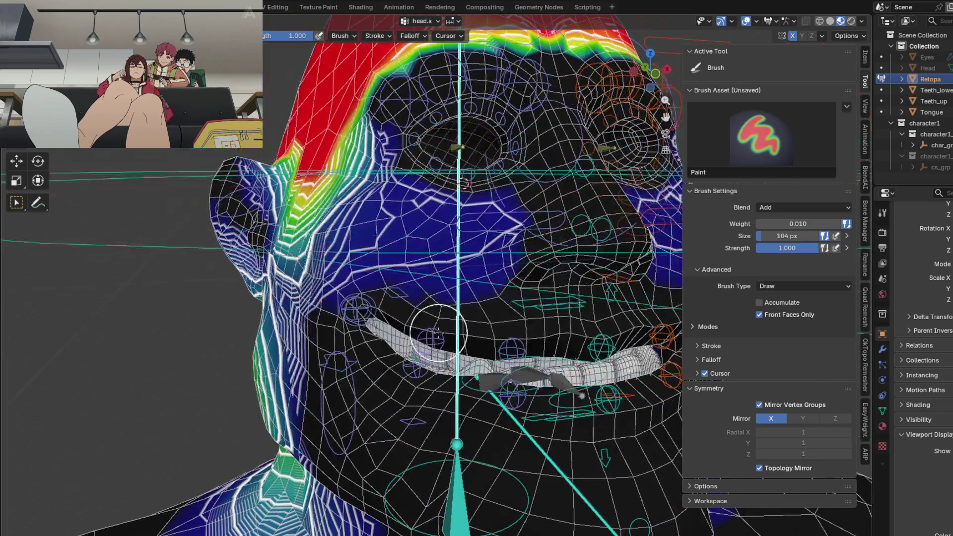
{"action": "left_click", "coordinate": [447, 323], "text": "ctrl"}
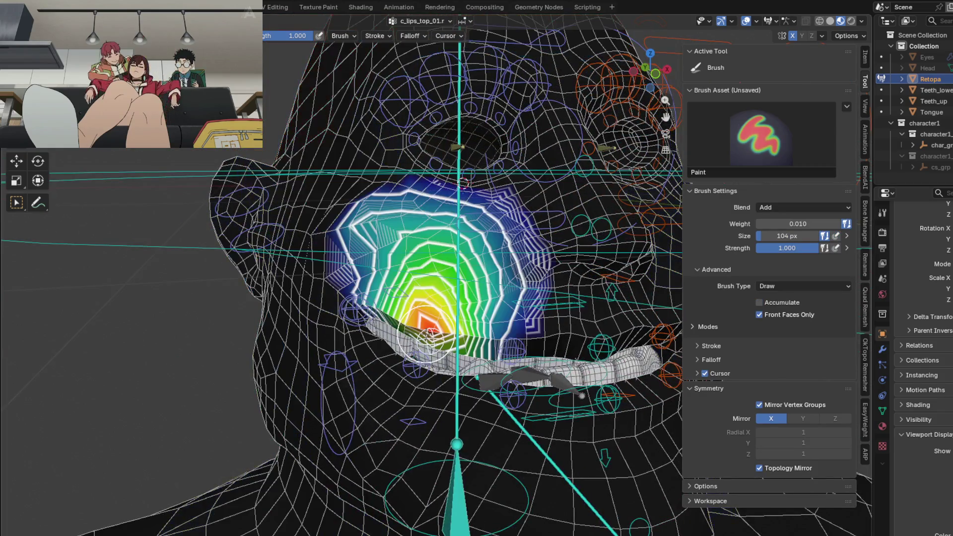
Set the paint weight to 1.0, paint the upper lip, and undo two bad strokes.
{"action": "left_click_drag", "start_coordinate": [784, 224], "coordinate": [843, 224]}
{"action": "mouse_move", "coordinate": [394, 200]}
{"action": "middle_mouse_down"}
{"action": "mouse_move", "coordinate": [356, 217]}
{"action": "mouse_move", "coordinate": [364, 242]}
{"action": "mouse_move", "coordinate": [313, 278]}
{"action": "middle_mouse_up"}
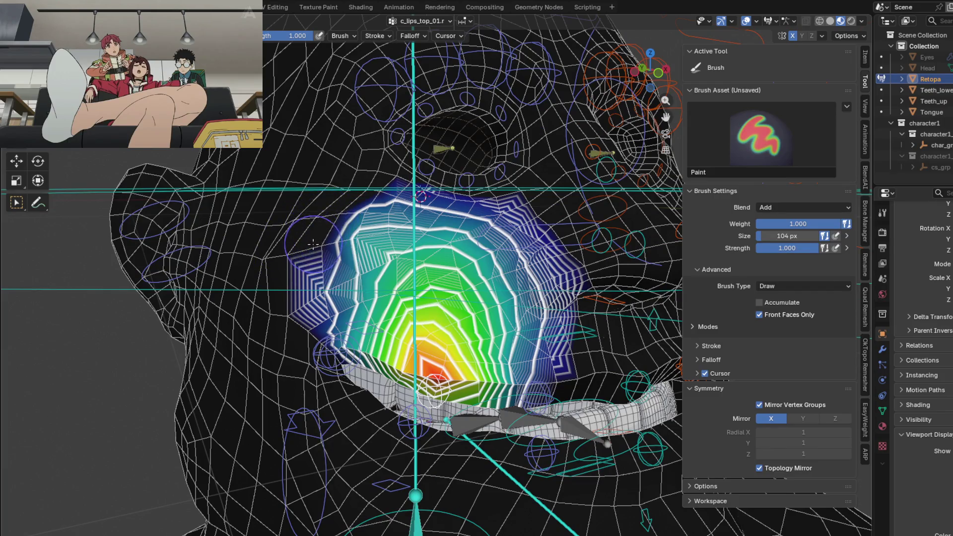
{"action": "left_click_drag", "start_coordinate": [303, 272], "coordinate": [350, 222]}
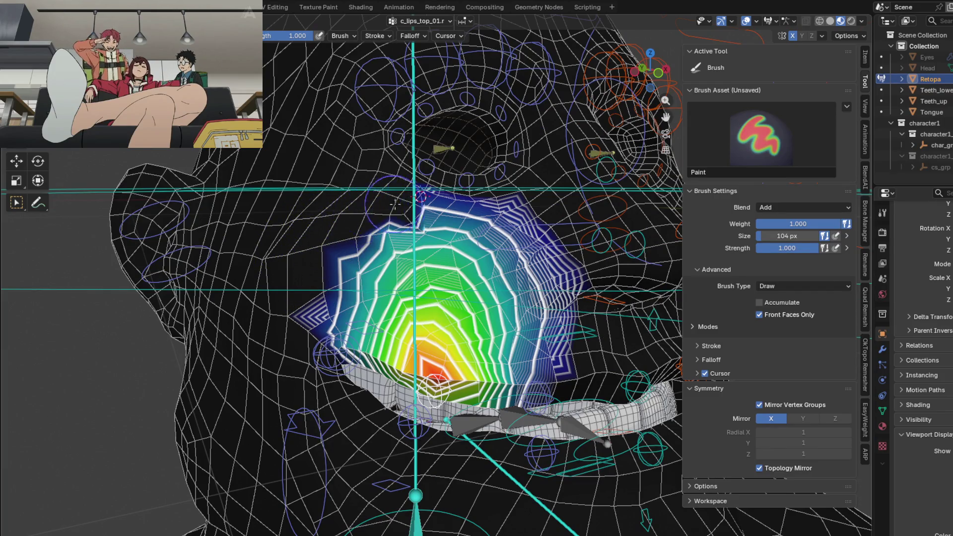
{"action": "left_click_drag", "start_coordinate": [464, 207], "coordinate": [532, 228]}
{"action": "key", "text": "ctrl+z"}
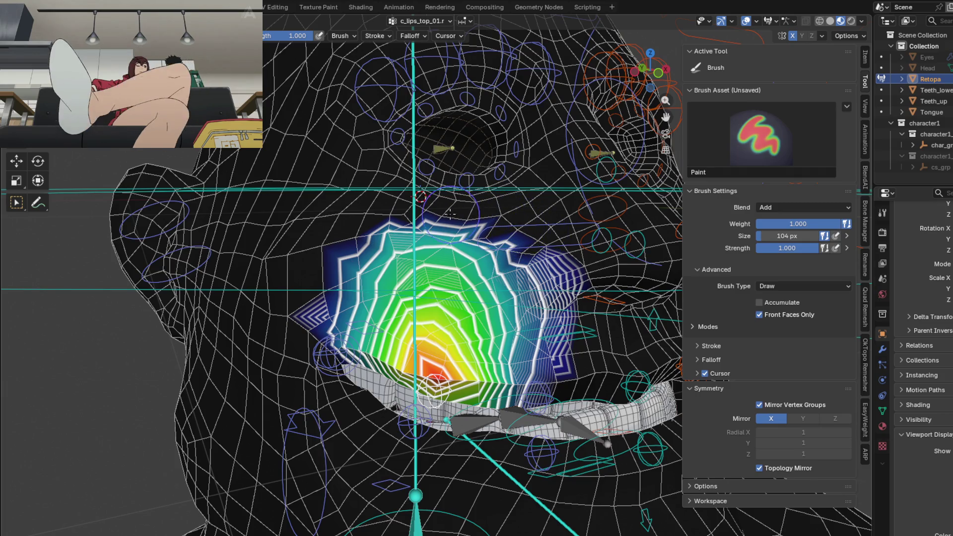
{"action": "key", "text": "ctrl+z"}
Blur the c_lips_top_01.r weight contours and patch edges on the right of the lip.
{"action": "middle_click_drag", "start_coordinate": [413, 298], "coordinate": [426, 277]}
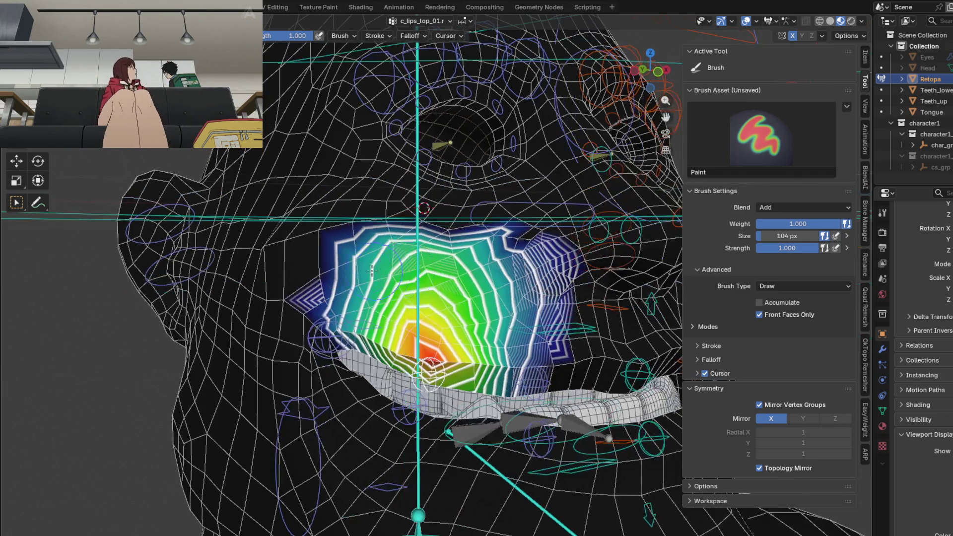
{"action": "key", "text": "shift+space"}
{"action": "mouse_move", "coordinate": [426, 277]}
{"action": "left_mouse_down"}
{"action": "mouse_move", "coordinate": [497, 300]}
{"action": "mouse_move", "coordinate": [389, 291]}
{"action": "left_mouse_up"}
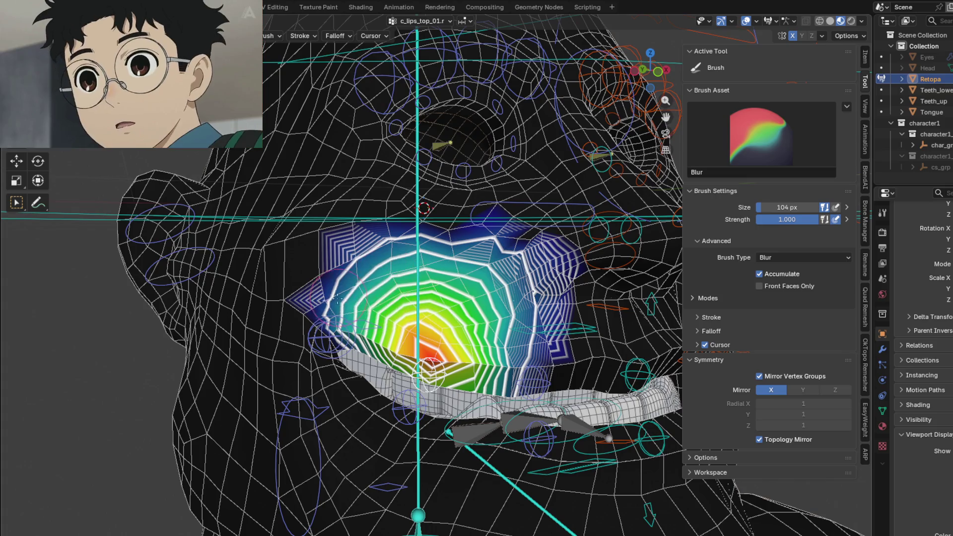
{"action": "mouse_move", "coordinate": [389, 290]}
{"action": "left_mouse_down"}
{"action": "mouse_move", "coordinate": [407, 253]}
{"action": "mouse_move", "coordinate": [510, 340]}
{"action": "left_mouse_up"}
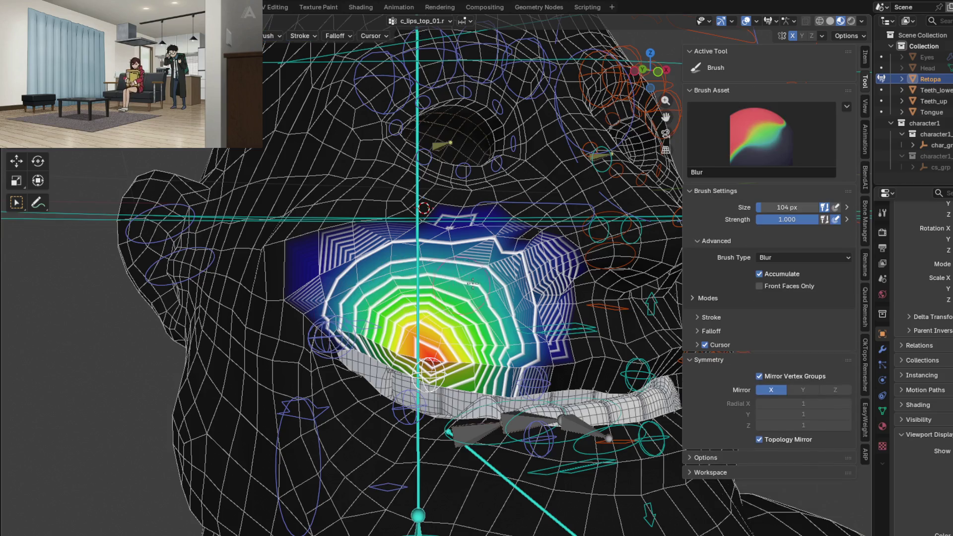
{"action": "key", "text": "x"}
Select c_lips_corner_mini.r, reduce weight above the lip corner, blur it, then view c_lips_bot_01.r.
{"action": "mouse_move", "coordinate": [361, 321]}
{"action": "middle_mouse_down"}
{"action": "mouse_move", "coordinate": [445, 322]}
{"action": "mouse_move", "coordinate": [406, 261]}
{"action": "middle_mouse_up"}
{"action": "left_click", "coordinate": [433, 336], "text": "ctrl"}
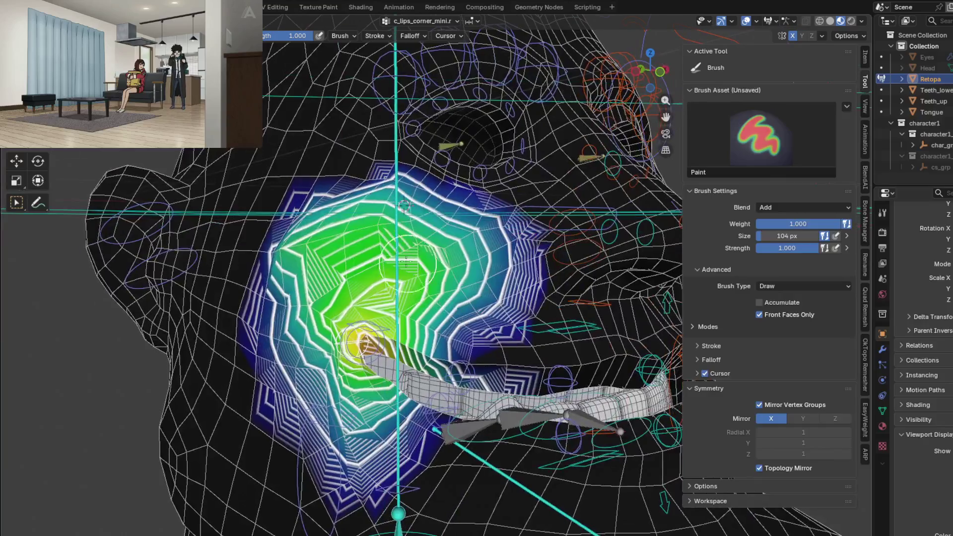
{"action": "left_click_drag", "start_coordinate": [286, 207], "coordinate": [502, 211], "text": "ctrl"}
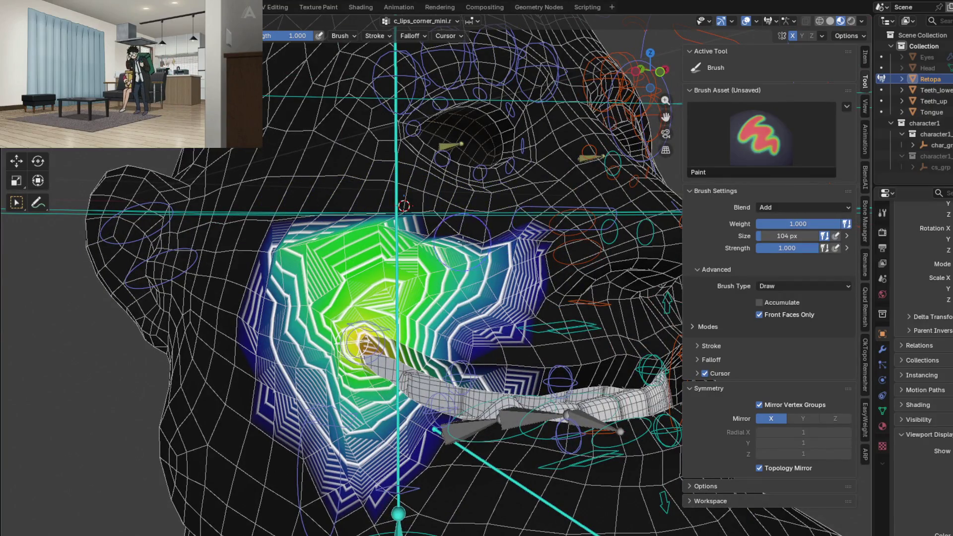
{"action": "mouse_move", "coordinate": [304, 235]}
{"action": "left_mouse_down", "text": "shift"}
{"action": "mouse_move", "coordinate": [370, 292]}
{"action": "mouse_move", "coordinate": [367, 269]}
{"action": "mouse_move", "coordinate": [287, 311]}
{"action": "left_mouse_up", "text": "shift"}
{"action": "mouse_move", "coordinate": [455, 276]}
{"action": "left_mouse_down", "text": "shift"}
{"action": "mouse_move", "coordinate": [480, 280]}
{"action": "mouse_move", "coordinate": [288, 293]}
{"action": "left_mouse_up", "text": "shift"}
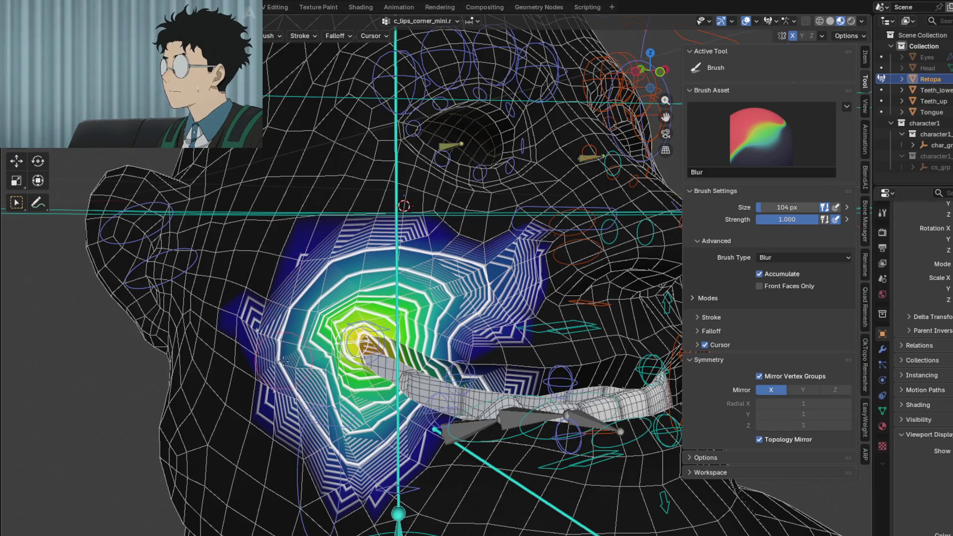
{"action": "mouse_move", "coordinate": [320, 430]}
{"action": "middle_mouse_down"}
{"action": "mouse_move", "coordinate": [305, 365]}
{"action": "mouse_move", "coordinate": [273, 310]}
{"action": "middle_mouse_up"}
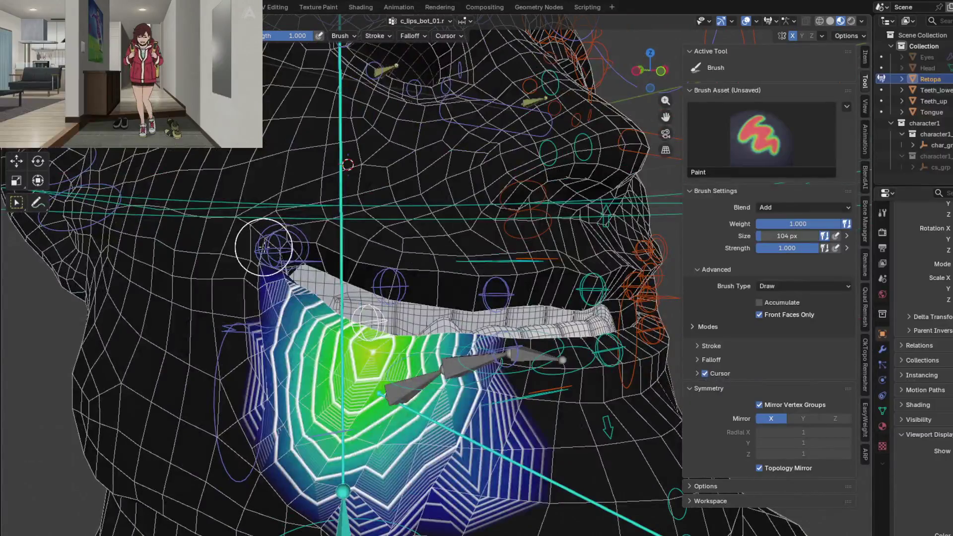
Blur the c_lips_corner_mini.r and c_lips_top_01.r upper-lip weights, checking deformation with a bone move.
{"action": "left_click", "coordinate": [264, 247], "text": "ctrl"}
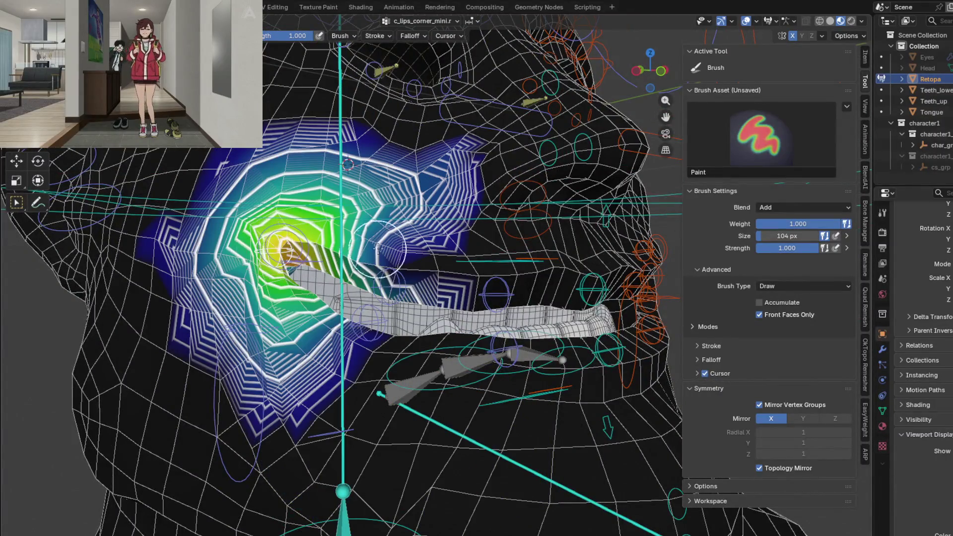
{"action": "middle_click_drag", "start_coordinate": [378, 249], "coordinate": [412, 271]}
{"action": "key", "text": "shift"}
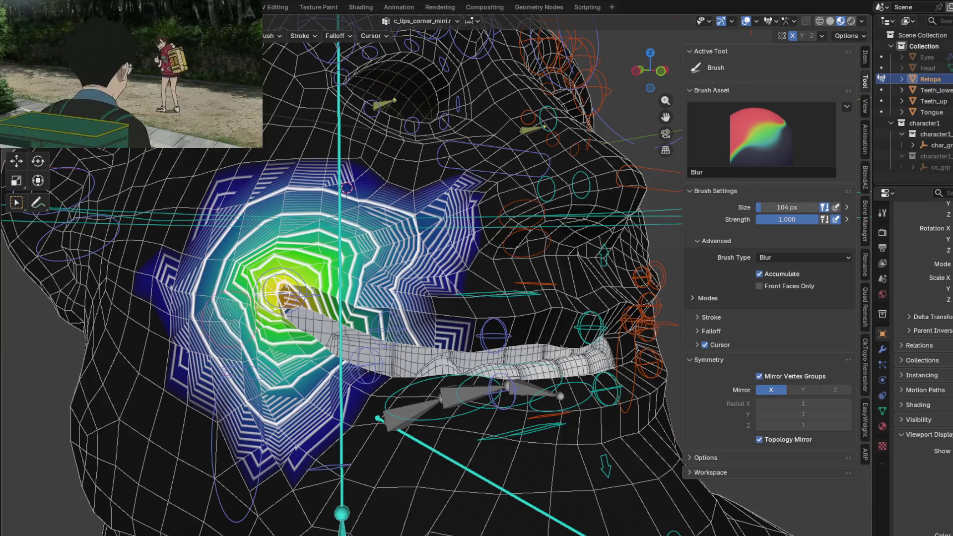
{"action": "left_click", "coordinate": [394, 317], "text": "ctrl"}
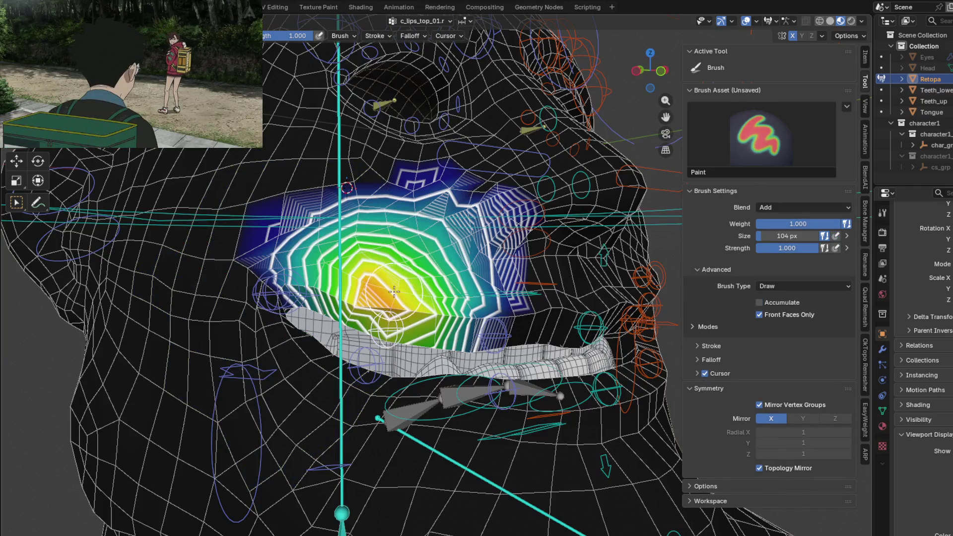
{"action": "key", "text": "shift"}
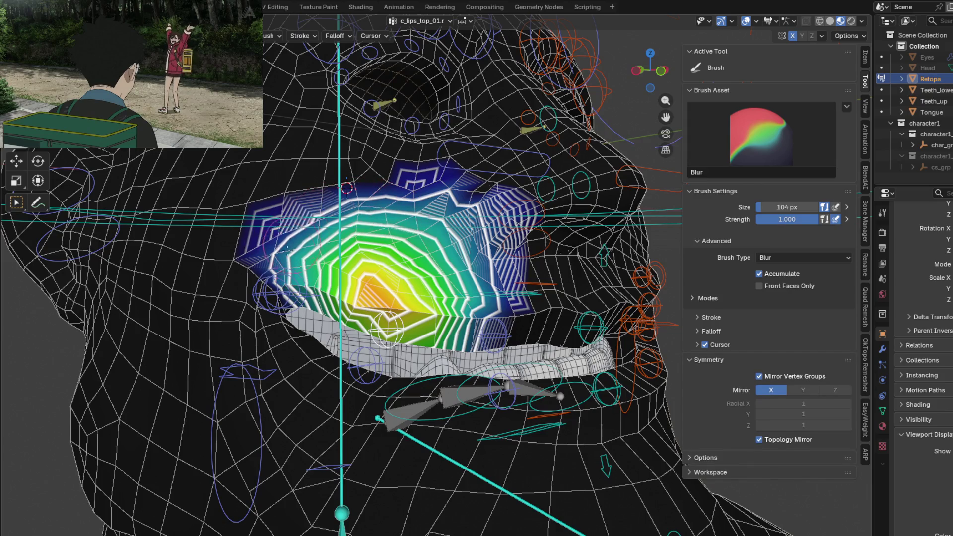
{"action": "left_click_drag", "start_coordinate": [291, 233], "coordinate": [397, 228]}
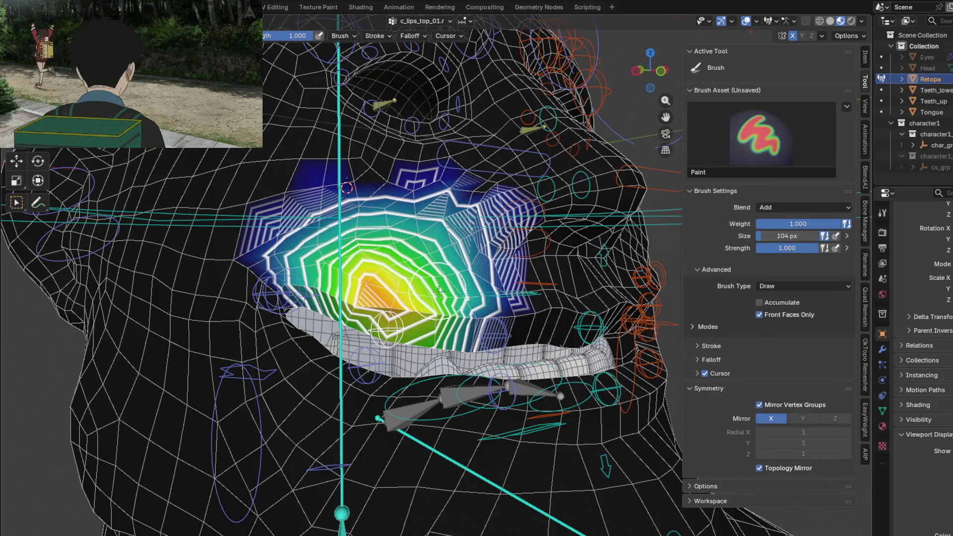
{"action": "key", "text": "g"}
{"action": "key", "text": "Escape"}
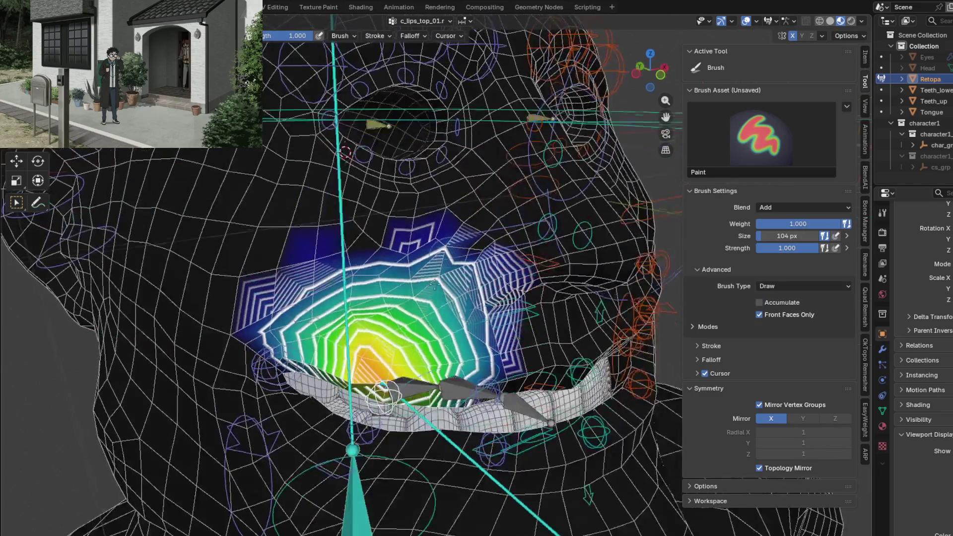
Smooth the c_lips_top.r weights on the left lip area from a frontal view.
{"action": "key", "text": "shift"}
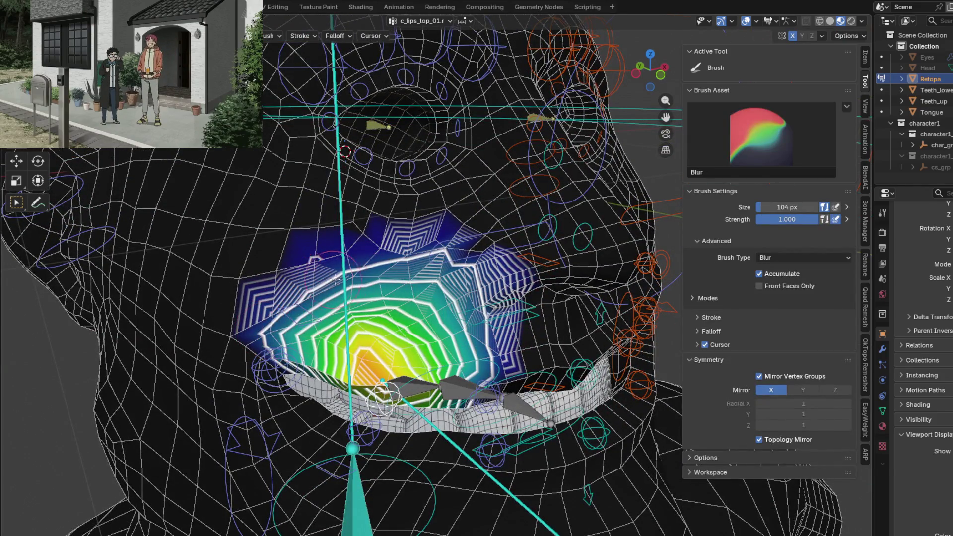
{"action": "middle_click_drag", "start_coordinate": [475, 353], "coordinate": [379, 355]}
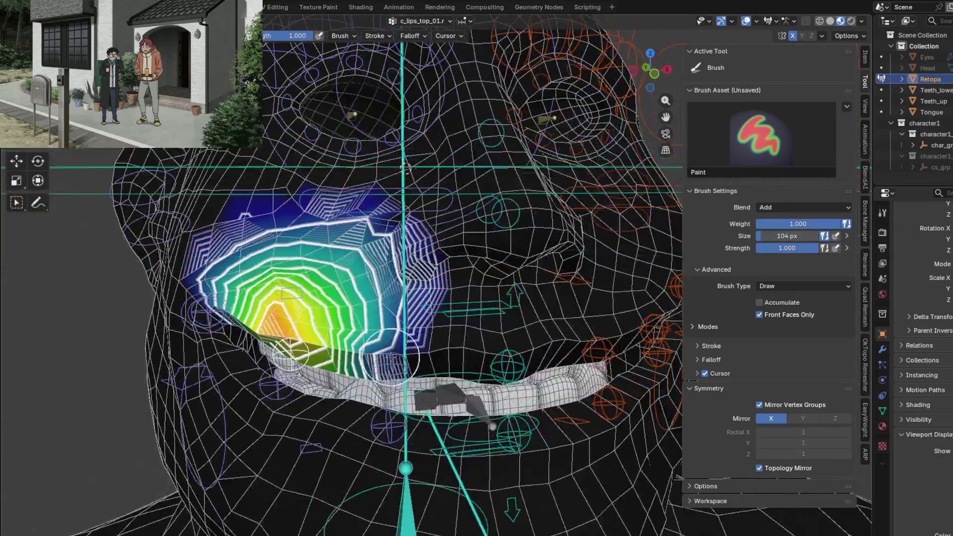
{"action": "left_click", "coordinate": [378, 355], "text": "ctrl"}
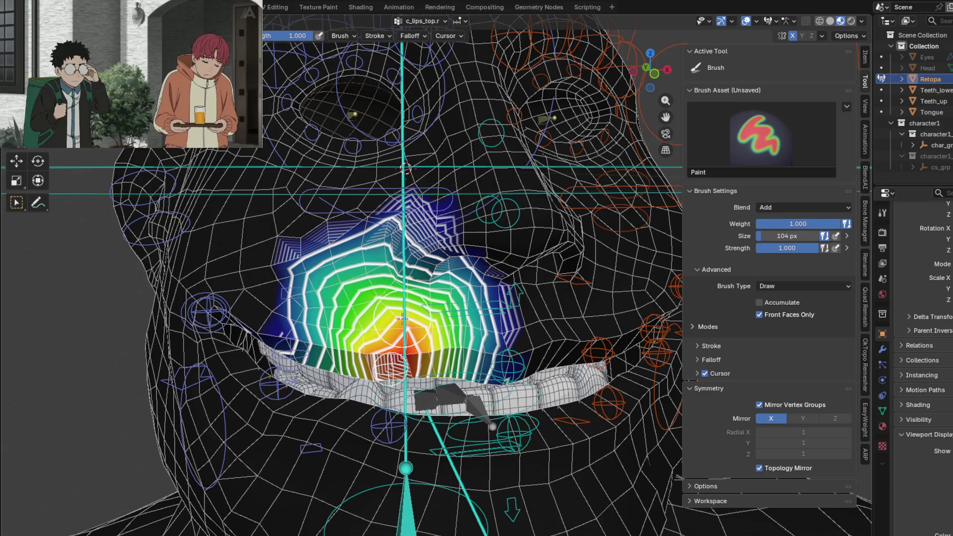
{"action": "key", "text": "ctrl+z"}
{"action": "key", "text": "ctrl+shift+z"}
{"action": "key", "text": "shift"}
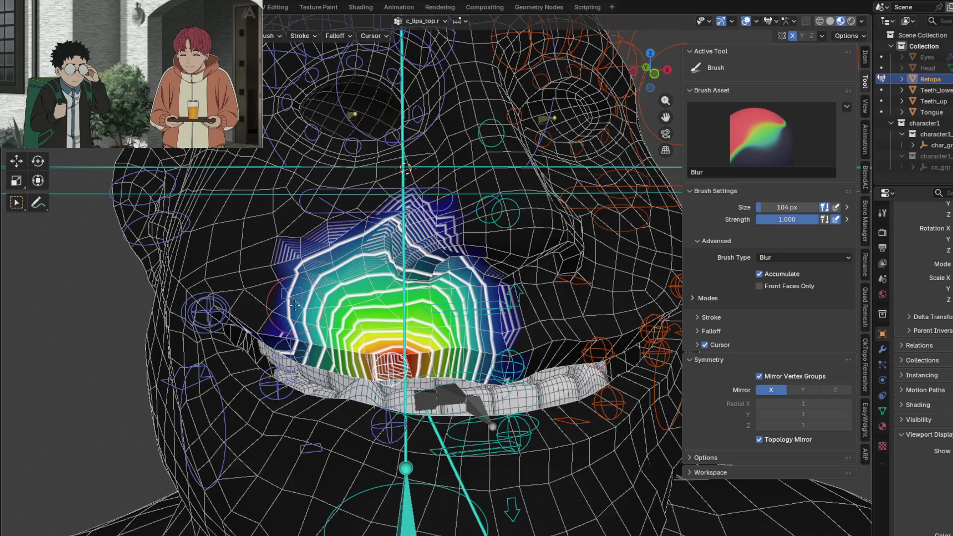
{"action": "left_click_drag", "start_coordinate": [295, 305], "coordinate": [283, 328]}
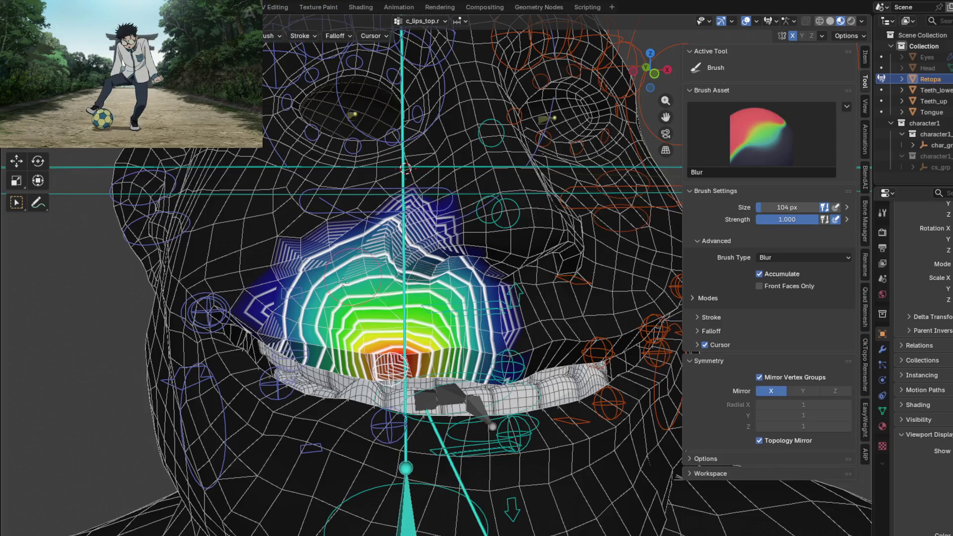
{"action": "key", "text": "shift"}
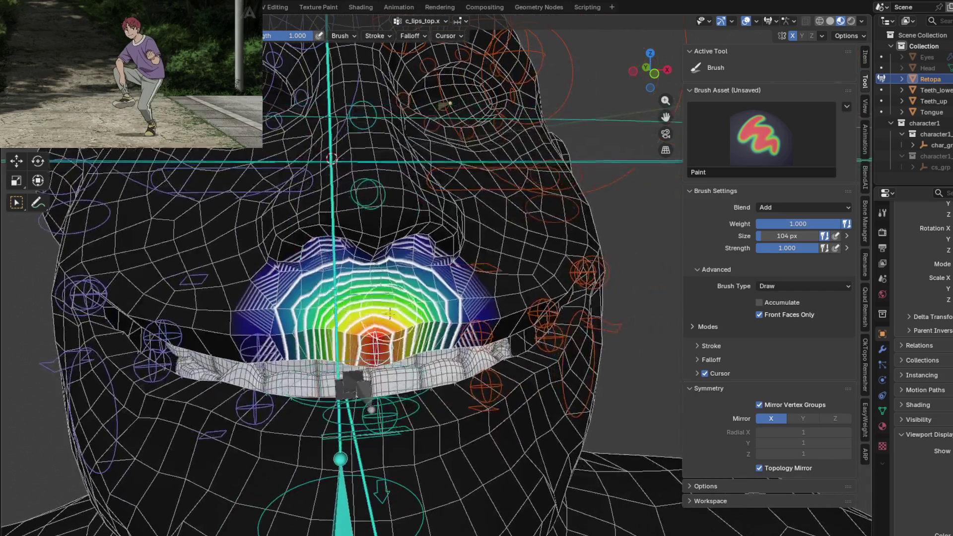
Blur the c_lips_top.x and c_lips_top.l weights, ending on the c_lips_bot.l group.
{"action": "left_click", "coordinate": [351, 297], "text": "ctrl"}
{"action": "key", "text": "KP_1"}
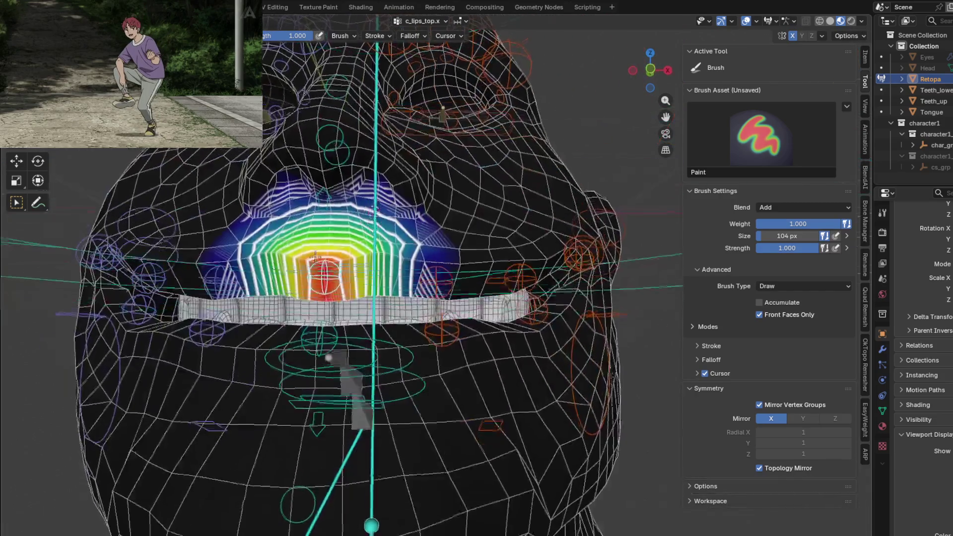
{"action": "key", "text": "shift"}
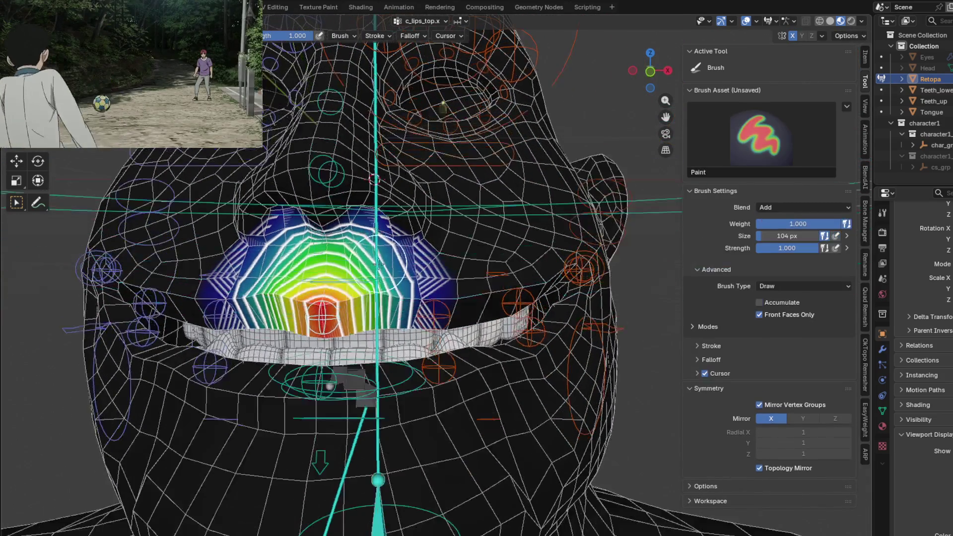
{"action": "left_click", "coordinate": [446, 297], "text": "ctrl"}
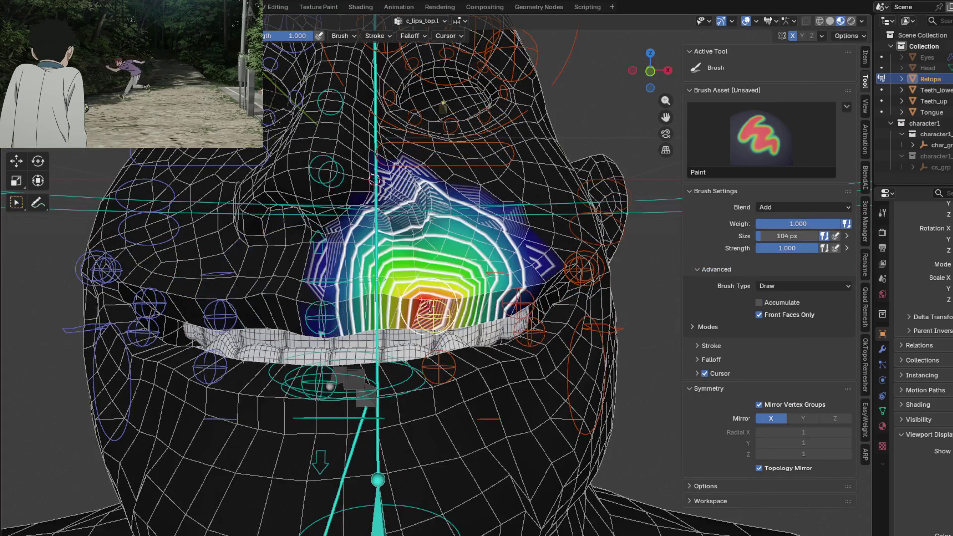
{"action": "key", "text": "shift"}
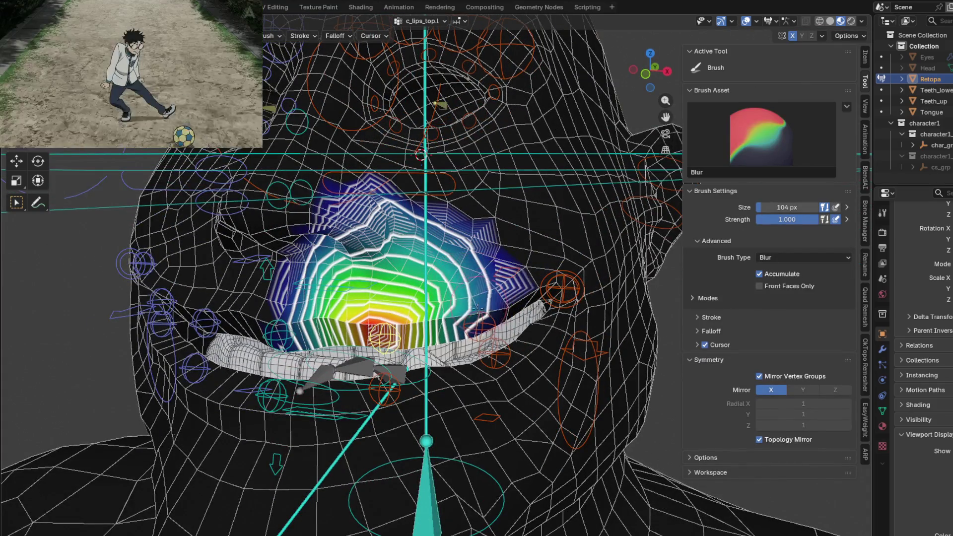
{"action": "left_click", "coordinate": [392, 393], "text": "ctrl"}
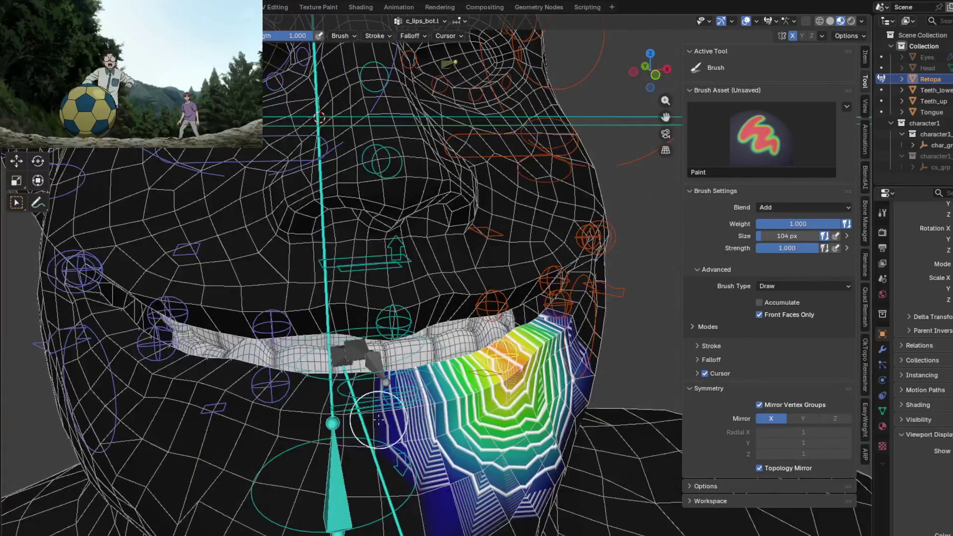
Blur the c_lips_bot_01.r lower-lip weights after viewing c_lips_bot.r.
{"action": "mouse_move", "coordinate": [379, 419]}
{"action": "middle_mouse_down"}
{"action": "mouse_move", "coordinate": [233, 352]}
{"action": "mouse_move", "coordinate": [379, 331]}
{"action": "middle_mouse_up"}
{"action": "left_click", "coordinate": [233, 353], "text": "ctrl"}
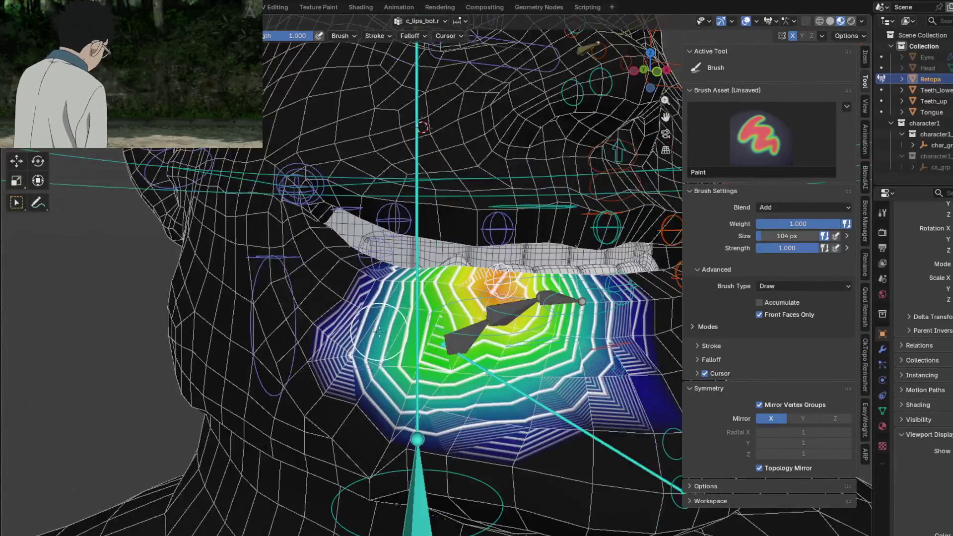
{"action": "key", "text": "shift+b"}
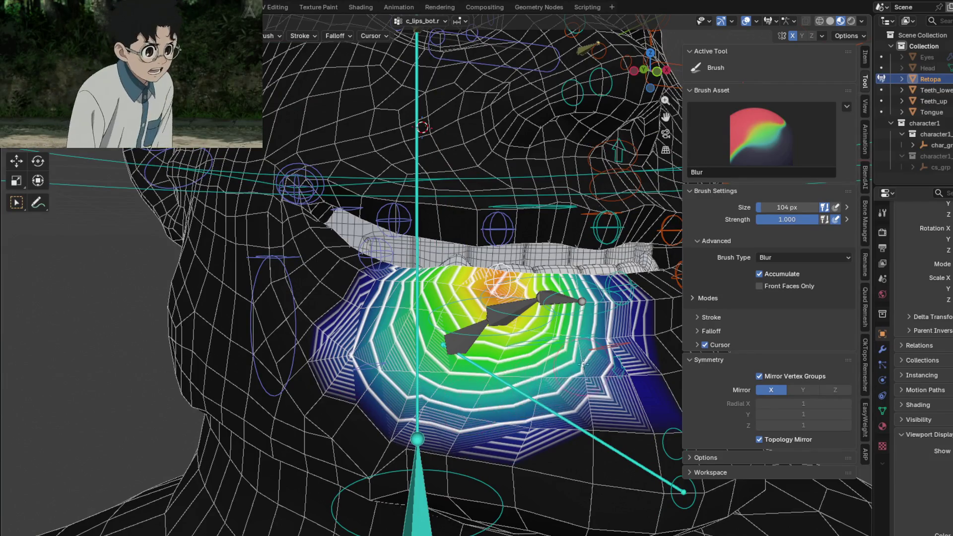
{"action": "key", "text": "shift+b"}
{"action": "left_click", "coordinate": [368, 262], "text": "ctrl"}
{"action": "middle_click_drag", "start_coordinate": [368, 262], "coordinate": [412, 410]}
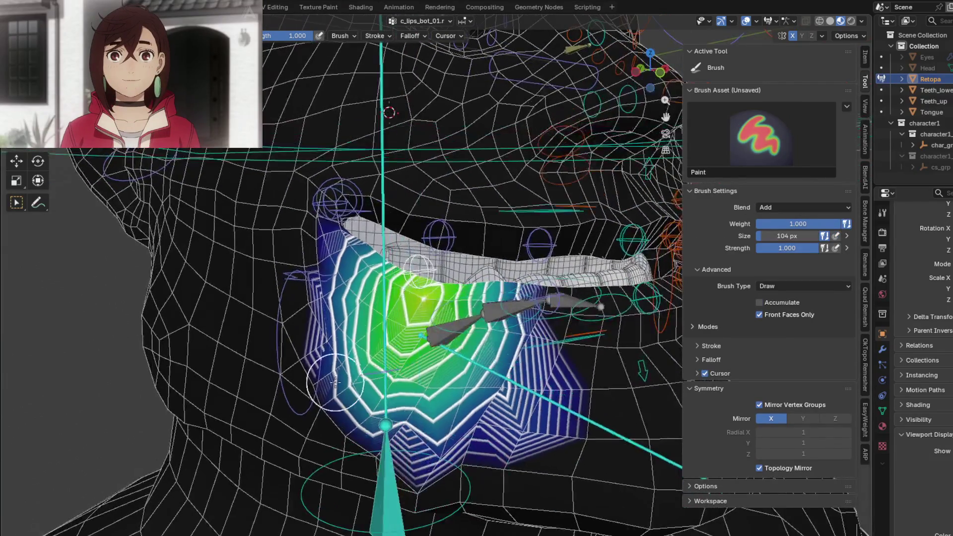
{"action": "key", "text": "shift+b"}
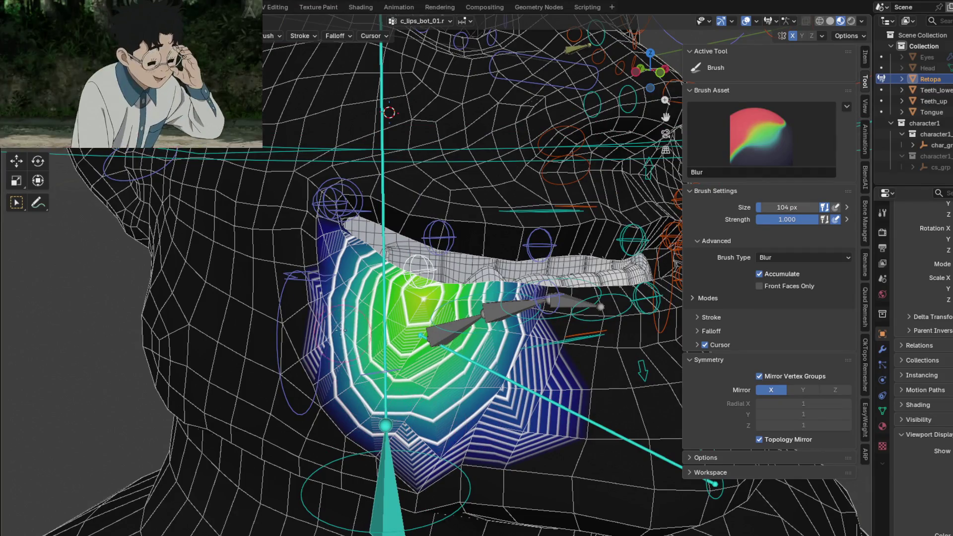
{"action": "key", "text": "shift+b"}
Test the lip bone's deformation and bring up the jawbone.x weight map.
{"action": "middle_click_drag", "start_coordinate": [332, 263], "coordinate": [352, 344]}
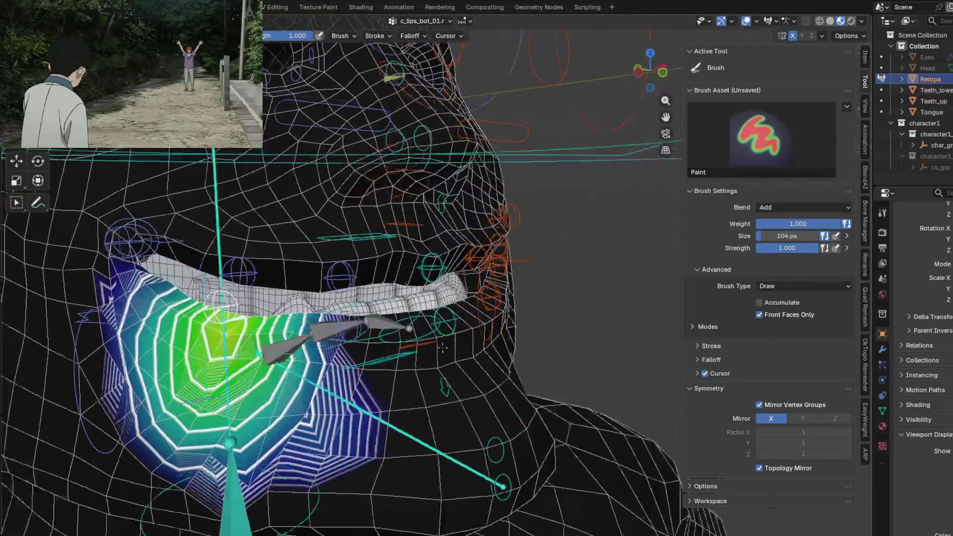
{"action": "key", "text": "g"}
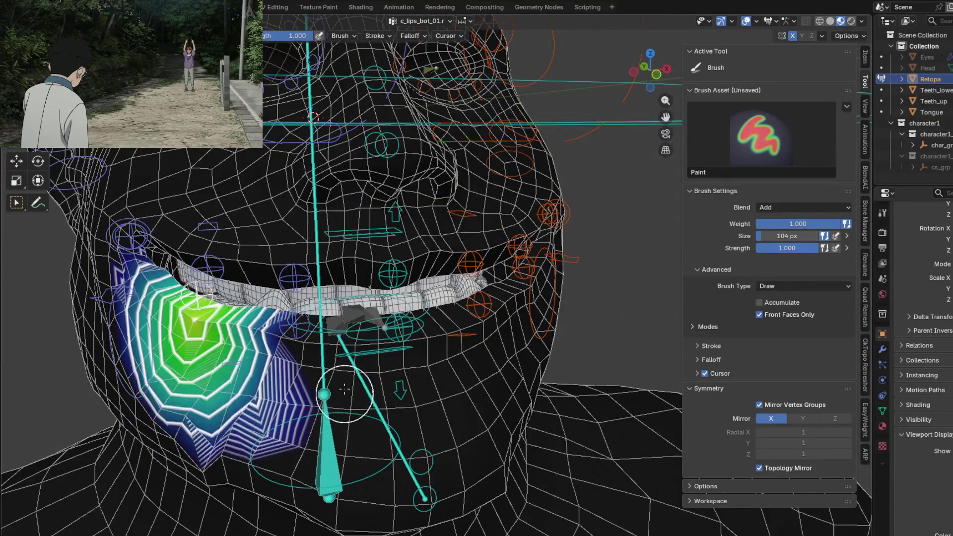
{"action": "left_click", "coordinate": [344, 389], "text": "ctrl"}
{"action": "mouse_move", "coordinate": [344, 389]}
{"action": "middle_mouse_down"}
{"action": "mouse_move", "coordinate": [413, 408]}
{"action": "mouse_move", "coordinate": [473, 351]}
{"action": "mouse_move", "coordinate": [288, 371]}
{"action": "mouse_move", "coordinate": [409, 383]}
{"action": "mouse_move", "coordinate": [370, 387]}
{"action": "middle_mouse_up"}
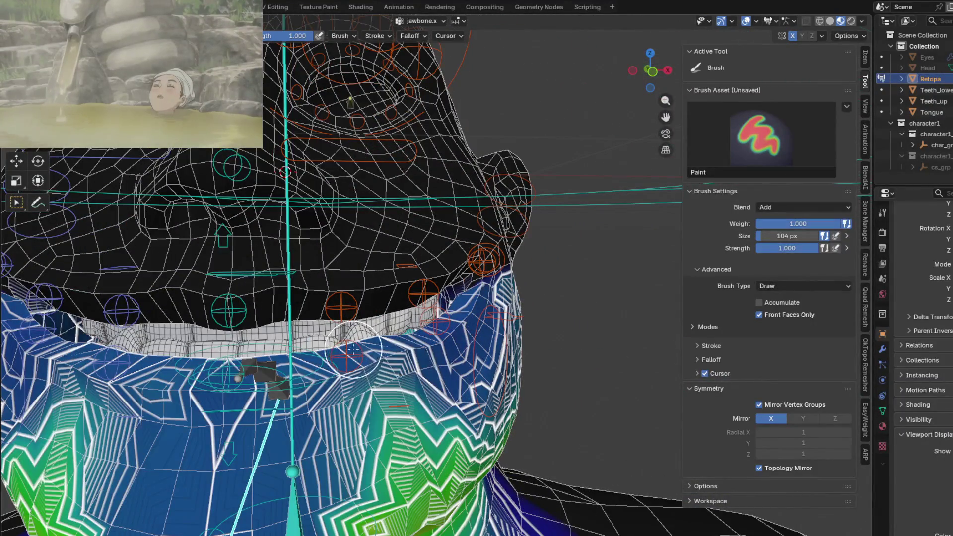
Review the c_lips_bot_01.l, c_lips_corner_mini.l and left eyelid weight maps.
{"action": "left_click", "coordinate": [354, 350], "text": "ctrl"}
{"action": "left_click", "coordinate": [436, 323], "text": "ctrl"}
{"action": "mouse_move", "coordinate": [437, 323]}
{"action": "middle_mouse_down"}
{"action": "mouse_move", "coordinate": [400, 290]}
{"action": "mouse_move", "coordinate": [312, 275]}
{"action": "middle_mouse_up"}
{"action": "left_click", "coordinate": [390, 269], "text": "ctrl"}
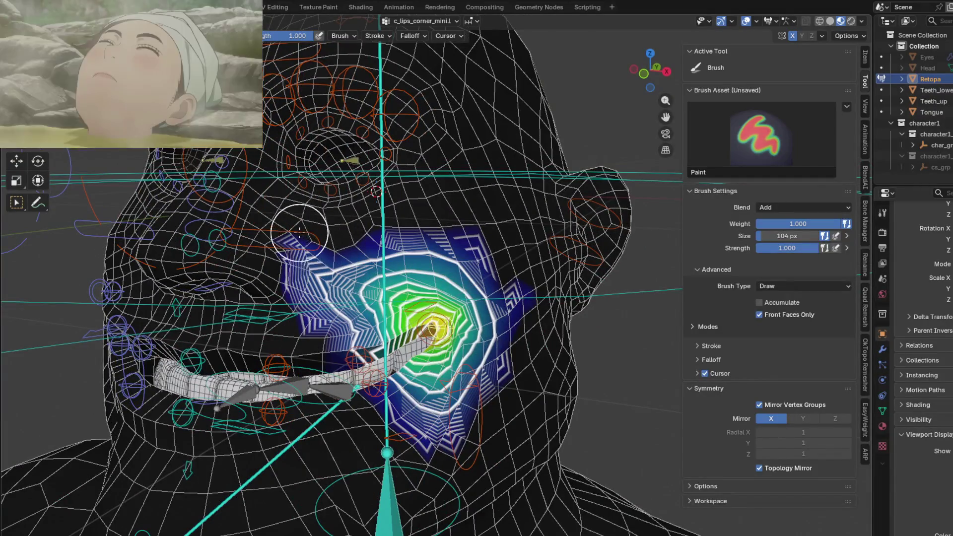
{"action": "left_click", "coordinate": [317, 232], "text": "ctrl"}
{"action": "middle_click_drag", "start_coordinate": [316, 232], "coordinate": [323, 195]}
{"action": "left_click", "coordinate": [323, 194], "text": "ctrl"}
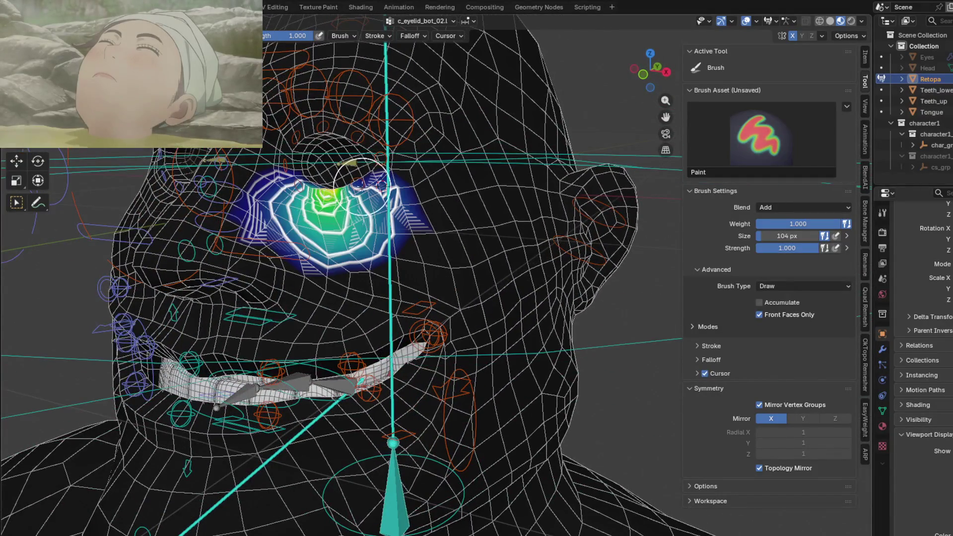
{"action": "left_click", "coordinate": [373, 183], "text": "ctrl"}
{"action": "middle_click_drag", "start_coordinate": [392, 158], "coordinate": [395, 160]}
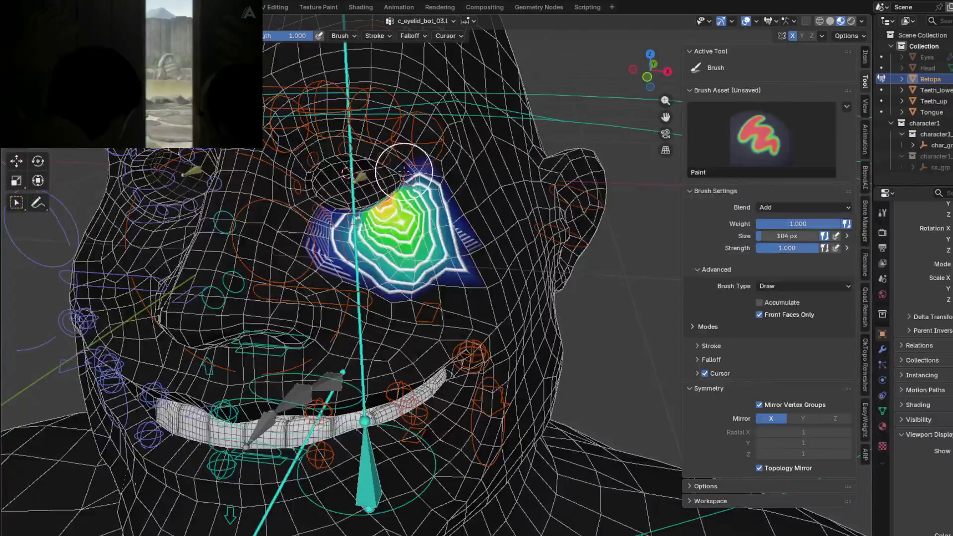
{"action": "left_click", "coordinate": [405, 172], "text": "ctrl"}
{"action": "left_click", "coordinate": [383, 157], "text": "ctrl"}
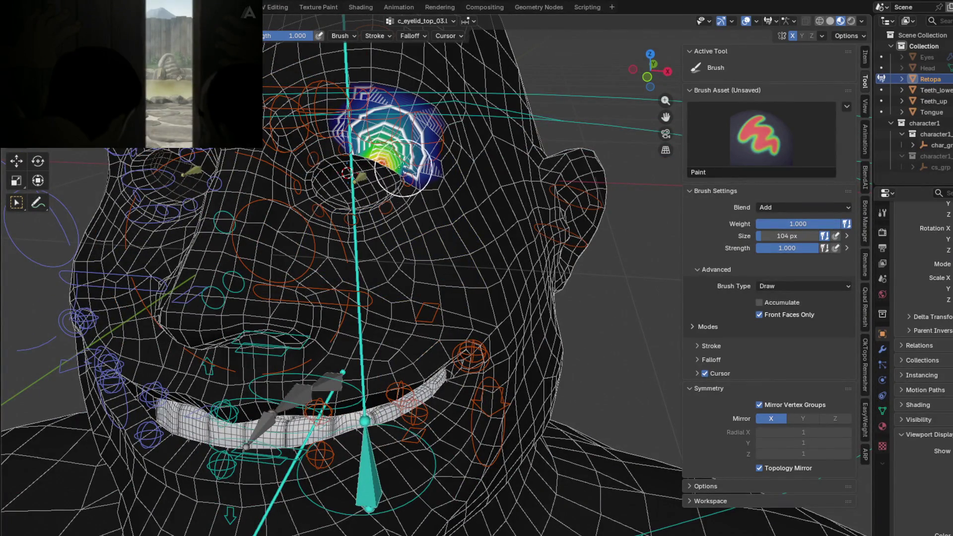
Blur the c_eyebrow_03.l brow weights, testing deformation with cancelled bone moves.
{"action": "left_click", "coordinate": [418, 129], "text": "ctrl"}
{"action": "middle_click_drag", "start_coordinate": [439, 153], "coordinate": [462, 191]}
{"action": "key", "text": "g"}
{"action": "right_click", "coordinate": [457, 161]}
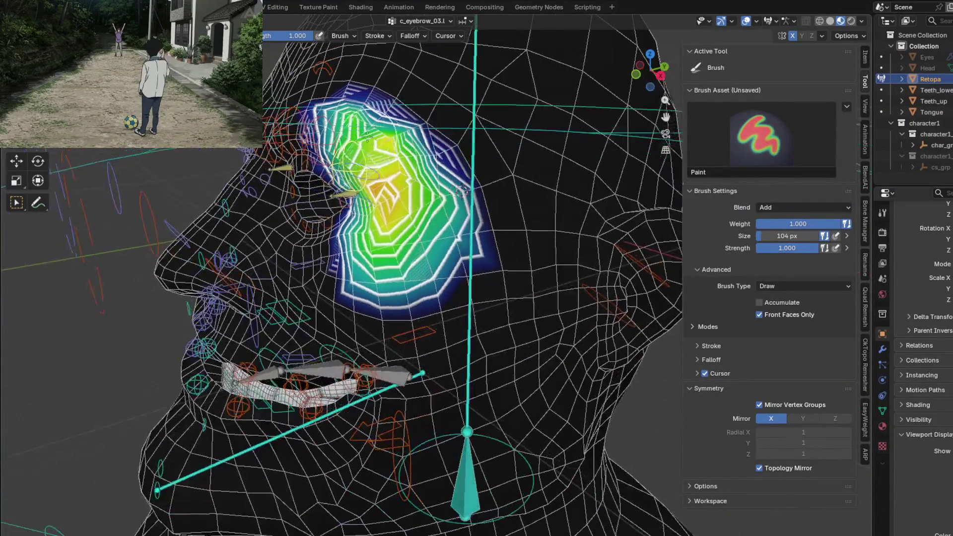
{"action": "key", "text": "shift+f"}
{"action": "mouse_move", "coordinate": [391, 153]}
{"action": "middle_mouse_down"}
{"action": "mouse_move", "coordinate": [417, 183]}
{"action": "mouse_move", "coordinate": [428, 159]}
{"action": "middle_mouse_up"}
{"action": "key", "text": "shift+f"}
{"action": "key", "text": "shift+f"}
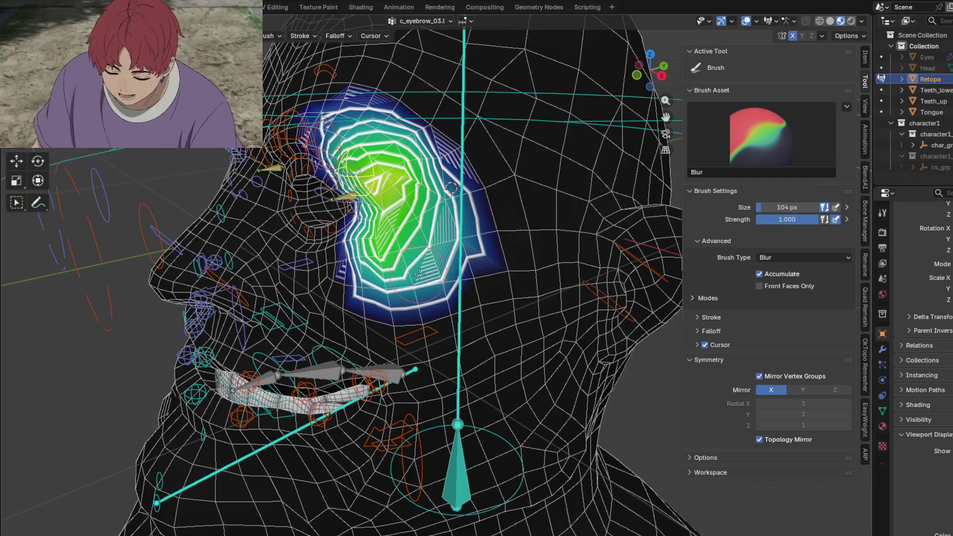
{"action": "key", "text": "shift+f"}
{"action": "middle_click_drag", "start_coordinate": [456, 196], "coordinate": [505, 123]}
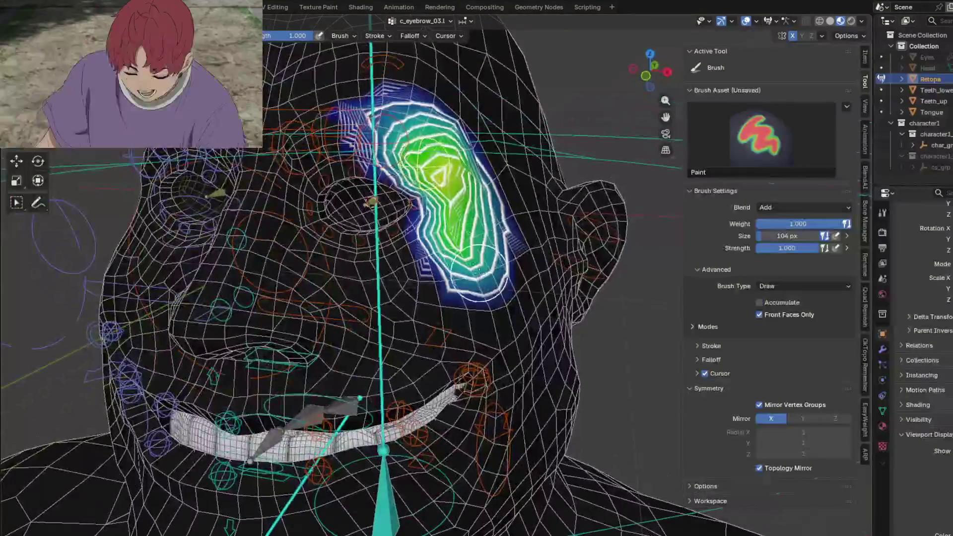
{"action": "key", "text": "g"}
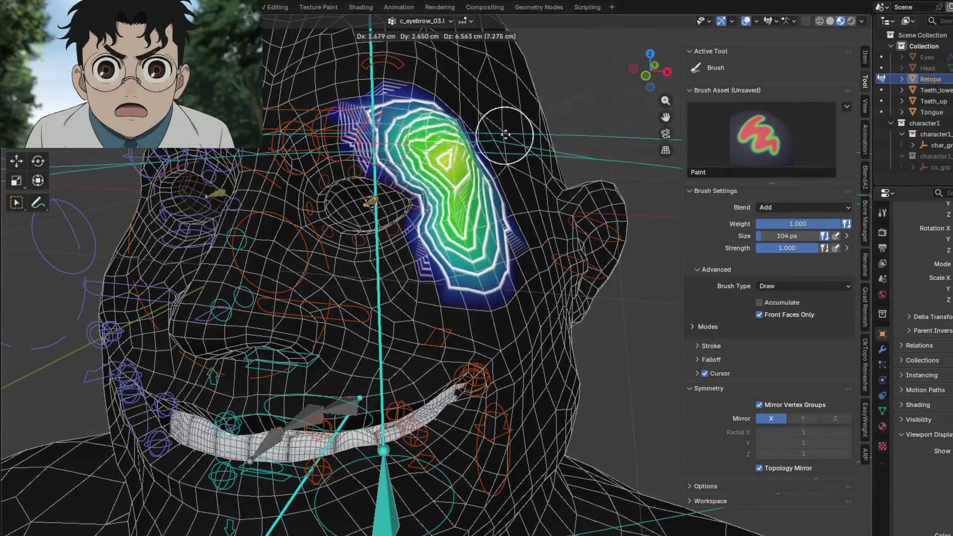
{"action": "right_click", "coordinate": [384, 128]}
{"action": "key", "text": "shift+f"}
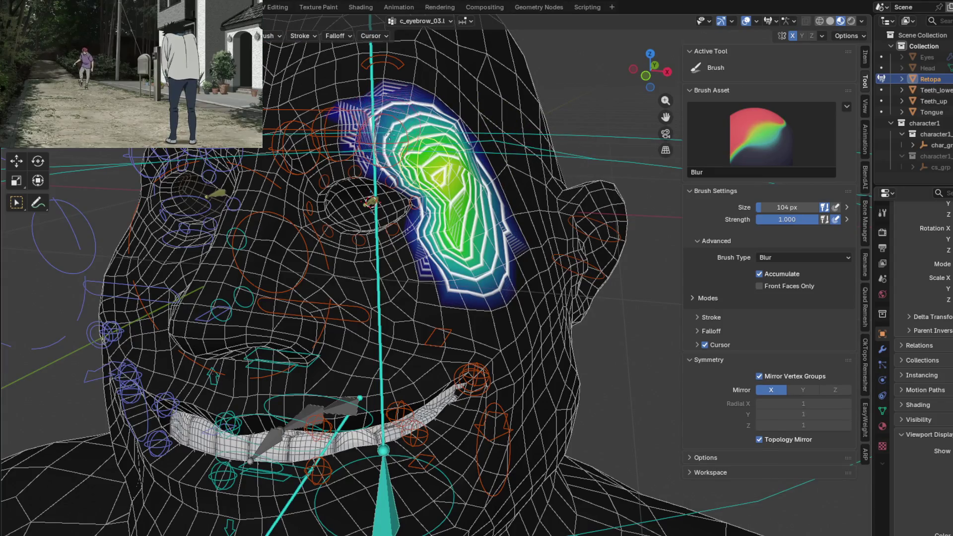
{"action": "mouse_move", "coordinate": [385, 145]}
{"action": "middle_mouse_down"}
{"action": "mouse_move", "coordinate": [378, 124]}
{"action": "mouse_move", "coordinate": [371, 184]}
{"action": "mouse_move", "coordinate": [420, 249]}
{"action": "middle_mouse_up"}
Blur the c_eyebrow_02.l weights and test the eyebrow bone's deformation.
{"action": "left_click", "coordinate": [377, 124], "text": "ctrl"}
{"action": "key", "text": "shift+f"}
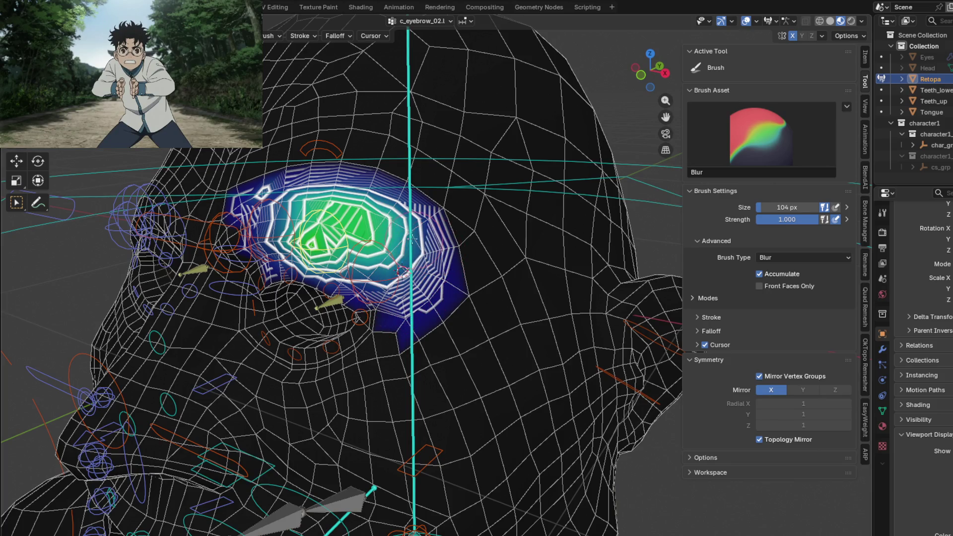
{"action": "mouse_move", "coordinate": [258, 204]}
{"action": "middle_mouse_down"}
{"action": "mouse_move", "coordinate": [380, 251]}
{"action": "mouse_move", "coordinate": [447, 164]}
{"action": "middle_mouse_up"}
{"action": "key", "text": "shift+space"}
{"action": "key", "text": "g"}
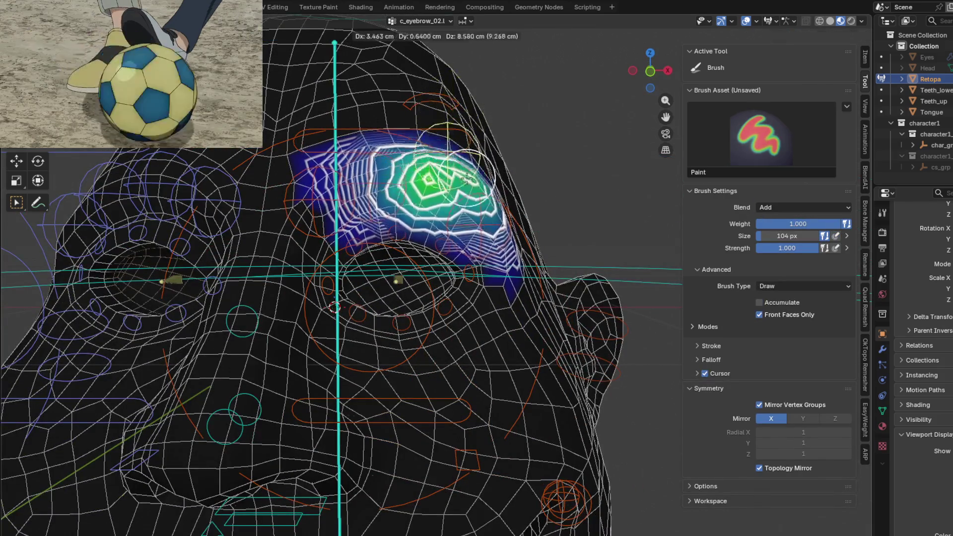
{"action": "left_click", "coordinate": [437, 196]}
Lower brush strength to 0.554 and blur the brow weights.
{"action": "left_click_drag", "start_coordinate": [306, 37], "coordinate": [275, 38]}
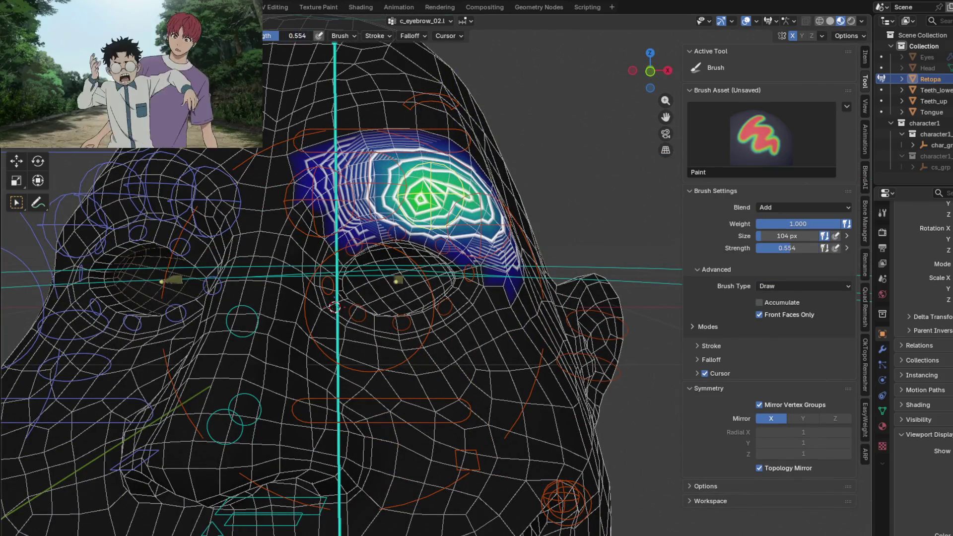
{"action": "middle_click_drag", "start_coordinate": [390, 185], "coordinate": [372, 262]}
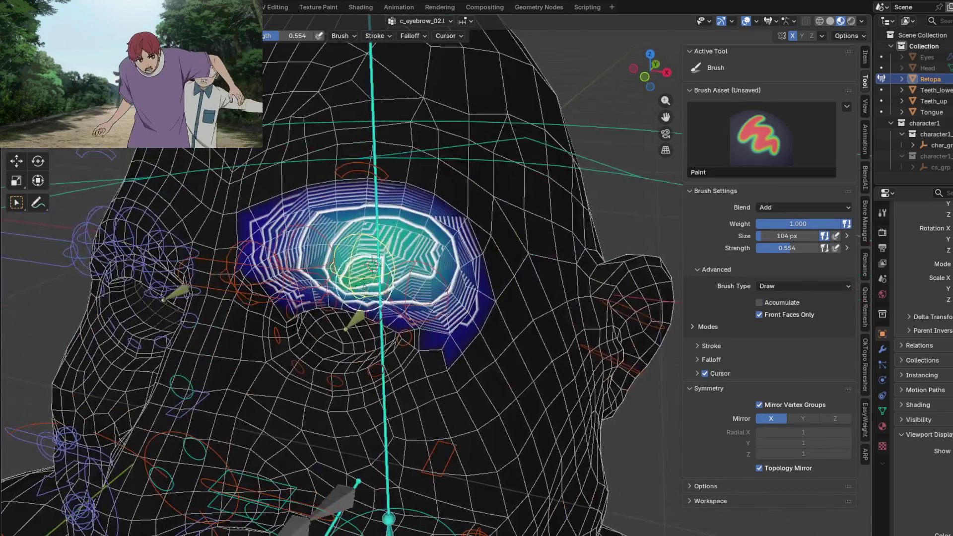
{"action": "key", "text": "b"}
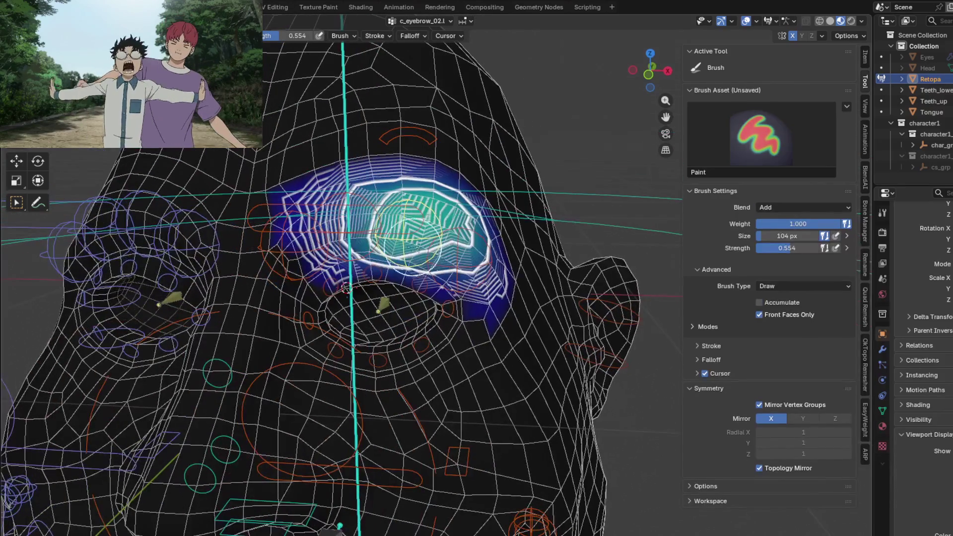
{"action": "left_click_drag", "start_coordinate": [347, 213], "coordinate": [362, 219]}
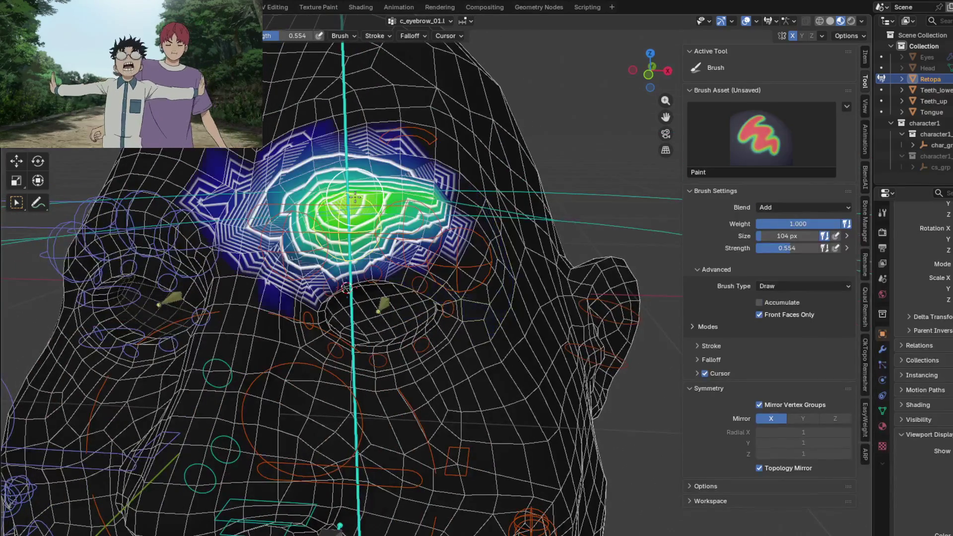
Blur the c_eyebrow_01.l gradient over the left brow and test the bone move.
{"action": "middle_click_drag", "start_coordinate": [359, 217], "coordinate": [392, 248]}
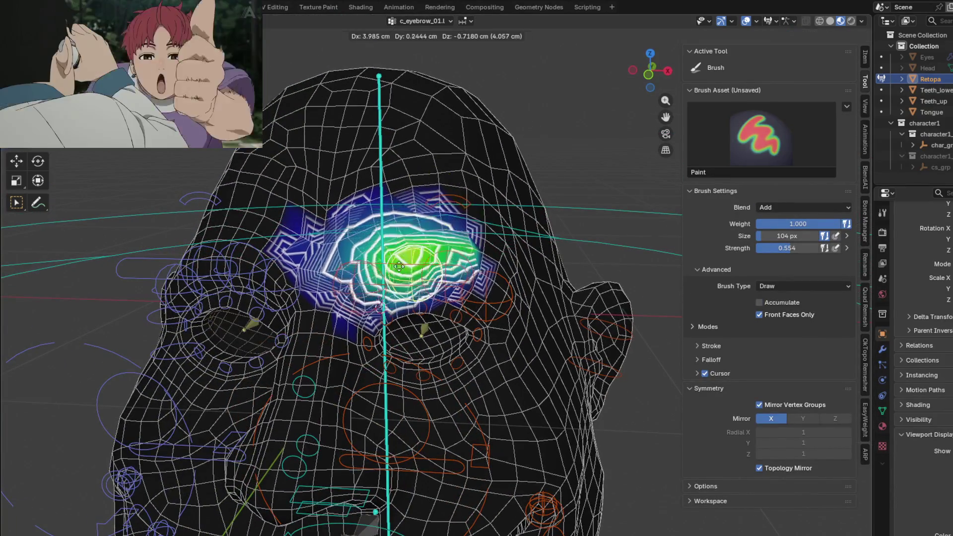
{"action": "key", "text": "shift"}
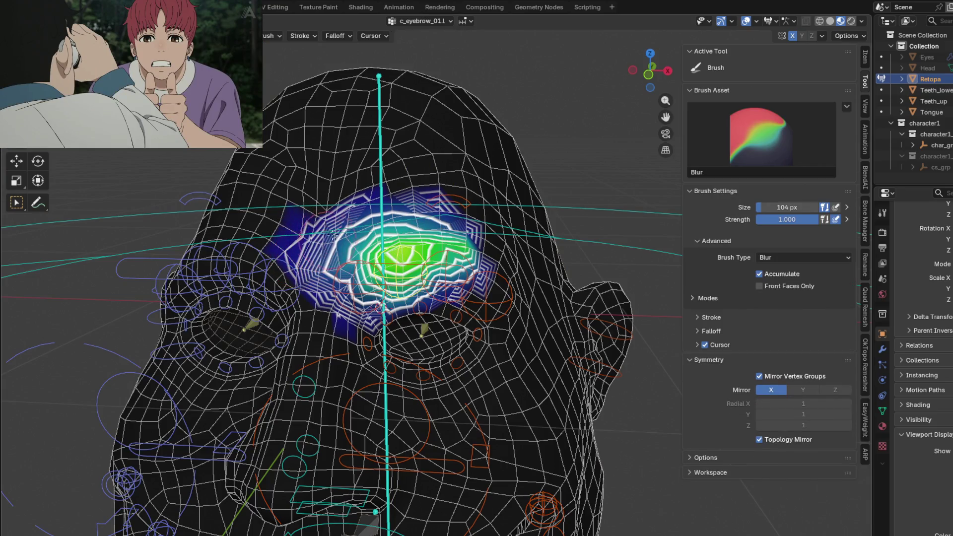
{"action": "left_click_drag", "start_coordinate": [334, 233], "coordinate": [340, 290]}
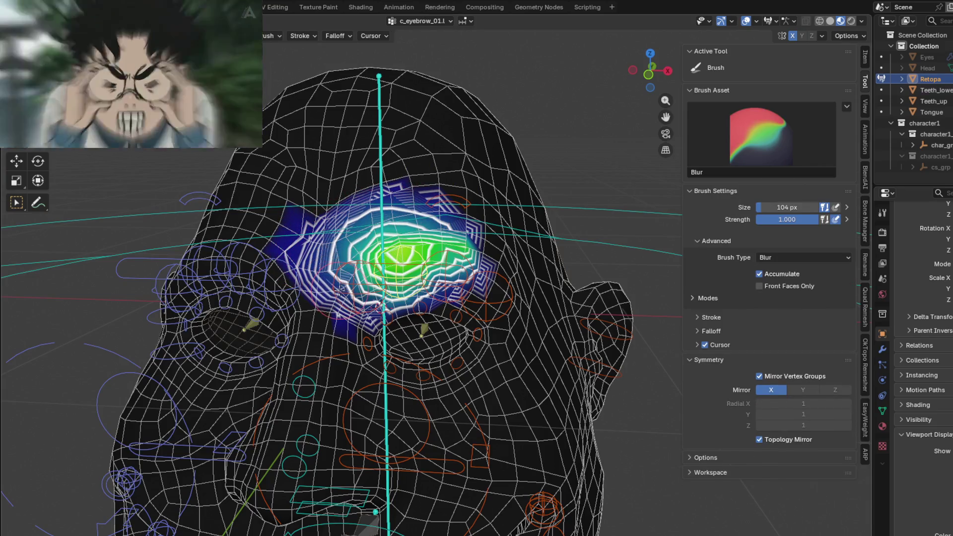
{"action": "middle_click_drag", "start_coordinate": [348, 287], "coordinate": [438, 283]}
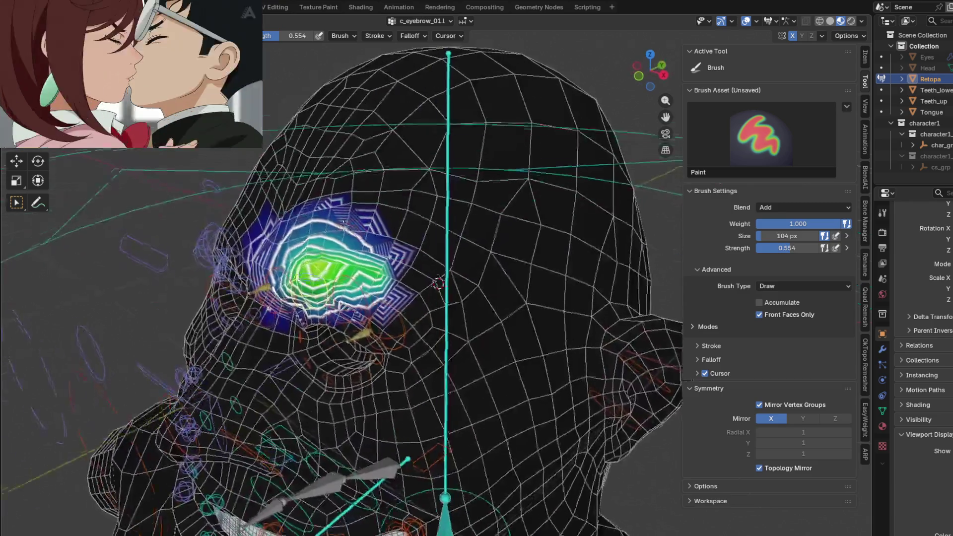
{"action": "middle_click_drag", "start_coordinate": [344, 222], "coordinate": [338, 243]}
{"action": "scroll", "coordinate": [333, 256], "scroll_direction": "up", "scroll_amount": 2}
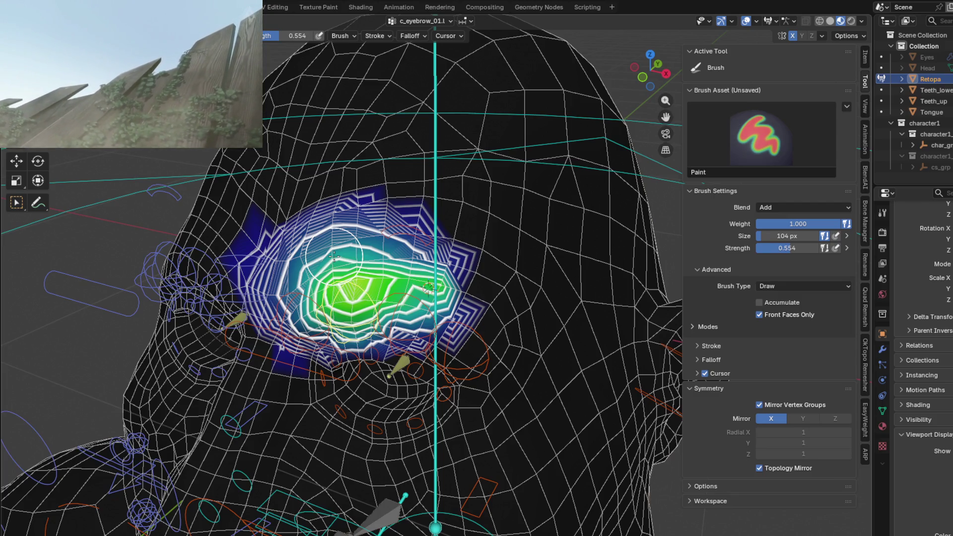
{"action": "scroll", "coordinate": [397, 223], "scroll_direction": "up", "scroll_amount": 3}
{"action": "key", "text": "g"}
{"action": "left_click", "coordinate": [457, 214]}
Shrink the green core and reshape the brow gradient, rechecking deformation.
{"action": "left_click_drag", "start_coordinate": [479, 226], "coordinate": [471, 205], "text": "shift"}
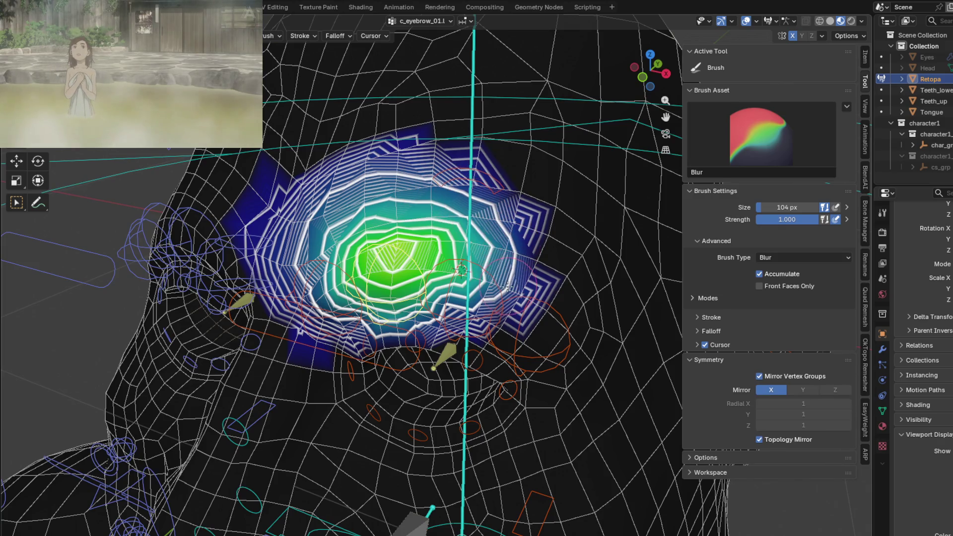
{"action": "middle_click_drag", "start_coordinate": [470, 205], "coordinate": [349, 282]}
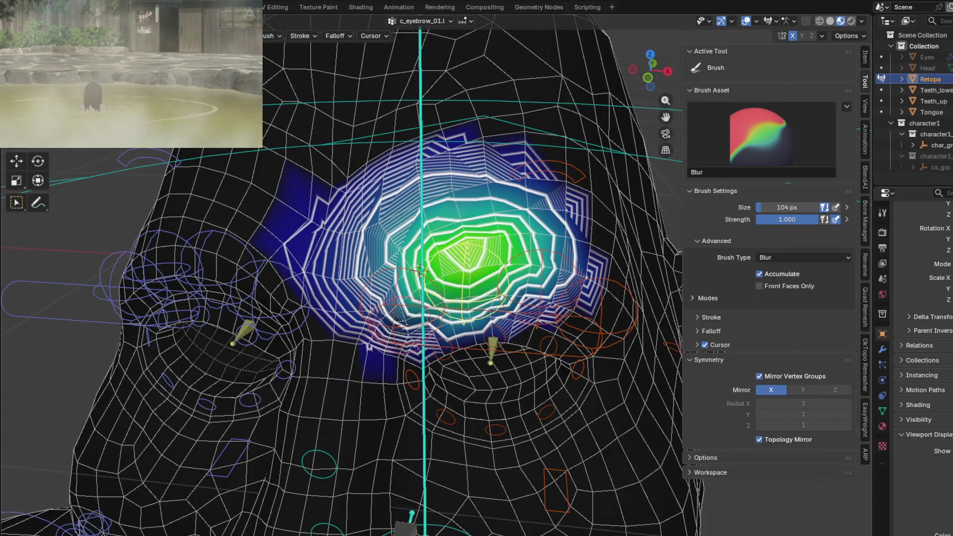
{"action": "left_click_drag", "start_coordinate": [401, 324], "coordinate": [508, 228], "text": "shift"}
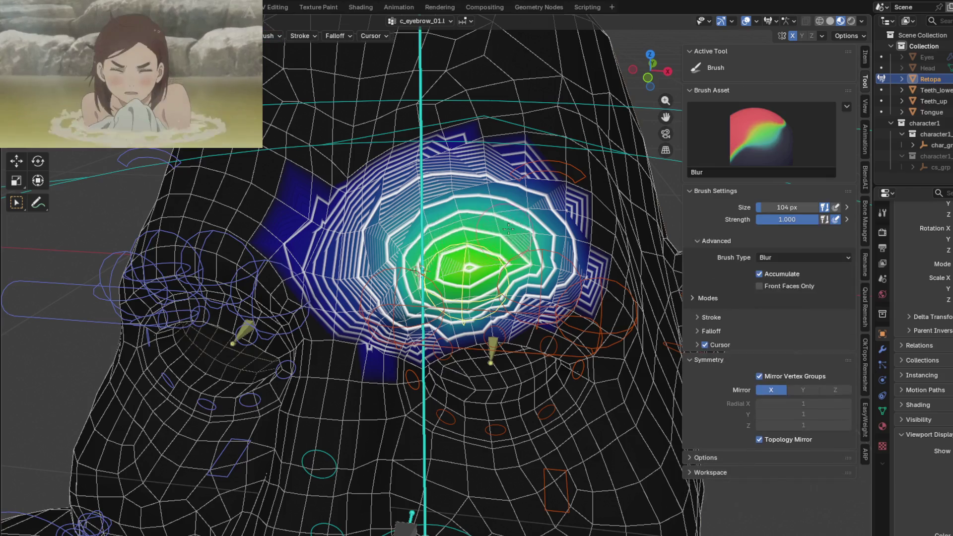
{"action": "key", "text": "g"}
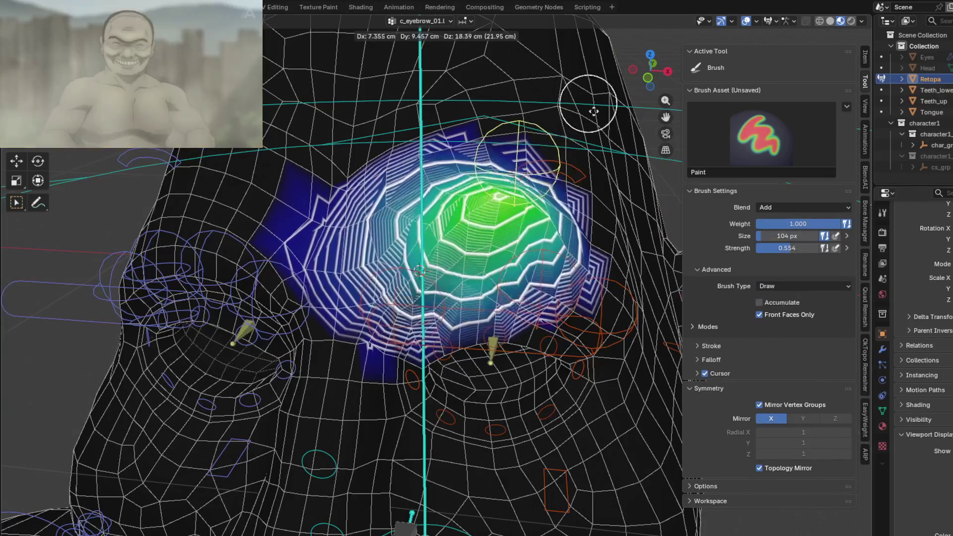
{"action": "key", "text": "Escape"}
{"action": "middle_click_drag", "start_coordinate": [446, 249], "coordinate": [418, 277]}
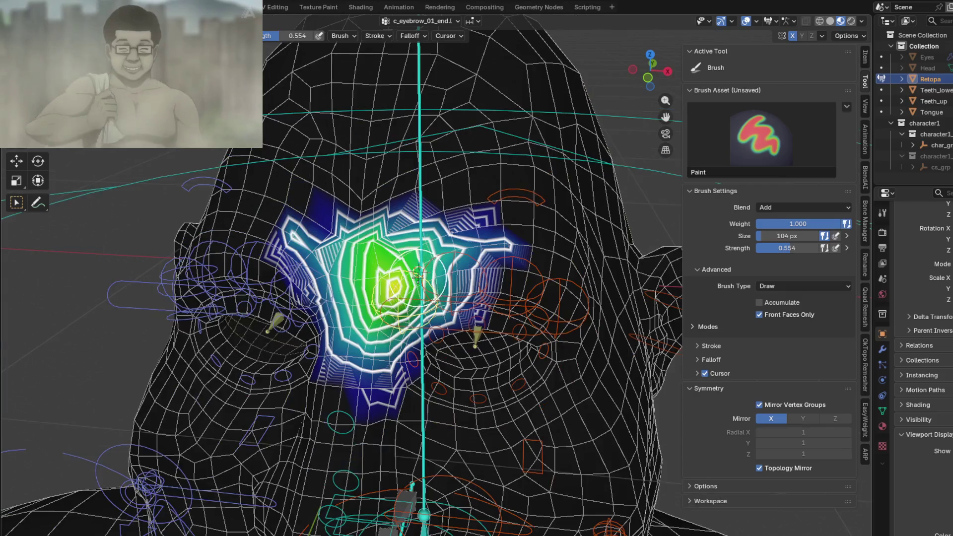
Blur the c_eyebrow_01_end.l forehead weight contours from the left brow upward.
{"action": "key", "text": "shift"}
{"action": "mouse_move", "coordinate": [308, 250]}
{"action": "left_mouse_down", "text": "shift"}
{"action": "mouse_move", "coordinate": [451, 236]}
{"action": "mouse_move", "coordinate": [483, 246]}
{"action": "left_mouse_up", "text": "shift"}
{"action": "left_click_drag", "start_coordinate": [405, 228], "coordinate": [317, 241], "text": "shift"}
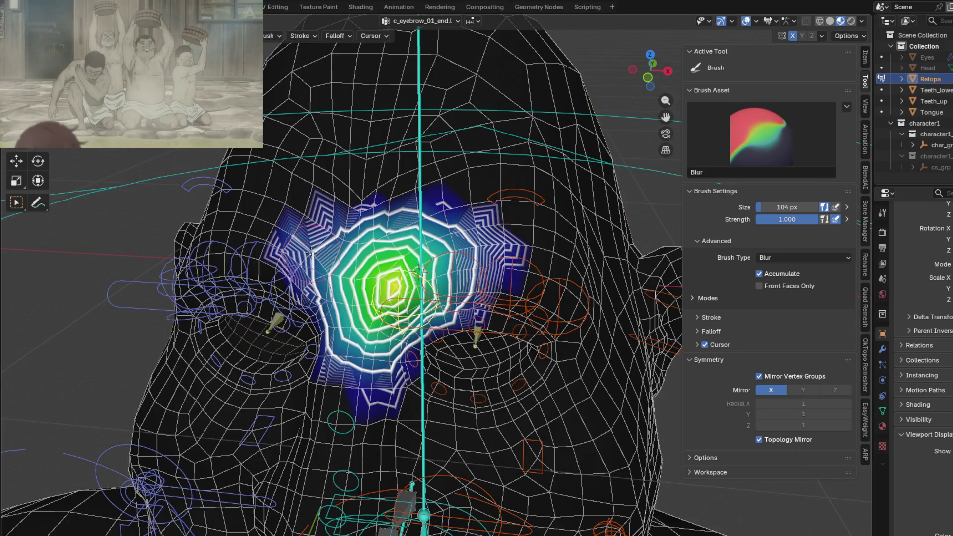
{"action": "middle_click_drag", "start_coordinate": [393, 216], "coordinate": [406, 215]}
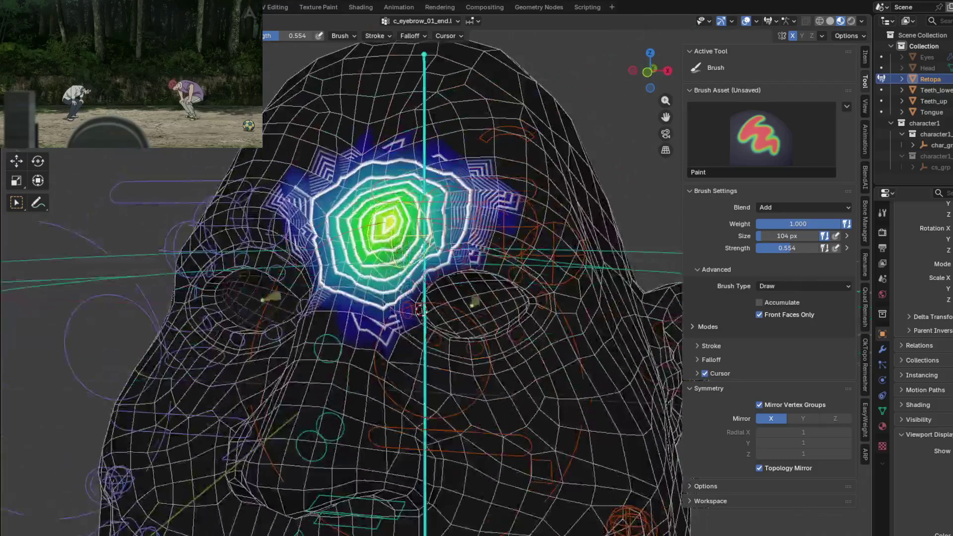
{"action": "left_click_drag", "start_coordinate": [371, 201], "coordinate": [347, 248], "text": "shift"}
{"action": "mouse_move", "coordinate": [377, 239]}
{"action": "middle_mouse_down"}
{"action": "mouse_move", "coordinate": [451, 240]}
{"action": "mouse_move", "coordinate": [468, 117]}
{"action": "middle_mouse_up"}
{"action": "scroll", "coordinate": [468, 116], "scroll_direction": "up", "scroll_amount": 3}
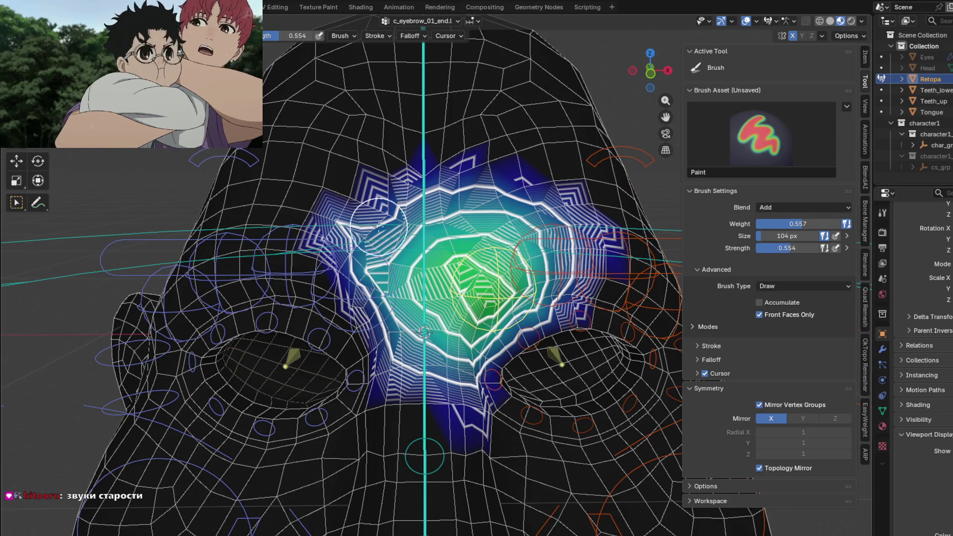
{"action": "scroll", "coordinate": [393, 262], "scroll_direction": "down", "scroll_amount": 5}
{"action": "scroll", "coordinate": [422, 223], "scroll_direction": "up", "scroll_amount": 3}
{"action": "scroll", "coordinate": [435, 180], "scroll_direction": "up", "scroll_amount": 2}
{"action": "middle_click_drag", "start_coordinate": [435, 180], "coordinate": [324, 248]}
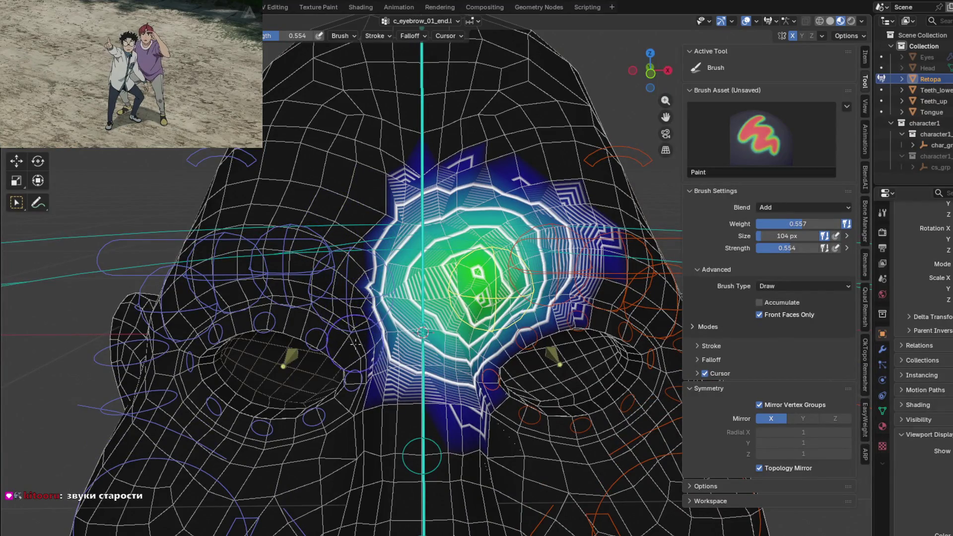
Paint more weight toward the top of the head and blur the central gradient.
{"action": "left_click_drag", "start_coordinate": [355, 343], "coordinate": [444, 161]}
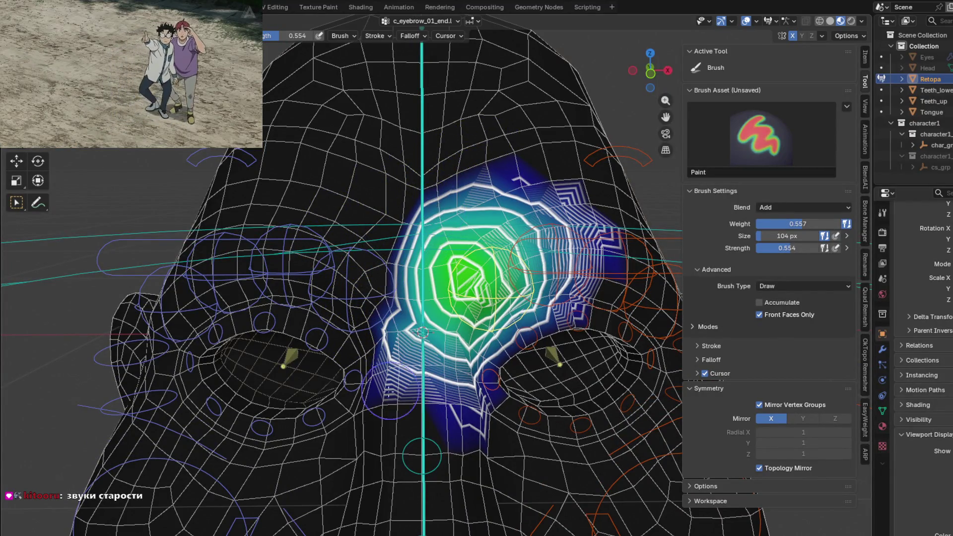
{"action": "mouse_move", "coordinate": [353, 322]}
{"action": "middle_mouse_down"}
{"action": "mouse_move", "coordinate": [376, 400]}
{"action": "mouse_move", "coordinate": [423, 292]}
{"action": "middle_mouse_up"}
{"action": "key", "text": "shift+space"}
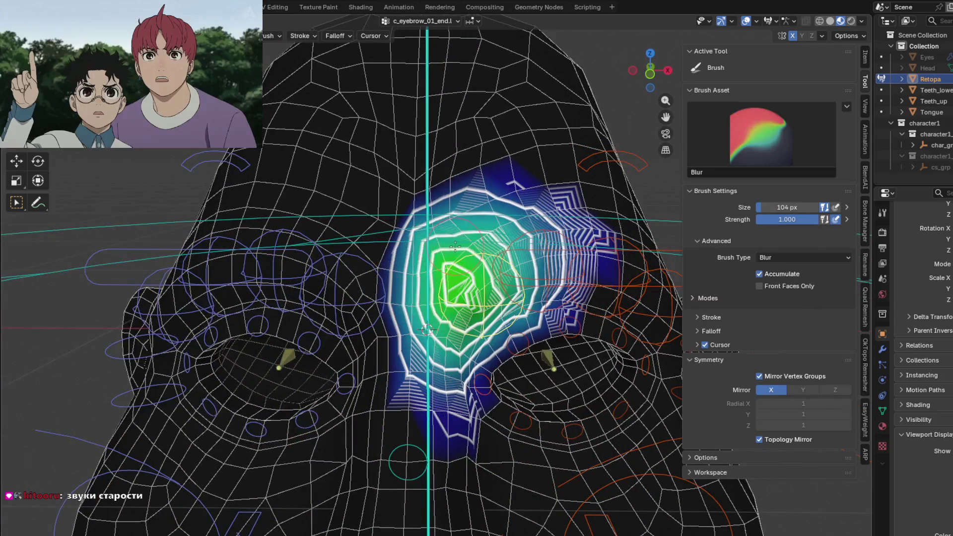
{"action": "mouse_move", "coordinate": [423, 293]}
{"action": "left_mouse_down"}
{"action": "mouse_move", "coordinate": [448, 309]}
{"action": "mouse_move", "coordinate": [461, 413]}
{"action": "left_mouse_up"}
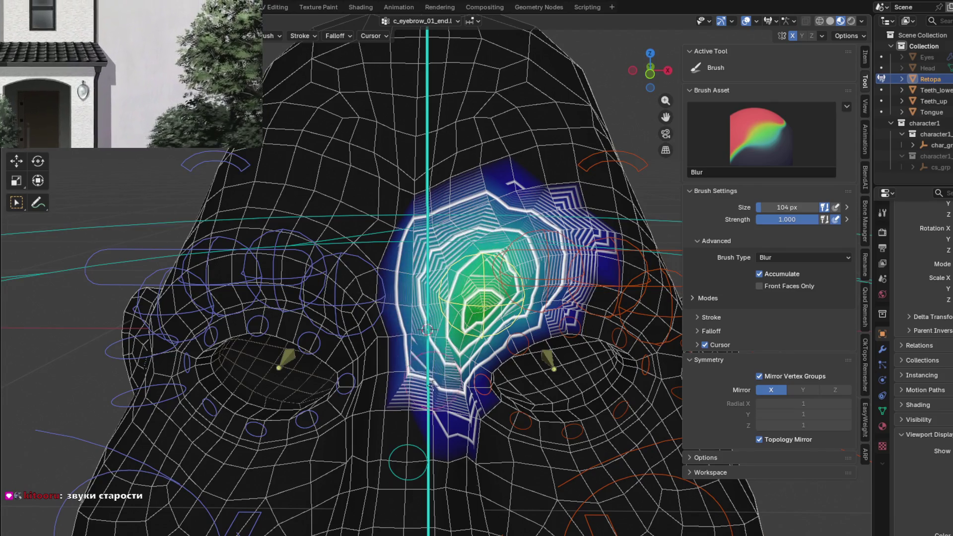
{"action": "key", "text": "shift+space"}
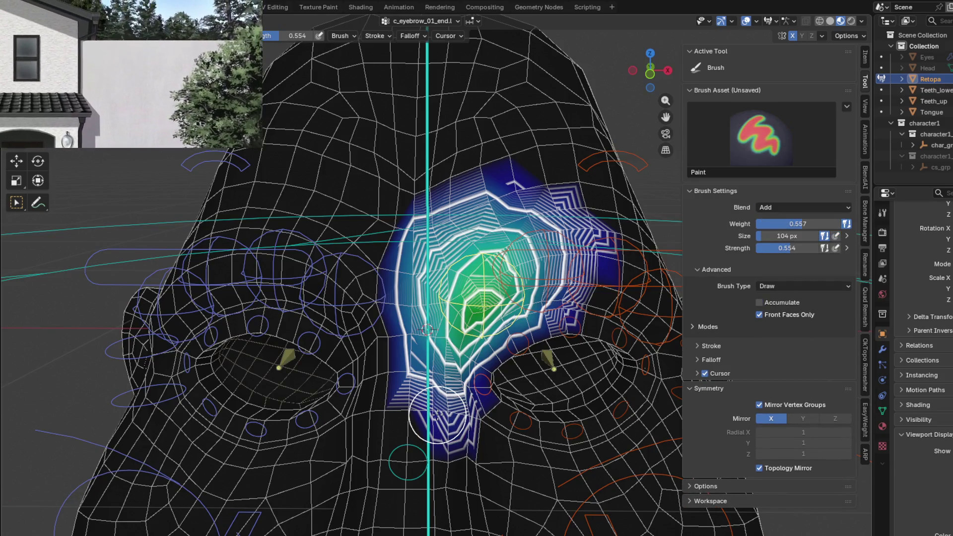
Make c_eyebrow_01.l the active vertex group.
{"action": "middle_click_drag", "start_coordinate": [459, 386], "coordinate": [511, 320]}
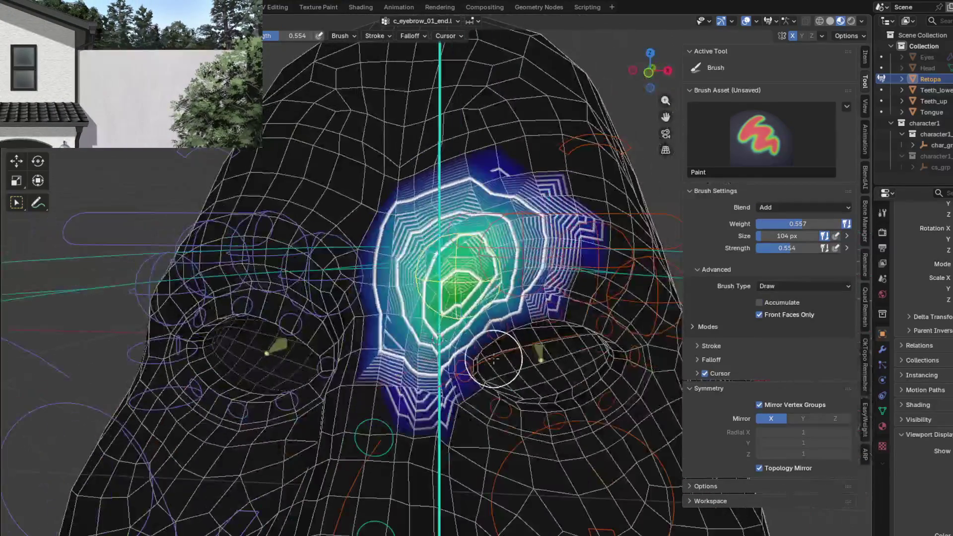
{"action": "key", "text": "Escape"}
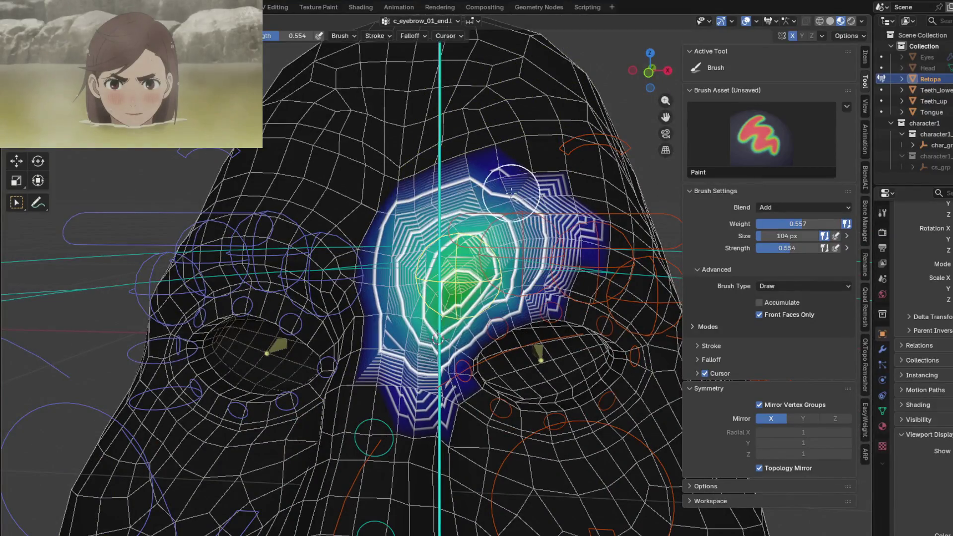
{"action": "key", "text": "shift+space"}
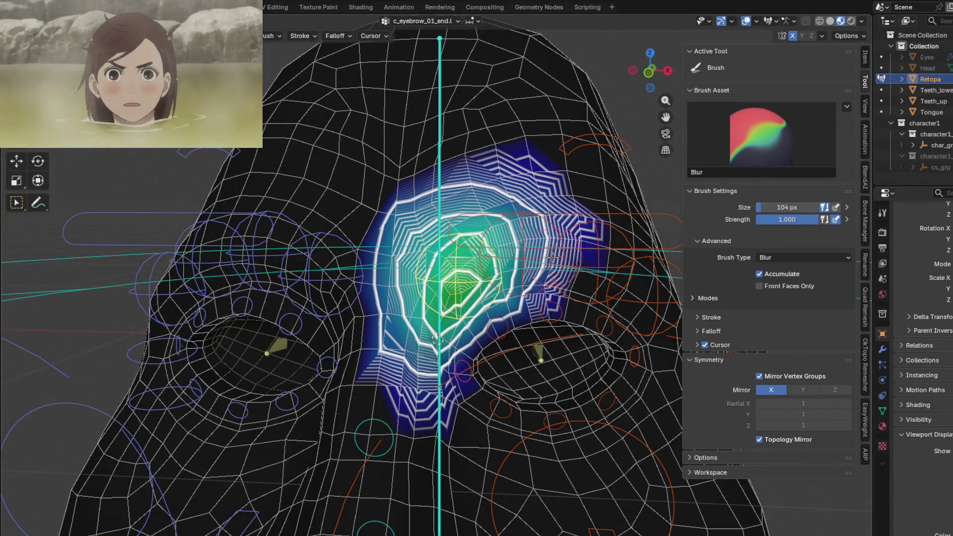
{"action": "key", "text": "shift+space"}
{"action": "middle_click_drag", "start_coordinate": [546, 282], "coordinate": [515, 274]}
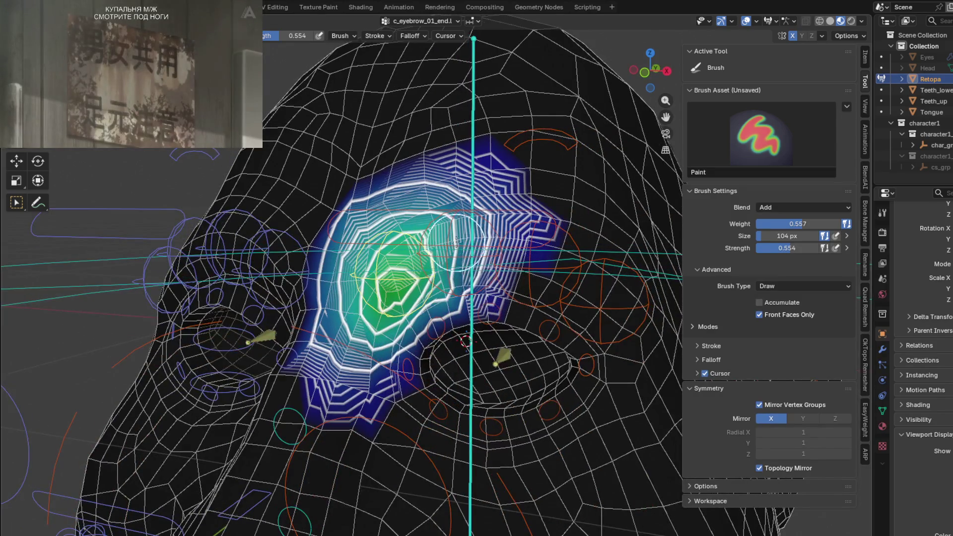
{"action": "left_click", "coordinate": [456, 244], "text": "ctrl"}
{"action": "middle_click_drag", "start_coordinate": [456, 243], "coordinate": [465, 244]}
{"action": "key", "text": "shift+space"}
{"action": "key", "text": "shift+space"}
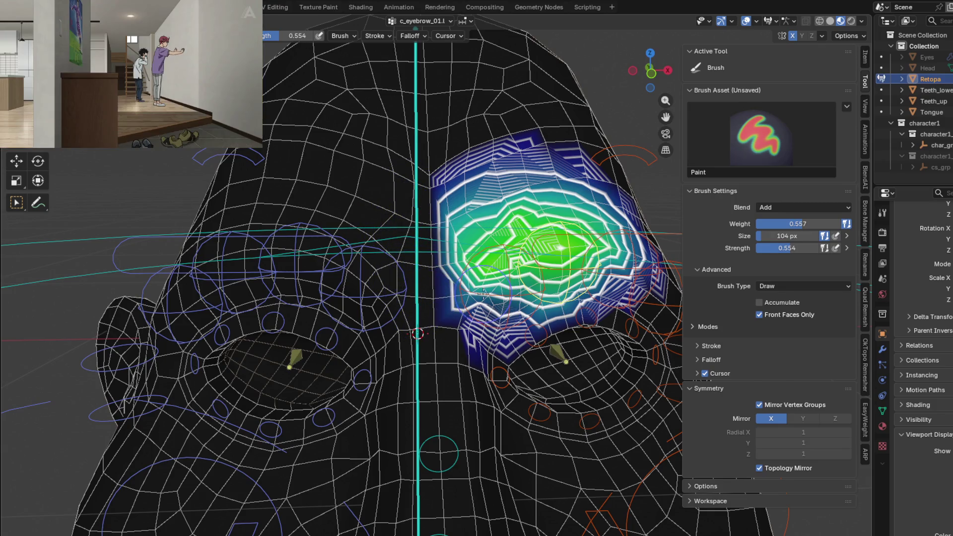
Blur the c_eyebrow_01.l weights above the eye, undoing one unwanted edit.
{"action": "key", "text": "shift+space"}
{"action": "left_click_drag", "start_coordinate": [507, 208], "coordinate": [561, 238]}
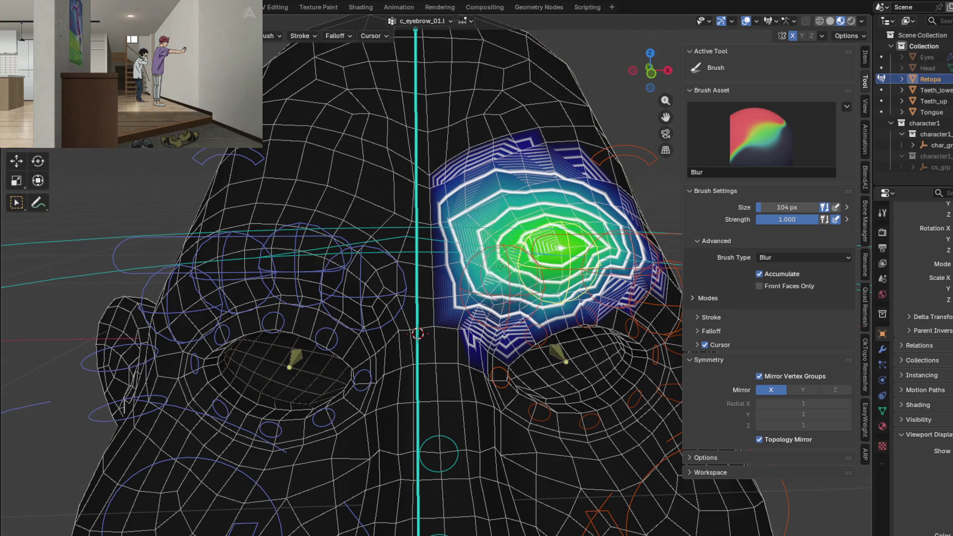
{"action": "left_click_drag", "start_coordinate": [481, 302], "coordinate": [482, 188]}
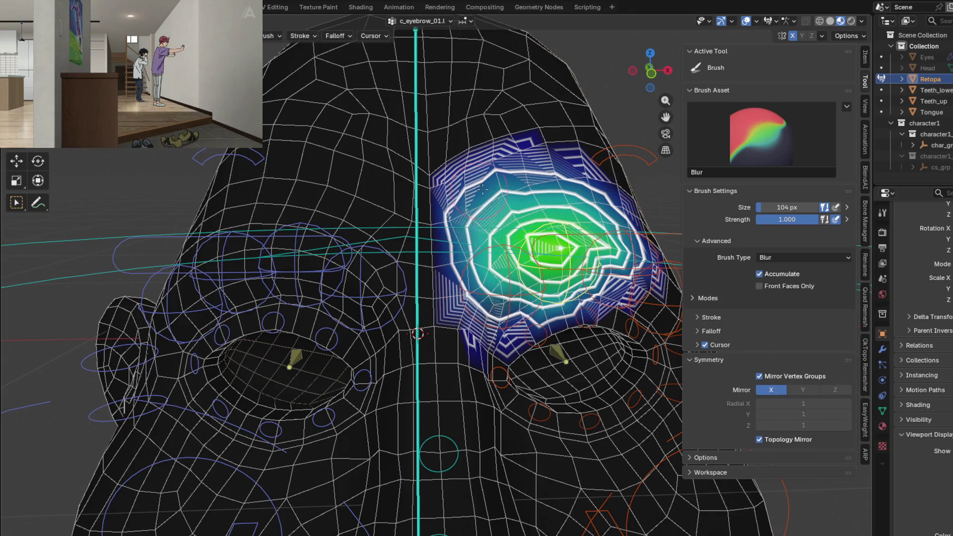
{"action": "middle_click_drag", "start_coordinate": [586, 186], "coordinate": [492, 213]}
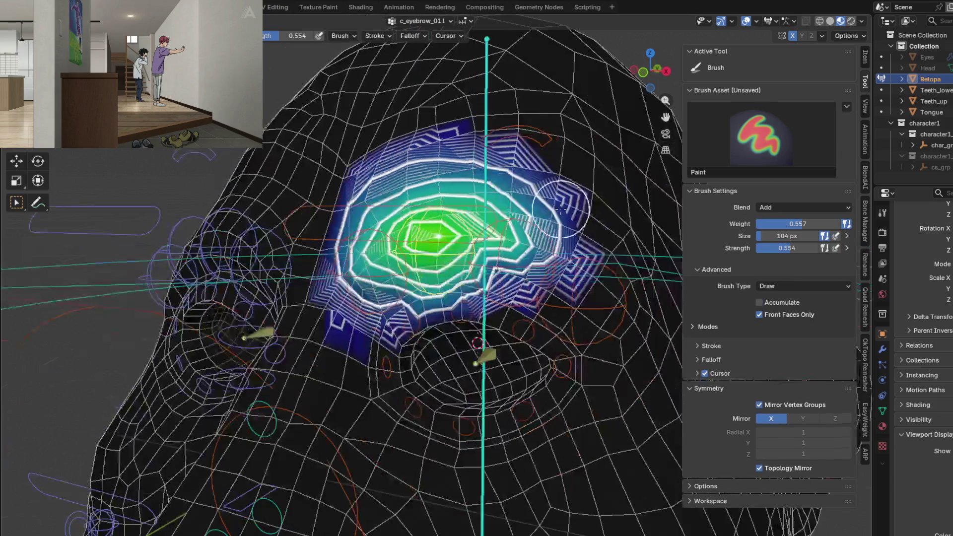
{"action": "mouse_move", "coordinate": [497, 248]}
{"action": "left_mouse_down"}
{"action": "mouse_move", "coordinate": [478, 197]}
{"action": "mouse_move", "coordinate": [433, 168]}
{"action": "left_mouse_up"}
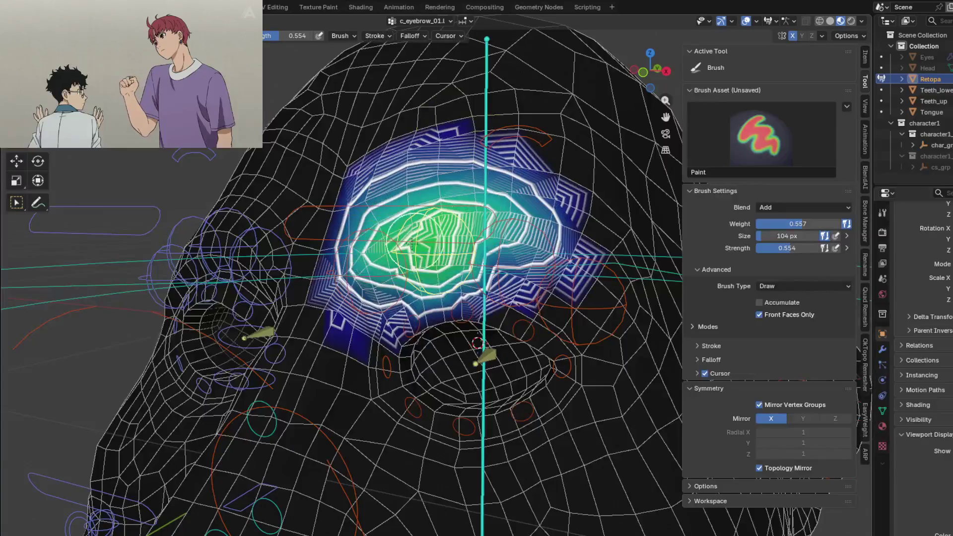
{"action": "key", "text": "ctrl+z"}
{"action": "middle_click_drag", "start_coordinate": [433, 167], "coordinate": [386, 280]}
{"action": "mouse_move", "coordinate": [387, 280]}
{"action": "left_mouse_down", "text": "shift"}
{"action": "mouse_move", "coordinate": [431, 230]}
{"action": "mouse_move", "coordinate": [416, 371]}
{"action": "left_mouse_up", "text": "shift"}
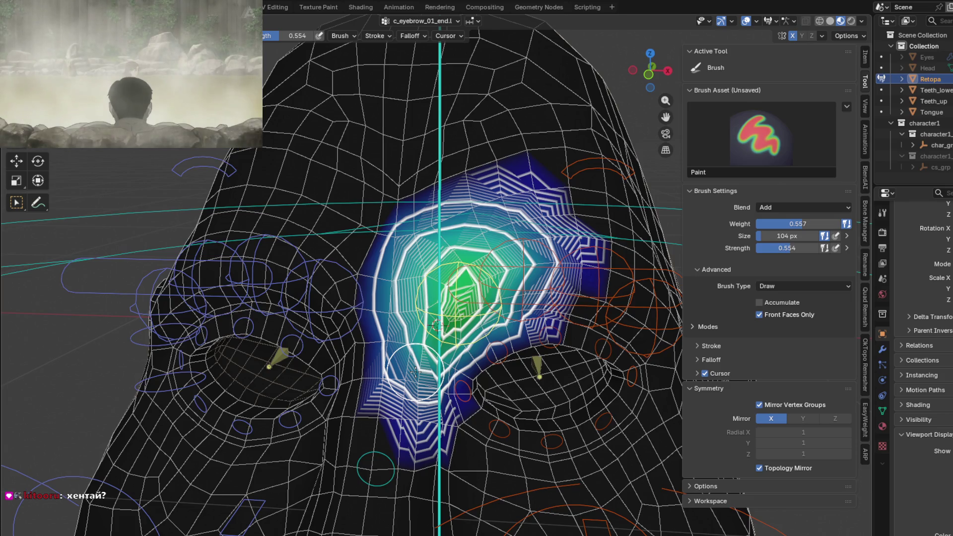
Add weight to the forehead patch, then switch to c_eyebrow_02.l and test its bone.
{"action": "scroll", "coordinate": [415, 366], "scroll_direction": "down", "scroll_amount": 2}
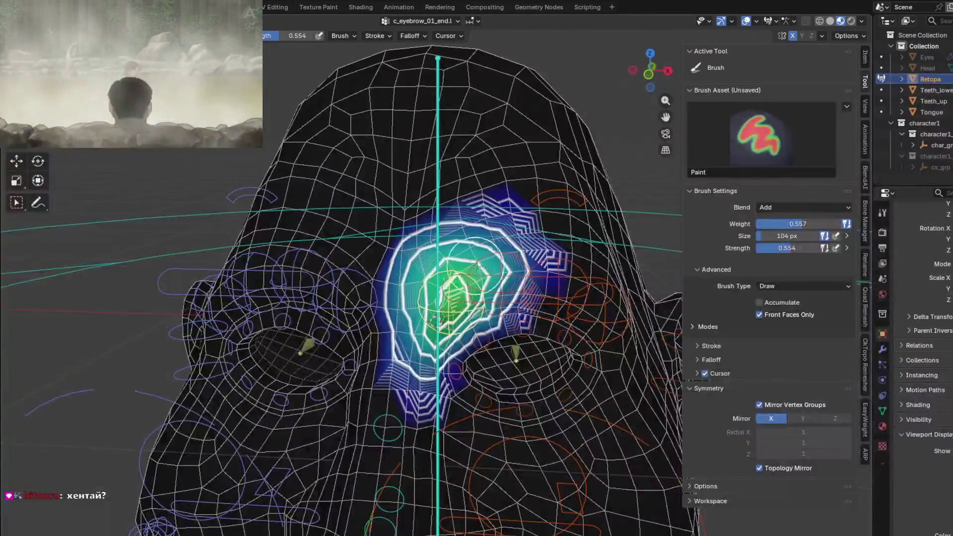
{"action": "middle_click_drag", "start_coordinate": [516, 251], "coordinate": [397, 233]}
{"action": "mouse_move", "coordinate": [398, 233]}
{"action": "left_mouse_down"}
{"action": "mouse_move", "coordinate": [393, 226]}
{"action": "mouse_move", "coordinate": [442, 293]}
{"action": "left_mouse_up"}
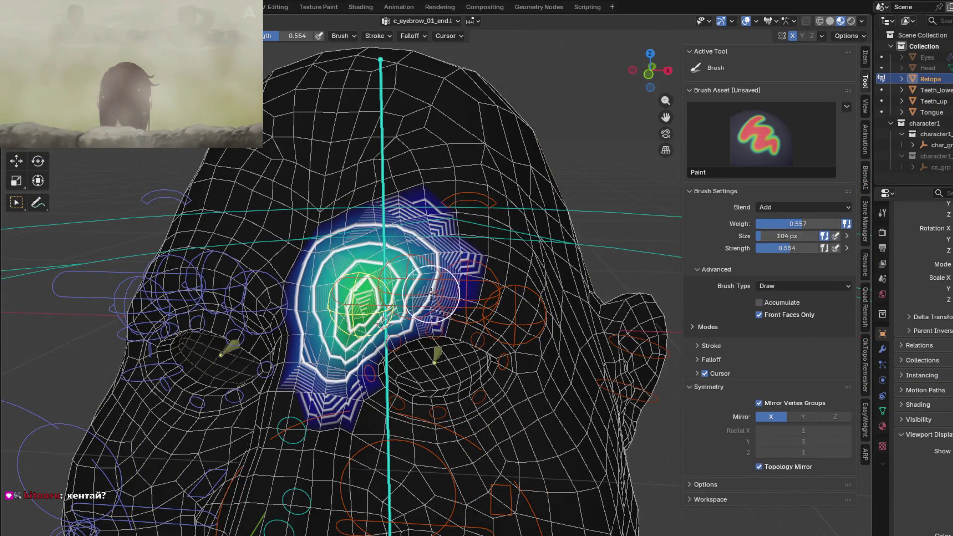
{"action": "scroll", "coordinate": [447, 290], "scroll_direction": "up", "scroll_amount": 1}
{"action": "left_click", "coordinate": [477, 287], "text": "ctrl"}
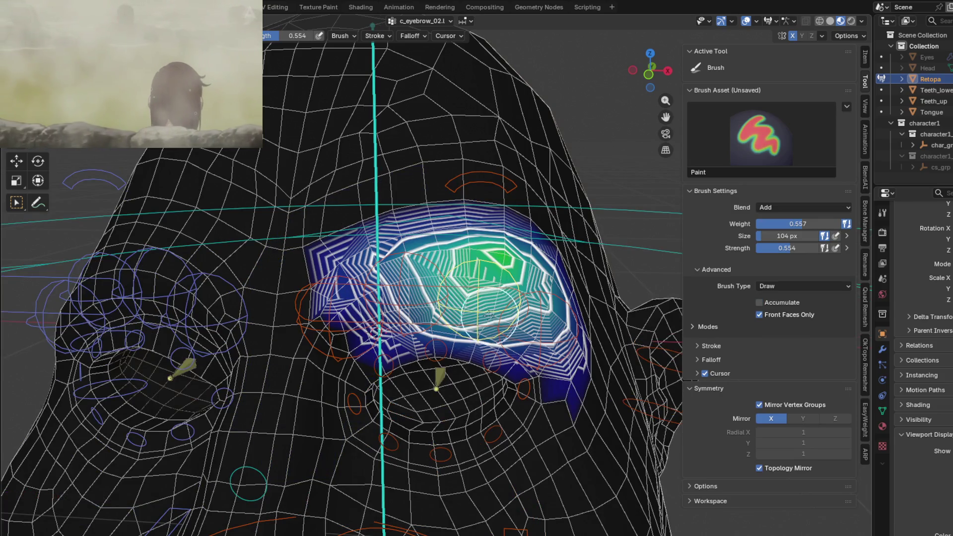
{"action": "middle_click_drag", "start_coordinate": [489, 315], "coordinate": [462, 298]}
{"action": "key", "text": "g"}
Make c_nose_03.x the active vertex group.
{"action": "mouse_move", "coordinate": [268, 379]}
{"action": "middle_mouse_down"}
{"action": "mouse_move", "coordinate": [213, 437]}
{"action": "mouse_move", "coordinate": [251, 455]}
{"action": "mouse_move", "coordinate": [377, 292]}
{"action": "middle_mouse_up"}
{"action": "left_click", "coordinate": [247, 486], "text": "ctrl"}
{"action": "scroll", "coordinate": [378, 292], "scroll_direction": "up", "scroll_amount": 2}
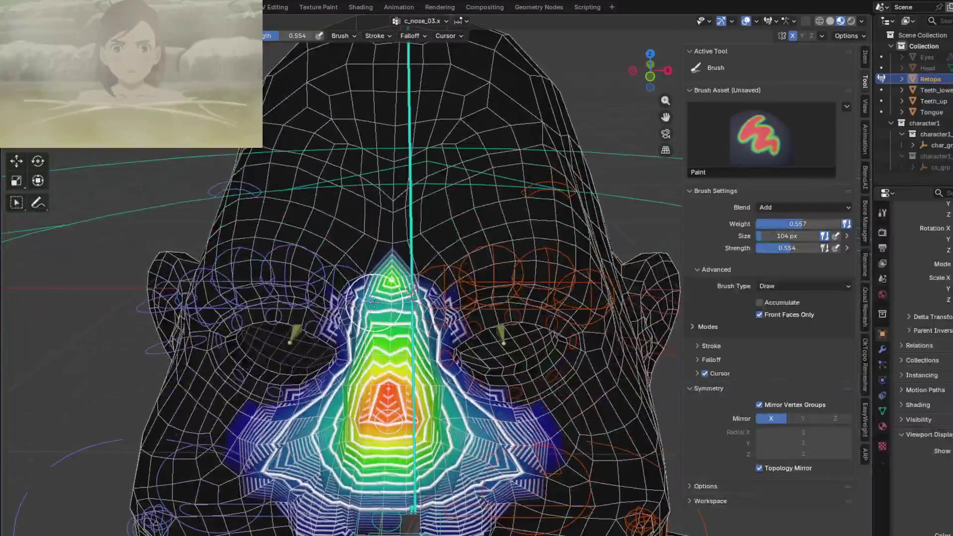
Blur c_nose_03.x weights along the bridge and tip, then reactivate c_eyebrow_01_end.l.
{"action": "mouse_move", "coordinate": [385, 268]}
{"action": "left_mouse_down", "text": "shift"}
{"action": "mouse_move", "coordinate": [363, 172]}
{"action": "mouse_move", "coordinate": [431, 258]}
{"action": "left_mouse_up", "text": "shift"}
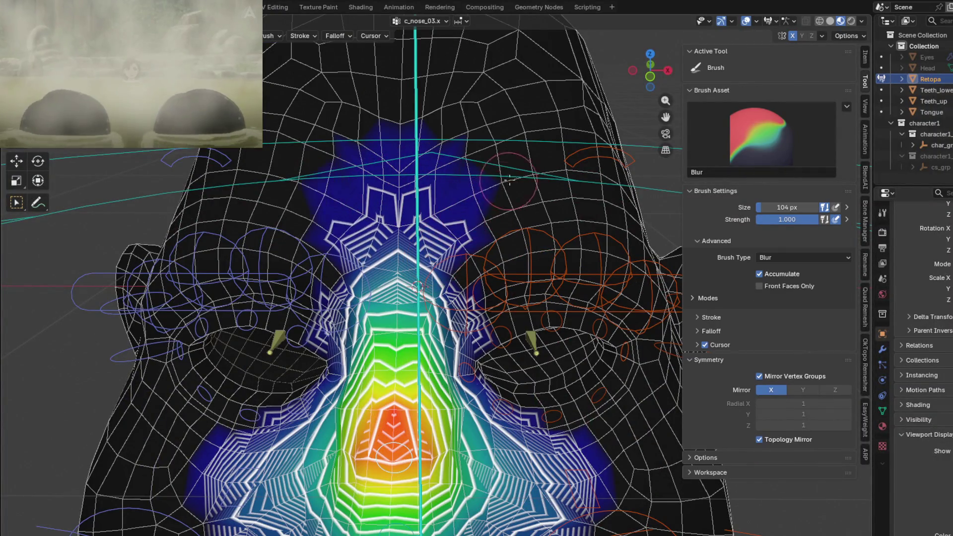
{"action": "mouse_move", "coordinate": [431, 259]}
{"action": "middle_mouse_down"}
{"action": "mouse_move", "coordinate": [421, 228]}
{"action": "mouse_move", "coordinate": [414, 367]}
{"action": "middle_mouse_up"}
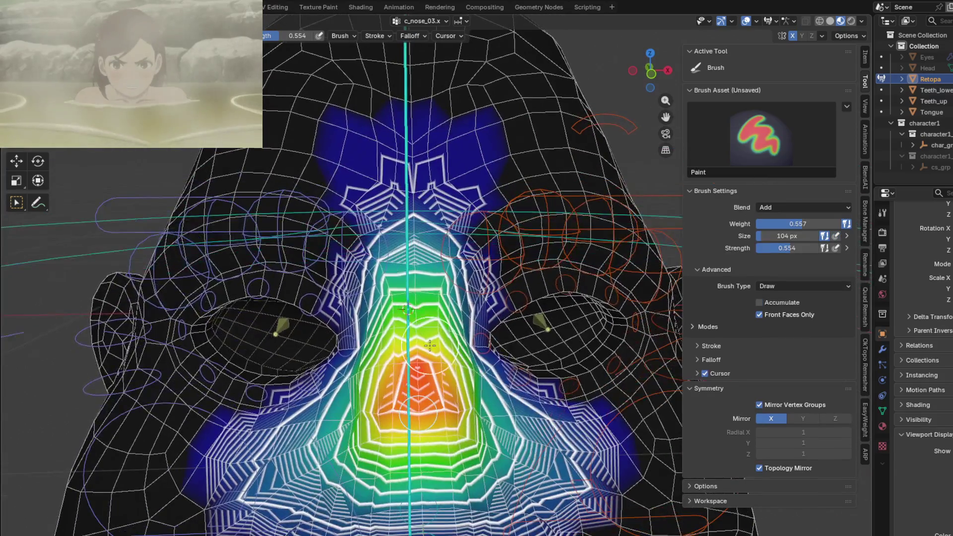
{"action": "left_click_drag", "start_coordinate": [415, 368], "coordinate": [407, 402], "text": "shift"}
{"action": "mouse_move", "coordinate": [407, 402]}
{"action": "middle_mouse_down"}
{"action": "mouse_move", "coordinate": [365, 343]}
{"action": "mouse_move", "coordinate": [404, 355]}
{"action": "middle_mouse_up"}
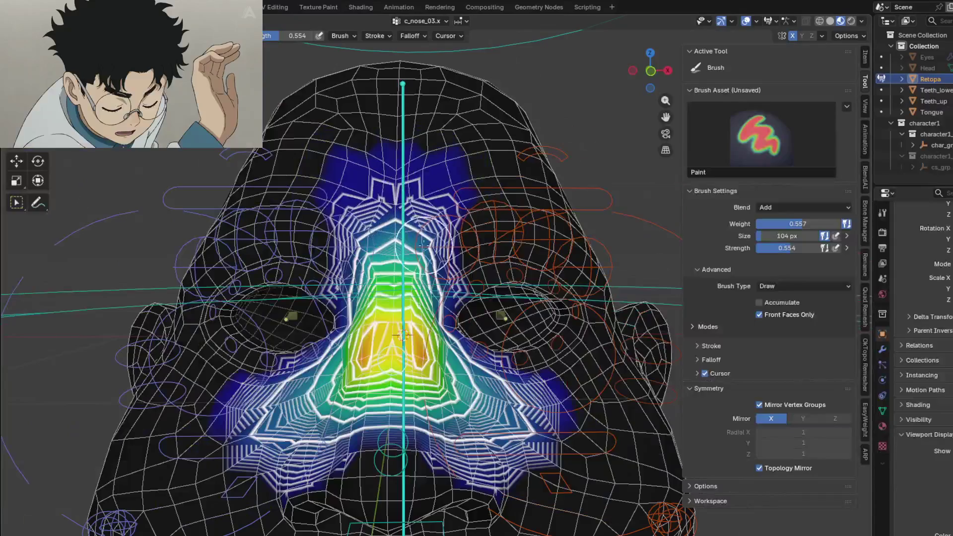
{"action": "left_click", "coordinate": [422, 213], "text": "ctrl"}
{"action": "middle_click_drag", "start_coordinate": [422, 214], "coordinate": [392, 238]}
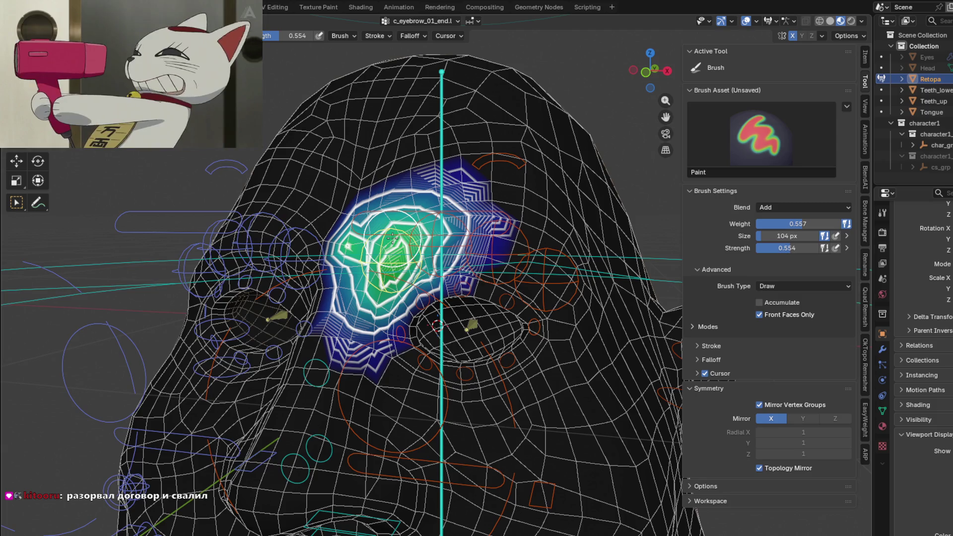
Skip the picture-in-picture video ahead and close it.
{"action": "mouse_move", "coordinate": [252, 10]}
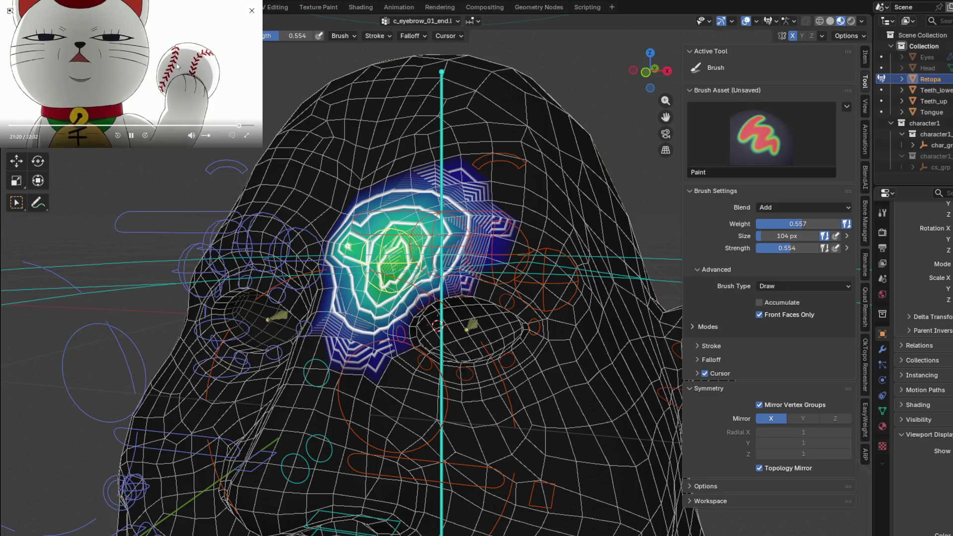
{"action": "key", "text": "Right"}
{"action": "key", "text": "Right"}
{"action": "key", "text": "Right"}
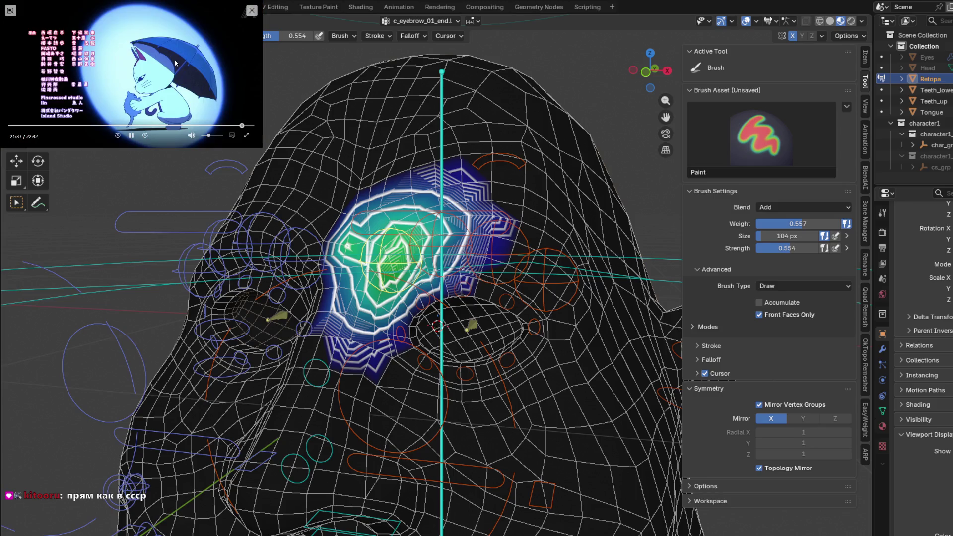
{"action": "key", "text": "Right"}
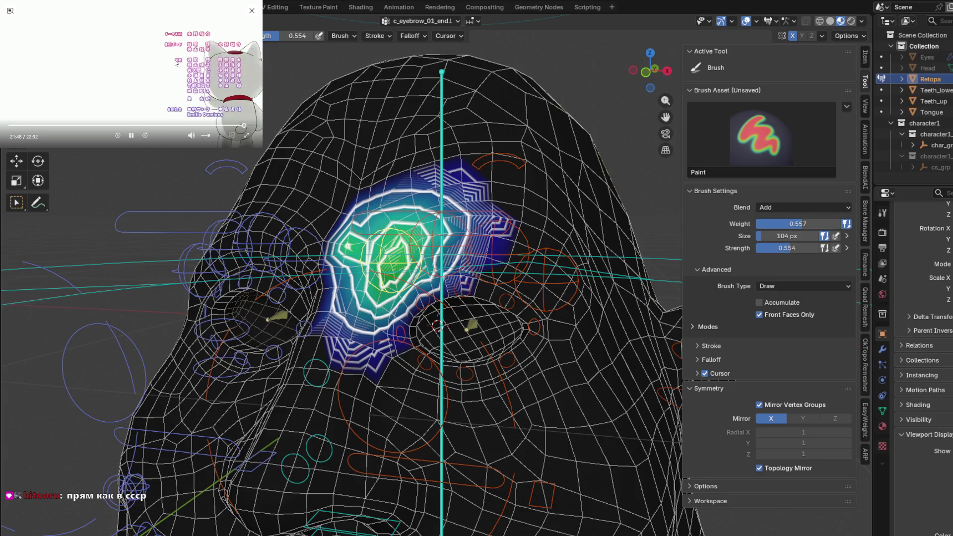
{"action": "key", "text": "Right"}
{"action": "key", "text": "Right"}
{"action": "key", "text": "Right"}
{"action": "key", "text": "Right"}
{"action": "key", "text": "Right"}
{"action": "key", "text": "Right"}
{"action": "key", "text": "Right"}
{"action": "key", "text": "Right"}
{"action": "key", "text": "Right"}
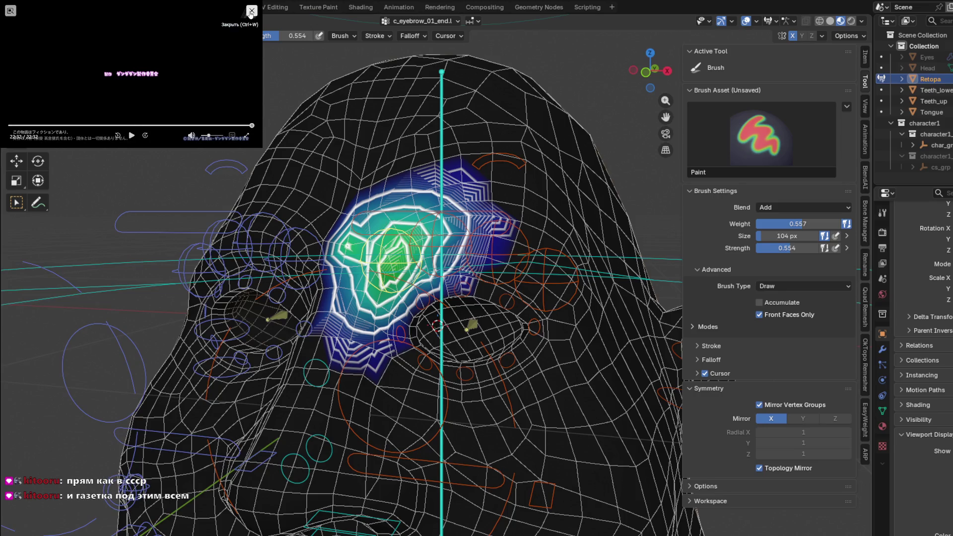
{"action": "left_click", "coordinate": [252, 10]}
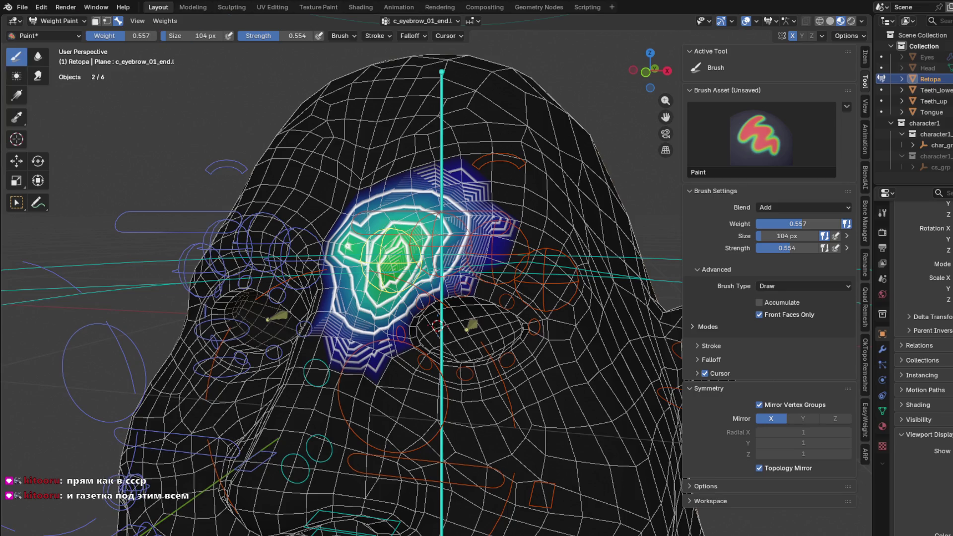
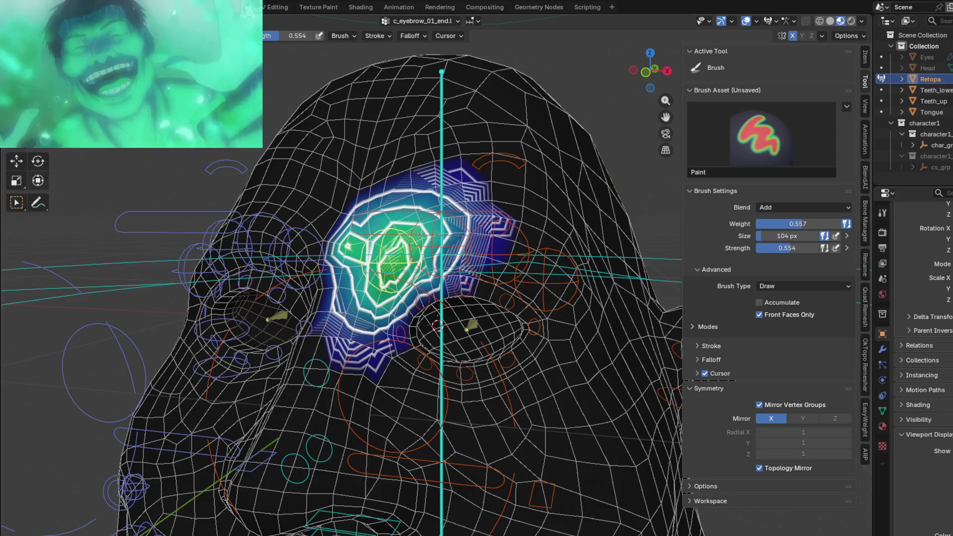
Blur and repaint the c_eyebrow_01_end weight patch above the eye, then orbit to check it.
{"action": "mouse_move", "coordinate": [348, 247]}
{"action": "middle_mouse_down"}
{"action": "mouse_move", "coordinate": [372, 263]}
{"action": "mouse_move", "coordinate": [350, 253]}
{"action": "middle_mouse_up"}
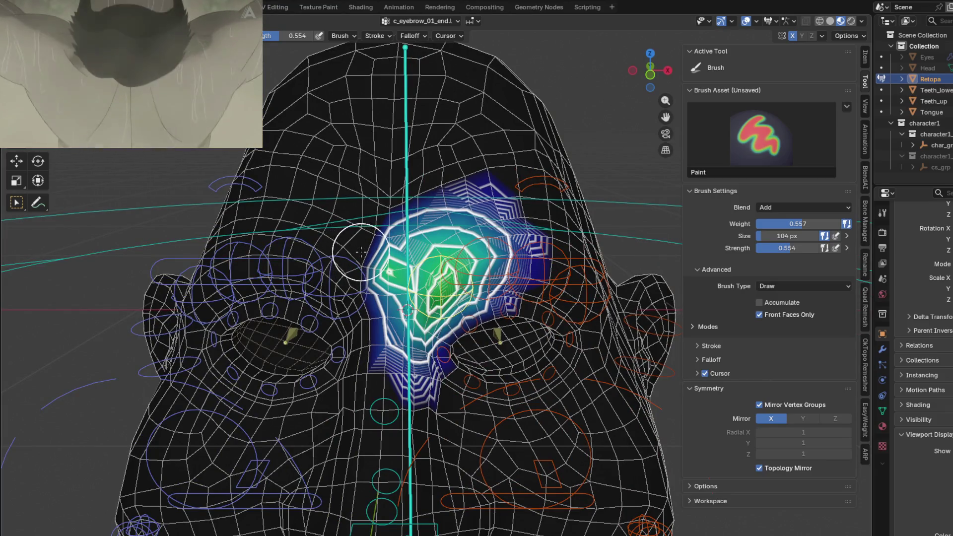
{"action": "scroll", "coordinate": [394, 277], "scroll_direction": "up", "scroll_amount": 2}
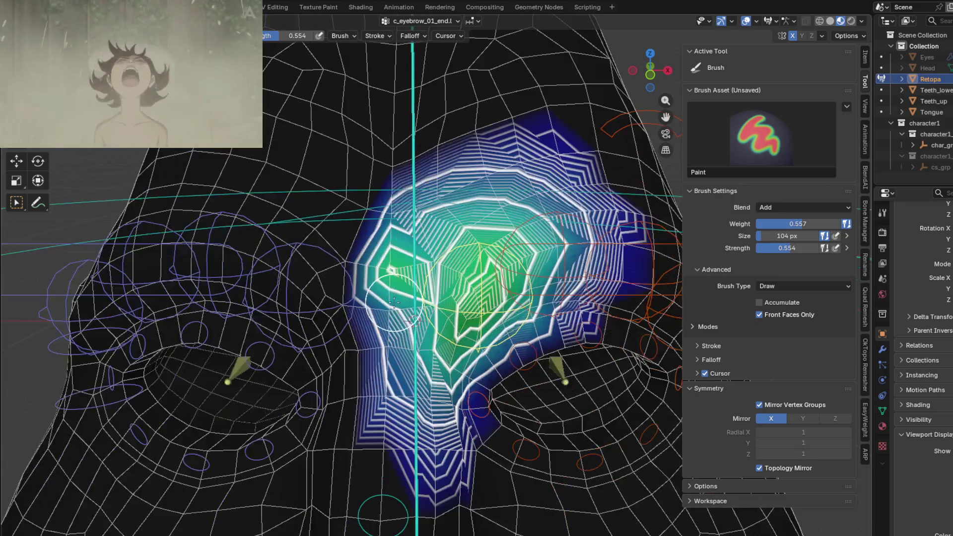
{"action": "left_click_drag", "start_coordinate": [430, 209], "coordinate": [415, 260]}
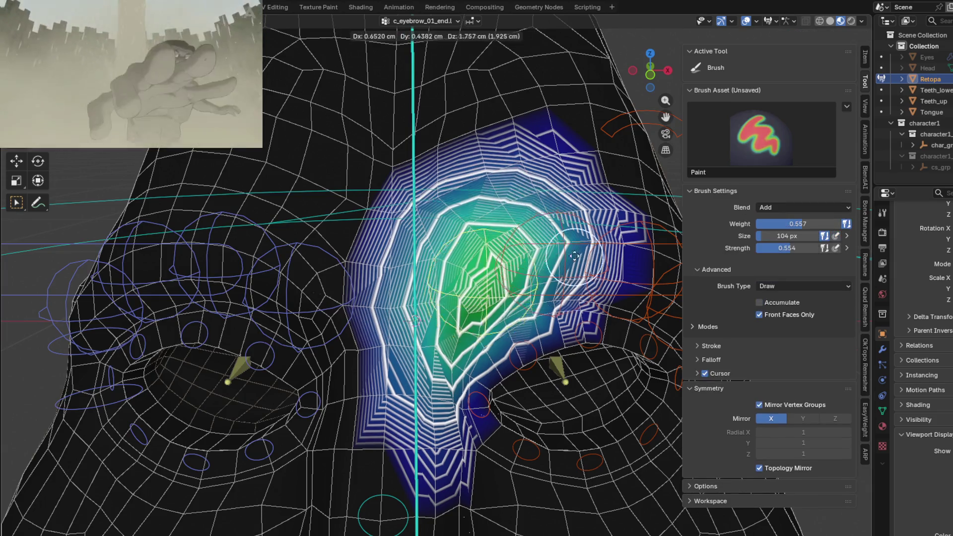
{"action": "left_click_drag", "start_coordinate": [417, 263], "coordinate": [447, 292]}
{"action": "mouse_move", "coordinate": [340, 277]}
{"action": "middle_mouse_down"}
{"action": "mouse_move", "coordinate": [386, 384]}
{"action": "mouse_move", "coordinate": [557, 163]}
{"action": "mouse_move", "coordinate": [387, 243]}
{"action": "mouse_move", "coordinate": [499, 293]}
{"action": "middle_mouse_up"}
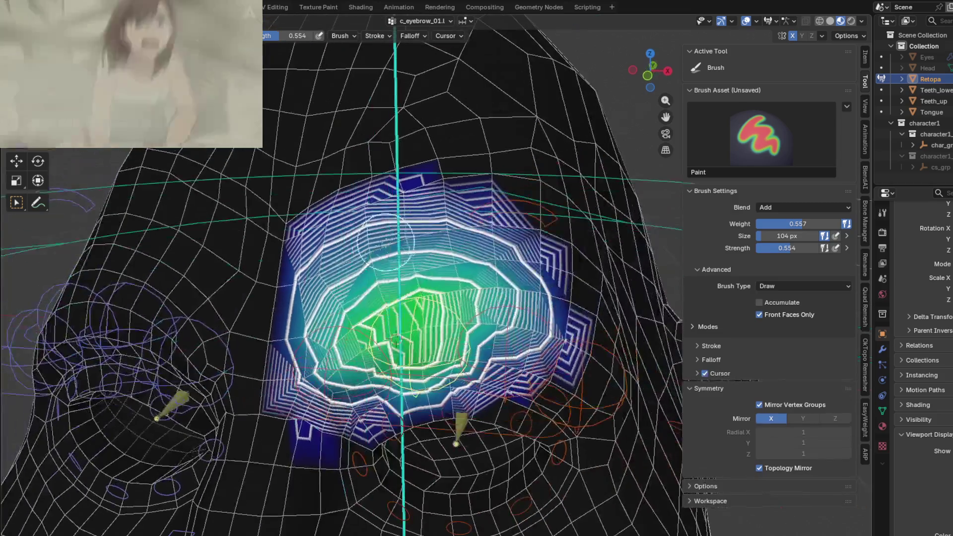
Test-move the eyebrow bone, cancel, and blur the c_eyebrow_01.l weight contours.
{"action": "key", "text": "g"}
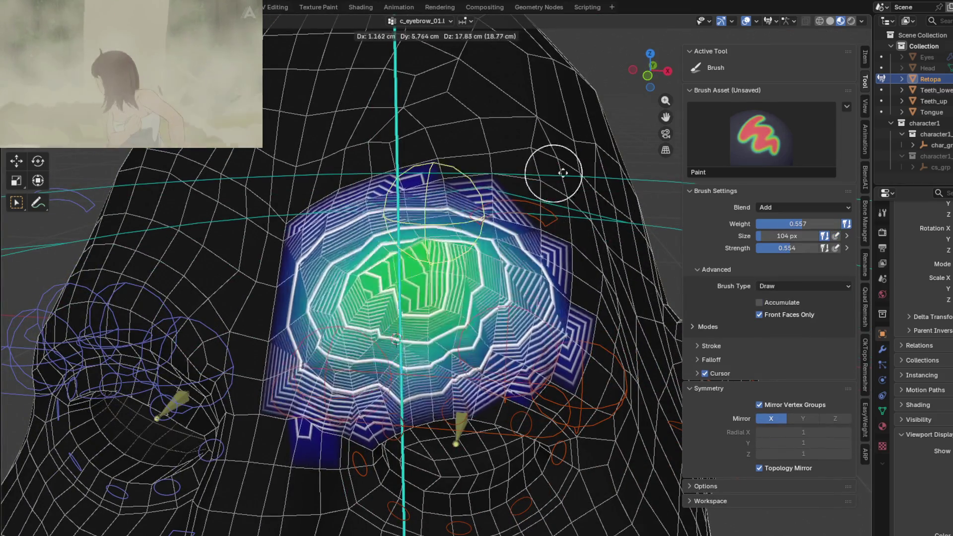
{"action": "right_click", "coordinate": [503, 222]}
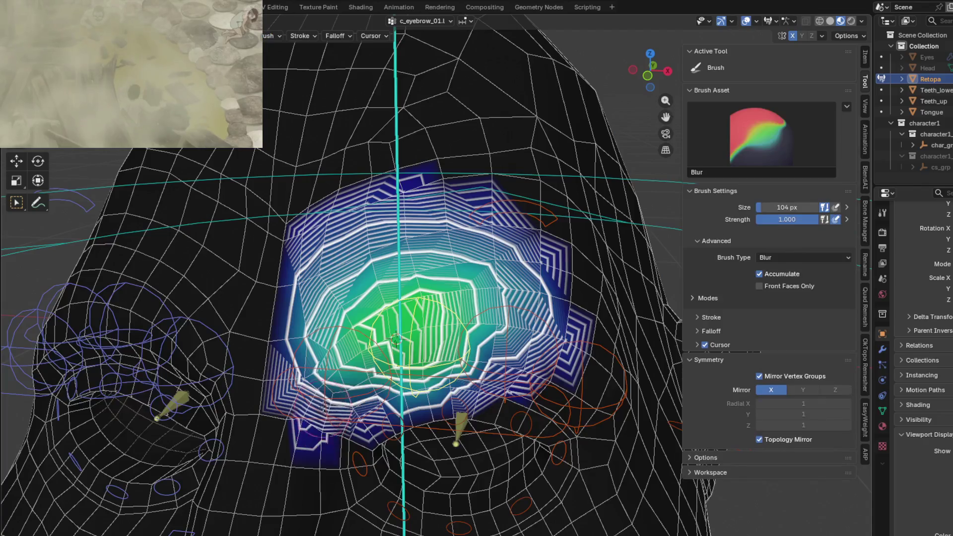
{"action": "left_click_drag", "start_coordinate": [306, 351], "coordinate": [447, 278], "text": "shift"}
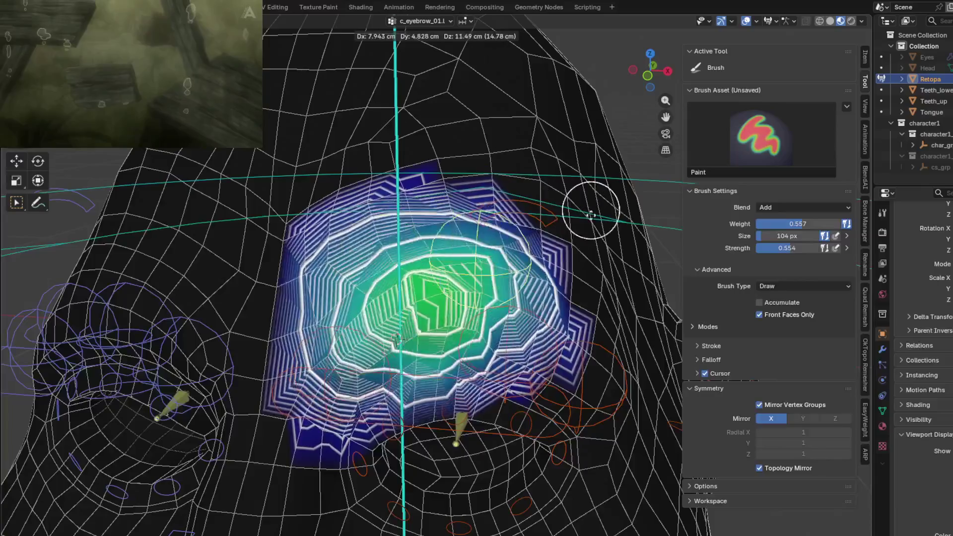
Check the c_eyebrow_02.l weights, then bring up the c_eye_offset.l group.
{"action": "left_click", "coordinate": [509, 314], "text": "ctrl"}
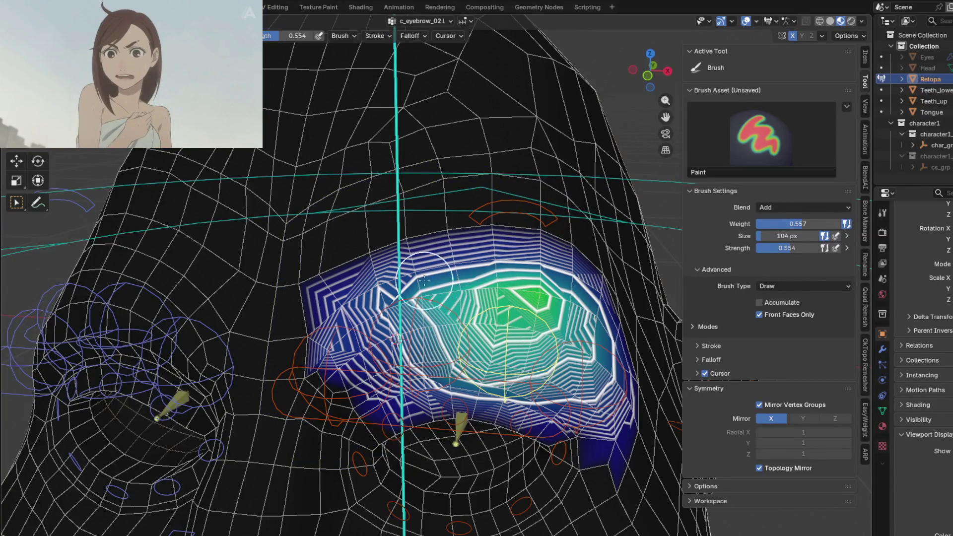
{"action": "middle_click_drag", "start_coordinate": [424, 280], "coordinate": [445, 159], "text": "shift"}
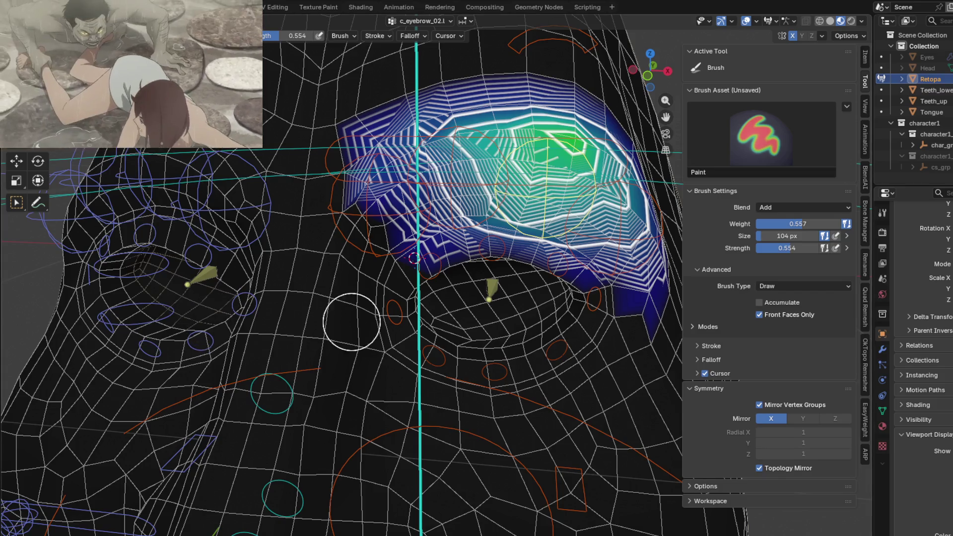
{"action": "left_click", "coordinate": [271, 382], "text": "ctrl"}
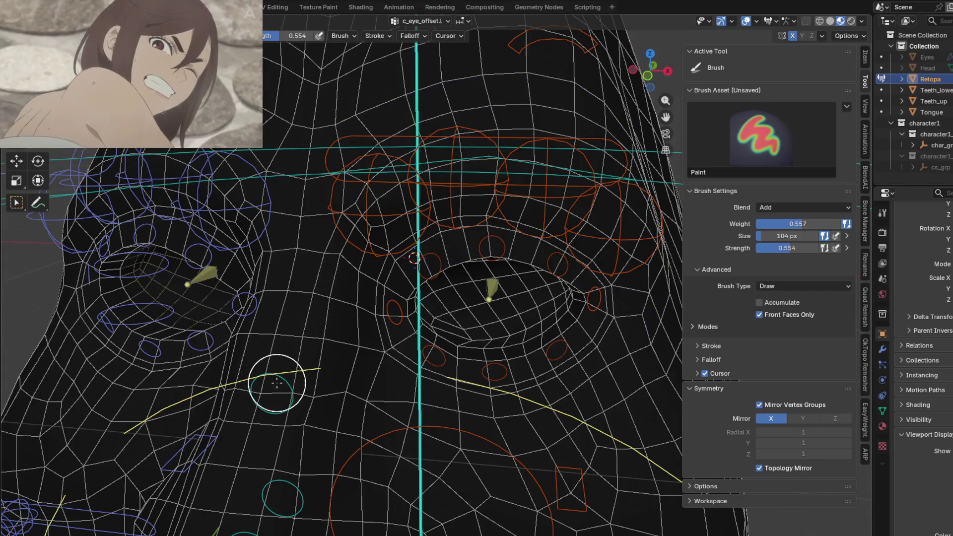
Inspect the c_nose_03.x, c_eyebrow_01_end.r and c_eyelid_top_01.l weights, ending in front view.
{"action": "left_click", "coordinate": [276, 383], "text": "ctrl"}
{"action": "scroll", "coordinate": [281, 302], "scroll_direction": "down", "scroll_amount": 3}
{"action": "left_click", "coordinate": [284, 226], "text": "ctrl"}
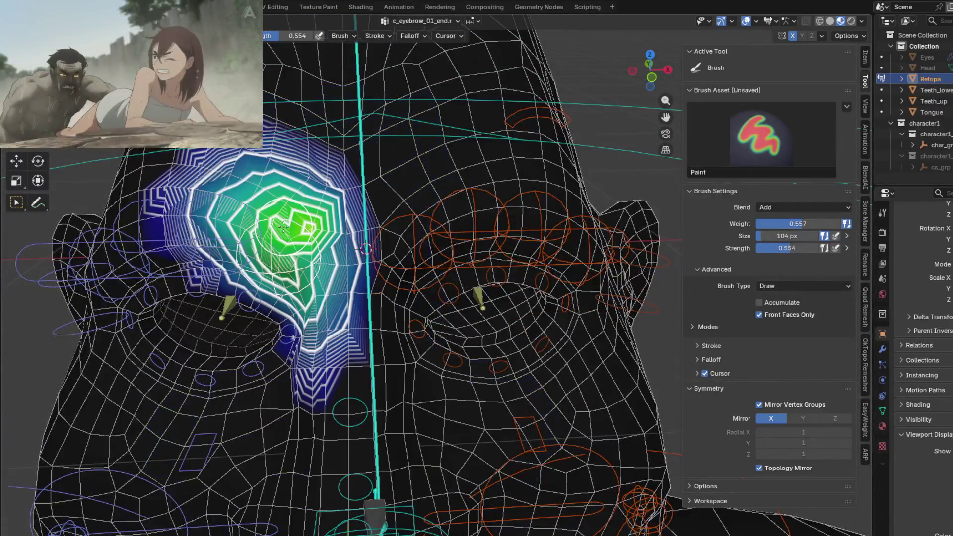
{"action": "scroll", "coordinate": [425, 273], "scroll_direction": "up", "scroll_amount": 2}
{"action": "left_click", "coordinate": [468, 297], "text": "ctrl"}
{"action": "scroll", "coordinate": [415, 253], "scroll_direction": "up", "scroll_amount": 2}
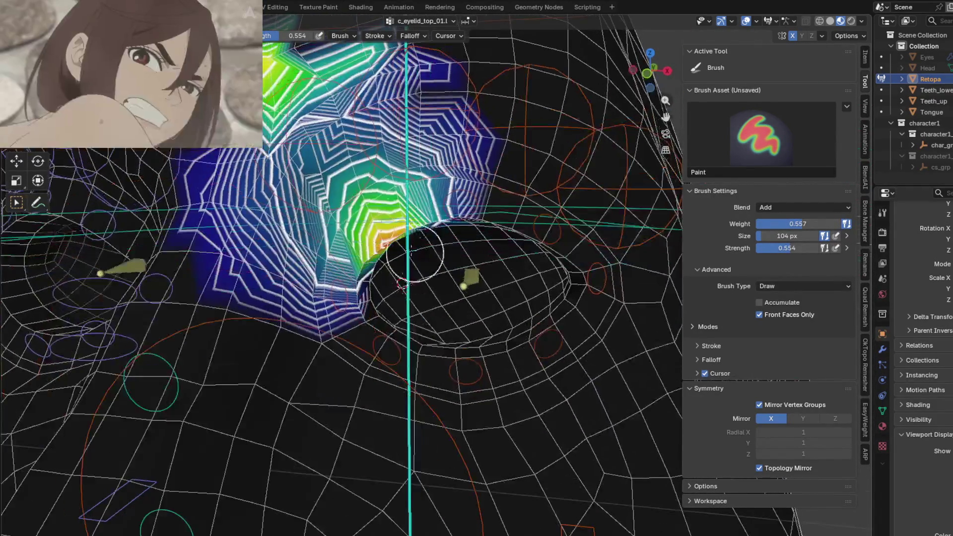
{"action": "scroll", "coordinate": [415, 253], "scroll_direction": "down", "scroll_amount": 2}
{"action": "middle_click_drag", "start_coordinate": [397, 288], "coordinate": [383, 315]}
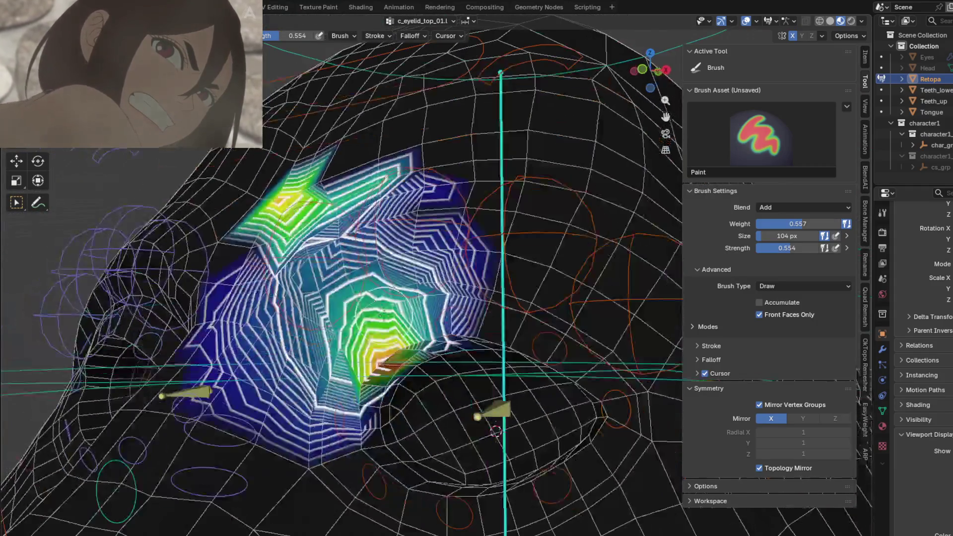
{"action": "key", "text": "KP_1"}
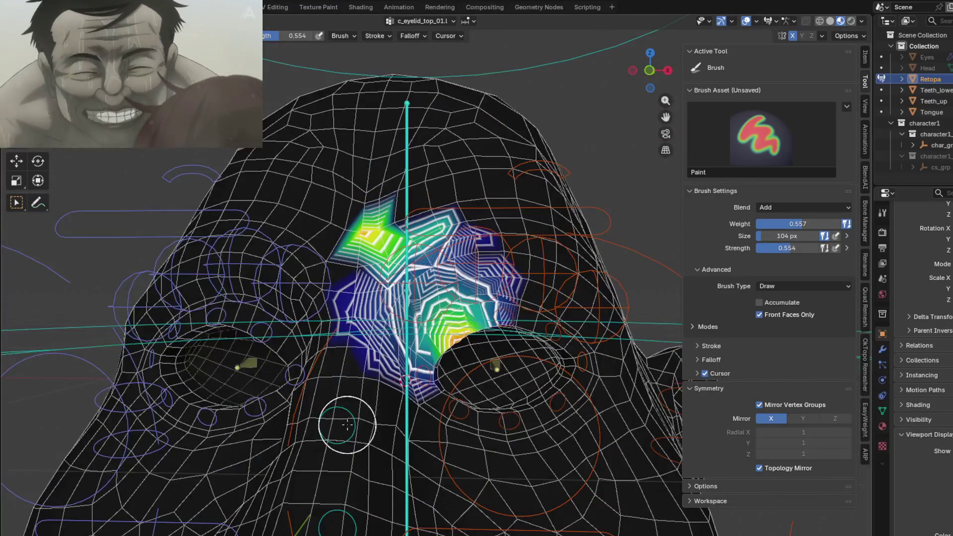
Show the c_nose_03.x weights and orbit in for a closer look.
{"action": "left_click", "coordinate": [347, 425], "text": "ctrl"}
{"action": "scroll", "coordinate": [352, 377], "scroll_direction": "up", "scroll_amount": 2}
{"action": "mouse_move", "coordinate": [357, 238]}
{"action": "middle_mouse_down", "text": "shift"}
{"action": "mouse_move", "coordinate": [358, 336]}
{"action": "mouse_move", "coordinate": [367, 308]}
{"action": "middle_mouse_up", "text": "shift"}
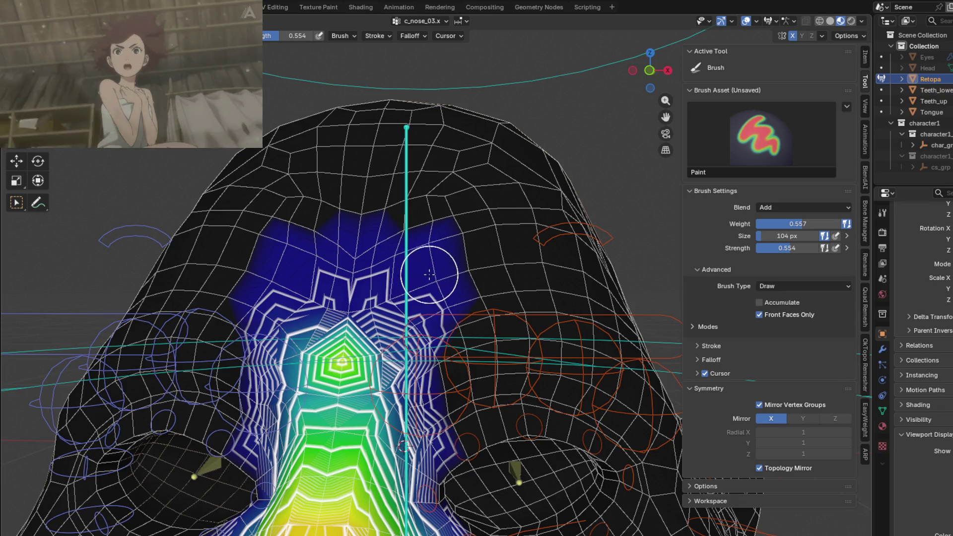
{"action": "middle_click_drag", "start_coordinate": [419, 268], "coordinate": [447, 387]}
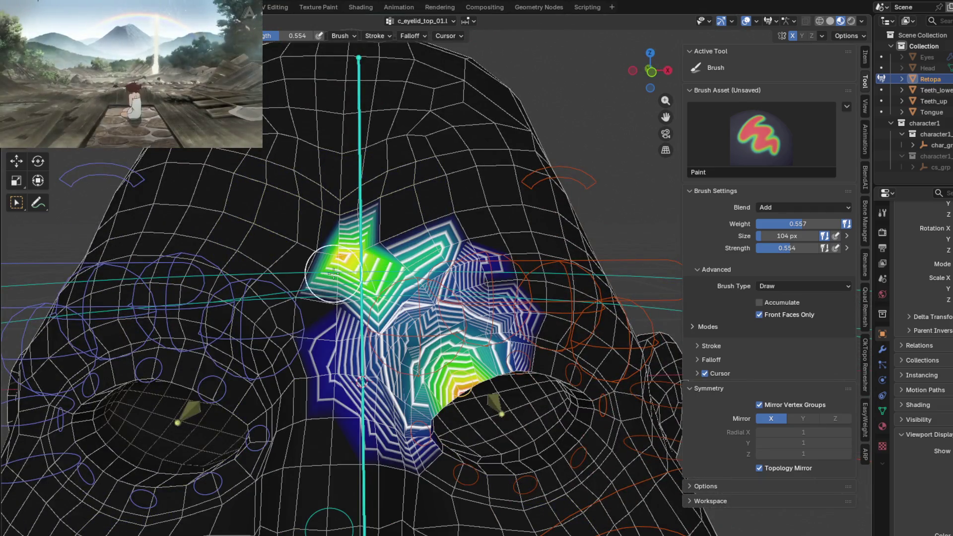
{"action": "scroll", "coordinate": [334, 273], "scroll_direction": "up", "scroll_amount": 1}
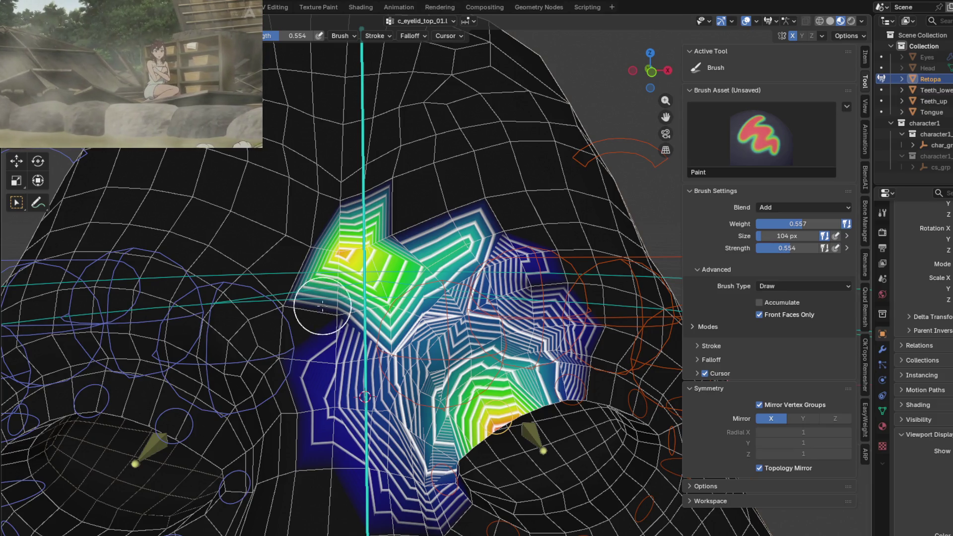
Set paint weight to 1.000 and erase the stray upper-left c_eyelid_top_01.l weights.
{"action": "left_click_drag", "start_coordinate": [322, 305], "coordinate": [341, 262], "text": "ctrl"}
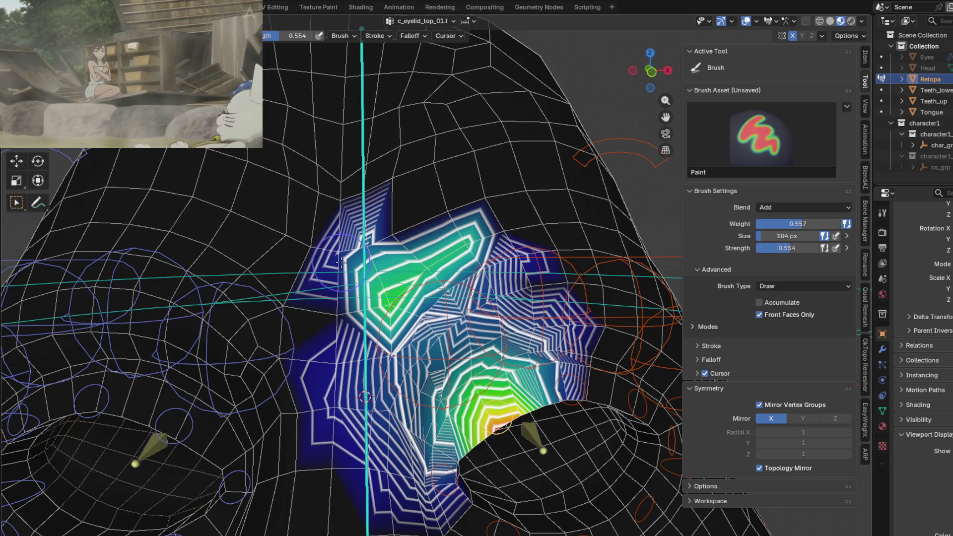
{"action": "left_click_drag", "start_coordinate": [798, 224], "coordinate": [849, 224]}
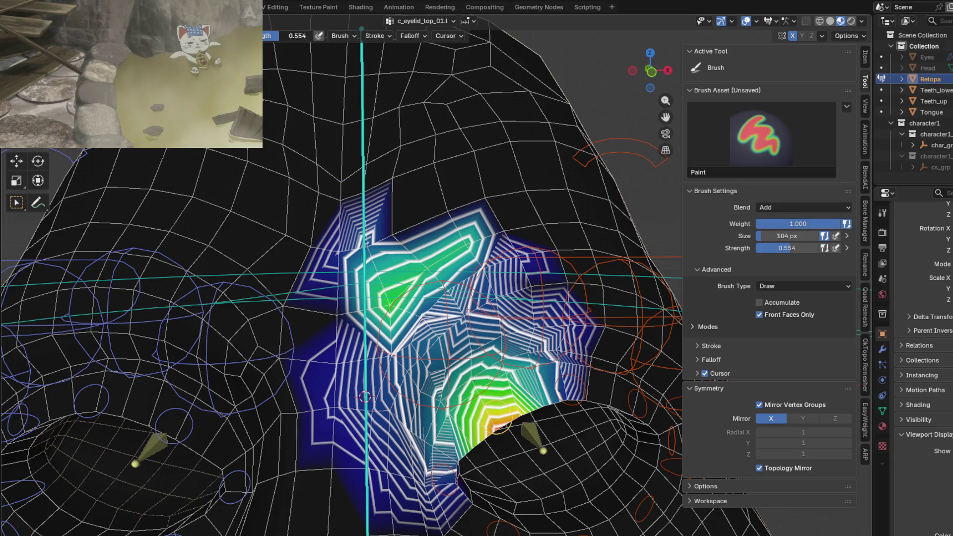
{"action": "mouse_move", "coordinate": [347, 269]}
{"action": "left_mouse_down", "text": "ctrl"}
{"action": "mouse_move", "coordinate": [335, 267]}
{"action": "mouse_move", "coordinate": [438, 233]}
{"action": "left_mouse_up", "text": "ctrl"}
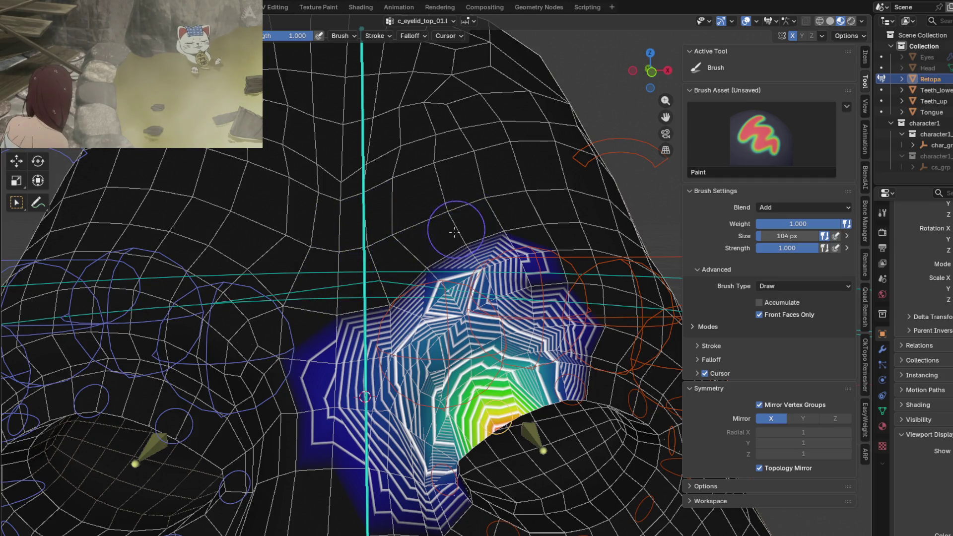
{"action": "middle_click_drag", "start_coordinate": [454, 232], "coordinate": [437, 258]}
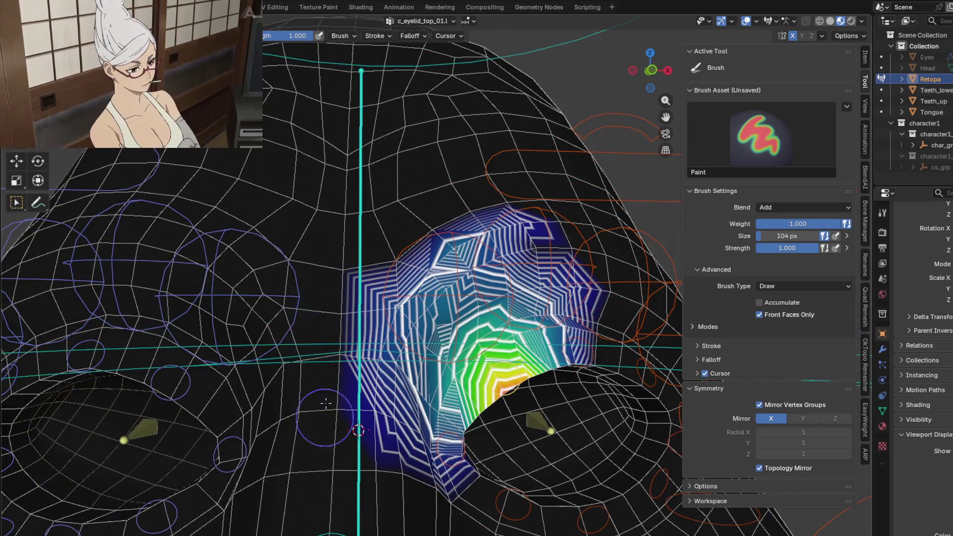
{"action": "mouse_move", "coordinate": [325, 403]}
{"action": "middle_mouse_down"}
{"action": "mouse_move", "coordinate": [357, 378]}
{"action": "mouse_move", "coordinate": [340, 329]}
{"action": "middle_mouse_up"}
Blur the eyelid gradient's hard contour bands, then bring up c_eyelid_corner_01.l.
{"action": "key", "text": "shift"}
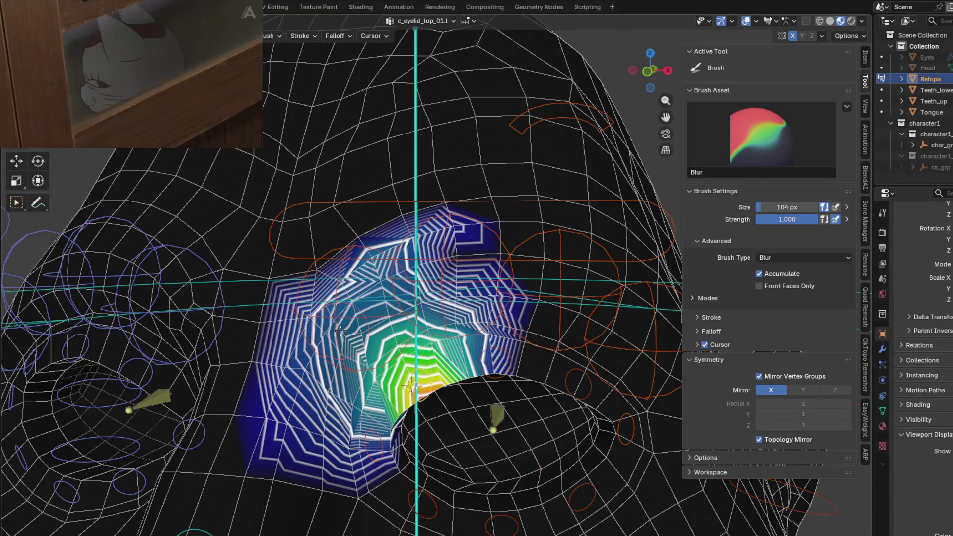
{"action": "left_click_drag", "start_coordinate": [340, 330], "coordinate": [435, 258]}
{"action": "left_click_drag", "start_coordinate": [415, 293], "coordinate": [329, 344]}
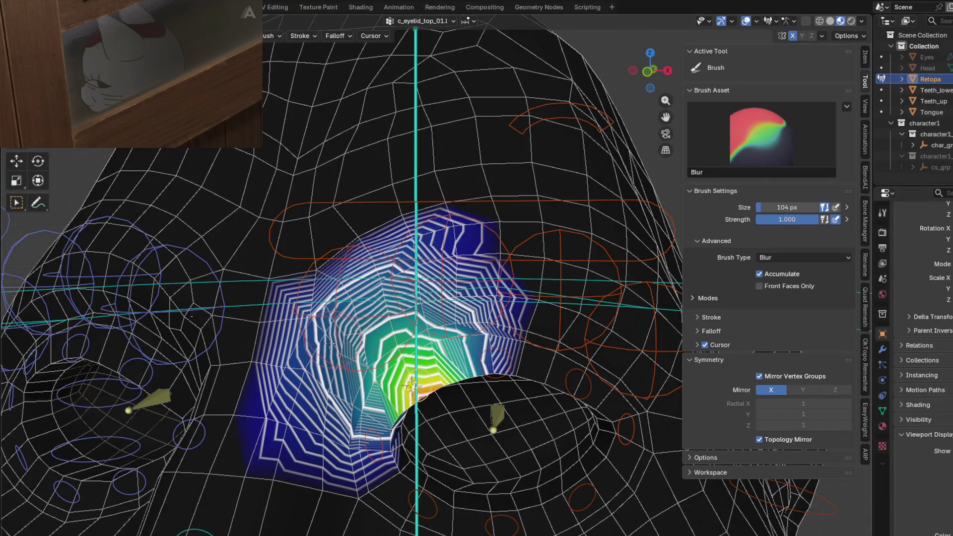
{"action": "mouse_move", "coordinate": [345, 434]}
{"action": "left_mouse_down"}
{"action": "mouse_move", "coordinate": [410, 263]}
{"action": "mouse_move", "coordinate": [331, 437]}
{"action": "left_mouse_up"}
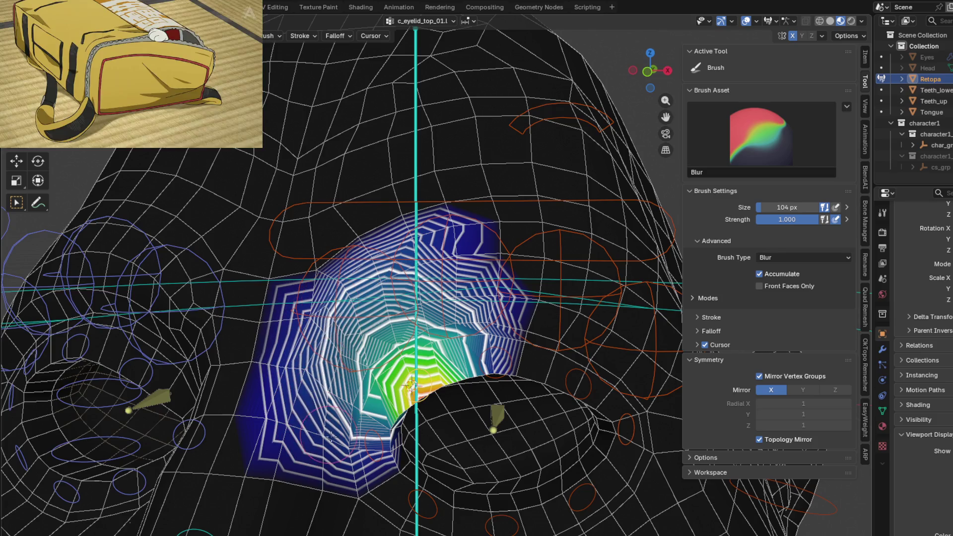
{"action": "key", "text": "1"}
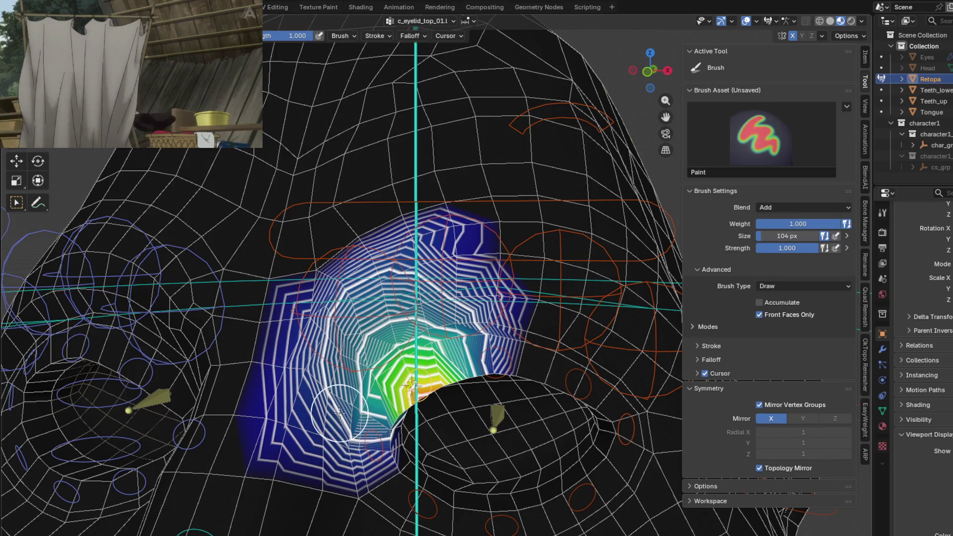
{"action": "left_click", "coordinate": [369, 428], "text": "ctrl"}
Erase the upper-left c_eyelid_corner_01.l weights and blur the corner patch's edges and gradient.
{"action": "middle_click_drag", "start_coordinate": [370, 427], "coordinate": [373, 323]}
{"action": "left_click_drag", "start_coordinate": [320, 294], "coordinate": [359, 244], "text": "ctrl"}
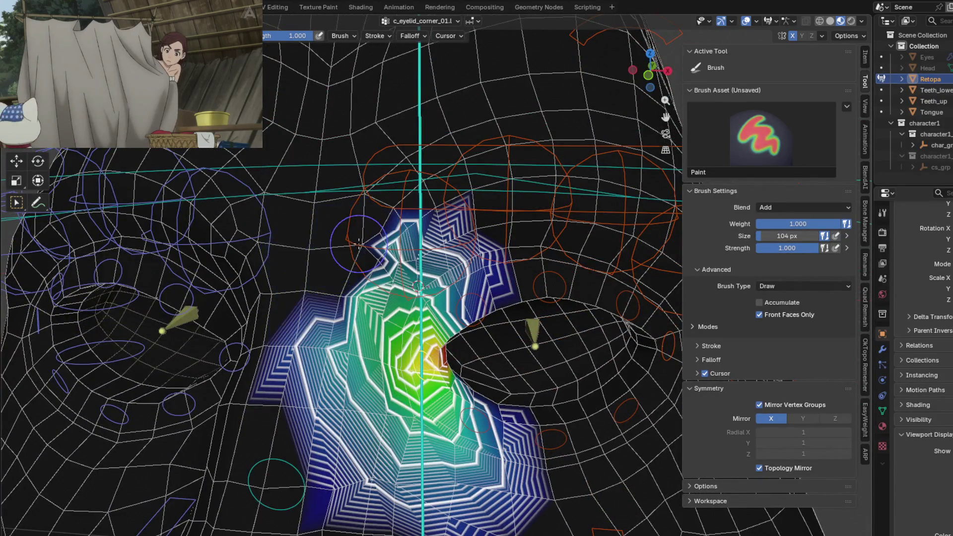
{"action": "key", "text": "2"}
{"action": "left_click_drag", "start_coordinate": [399, 275], "coordinate": [351, 408]}
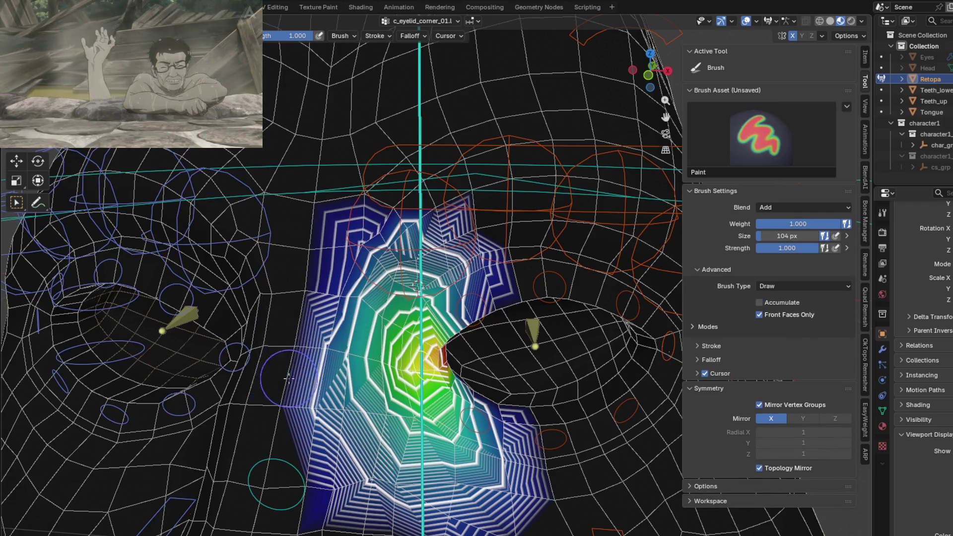
{"action": "middle_click_drag", "start_coordinate": [351, 408], "coordinate": [320, 345]}
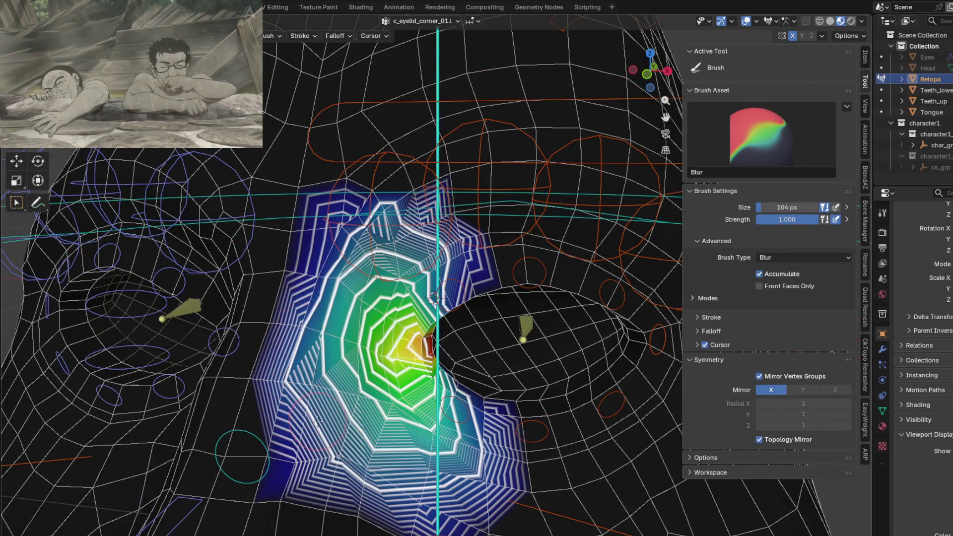
{"action": "key", "text": "1"}
{"action": "key", "text": "2"}
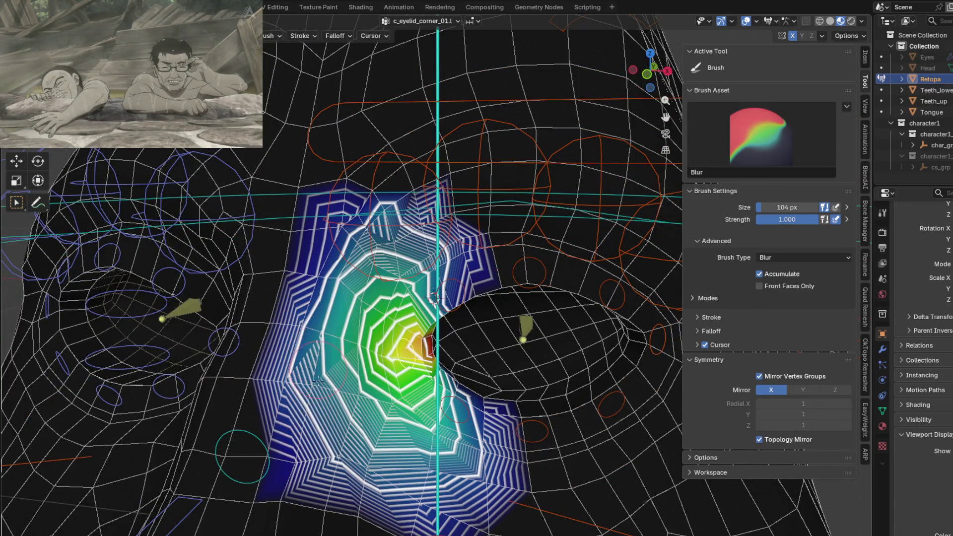
{"action": "mouse_move", "coordinate": [327, 382]}
{"action": "left_mouse_down"}
{"action": "mouse_move", "coordinate": [402, 462]}
{"action": "mouse_move", "coordinate": [462, 437]}
{"action": "mouse_move", "coordinate": [395, 353]}
{"action": "mouse_move", "coordinate": [390, 280]}
{"action": "left_mouse_up"}
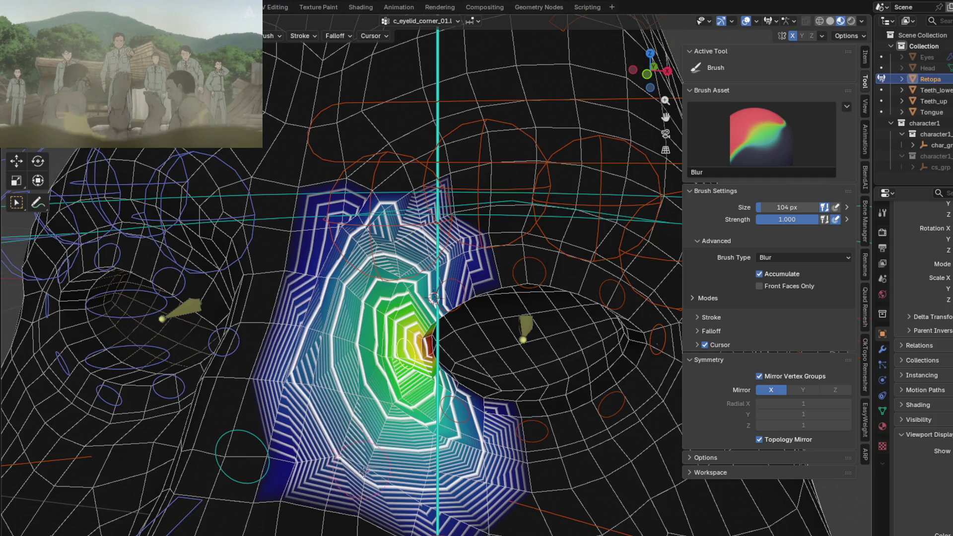
{"action": "left_click_drag", "start_coordinate": [364, 471], "coordinate": [334, 416]}
{"action": "key", "text": "shift"}
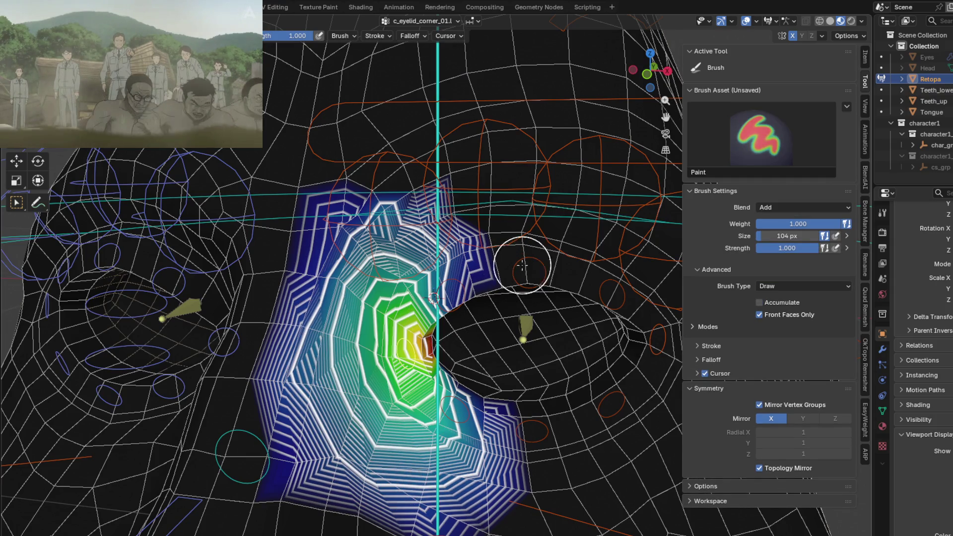
Switch to c_eyelid_top_02.l and blur its weight gradient above the eye.
{"action": "left_click", "coordinate": [345, 324], "text": "ctrl"}
{"action": "middle_click_drag", "start_coordinate": [522, 265], "coordinate": [345, 324]}
{"action": "mouse_move", "coordinate": [345, 323]}
{"action": "left_mouse_down", "text": "shift"}
{"action": "mouse_move", "coordinate": [423, 200]}
{"action": "mouse_move", "coordinate": [361, 282]}
{"action": "mouse_move", "coordinate": [535, 227]}
{"action": "mouse_move", "coordinate": [434, 216]}
{"action": "left_mouse_up", "text": "shift"}
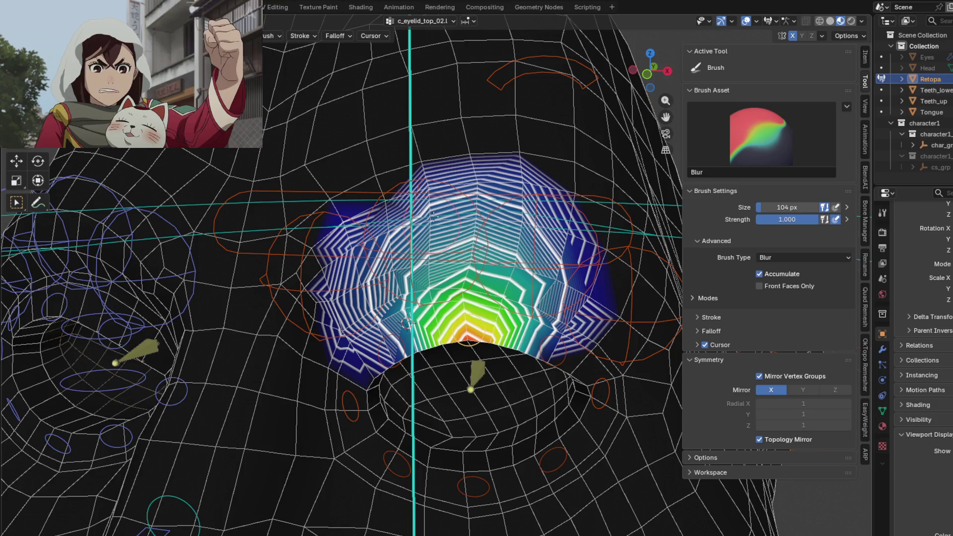
Blur the c_eyelid_top_02.l weights and test-move its bone.
{"action": "left_click_drag", "start_coordinate": [376, 295], "coordinate": [565, 287]}
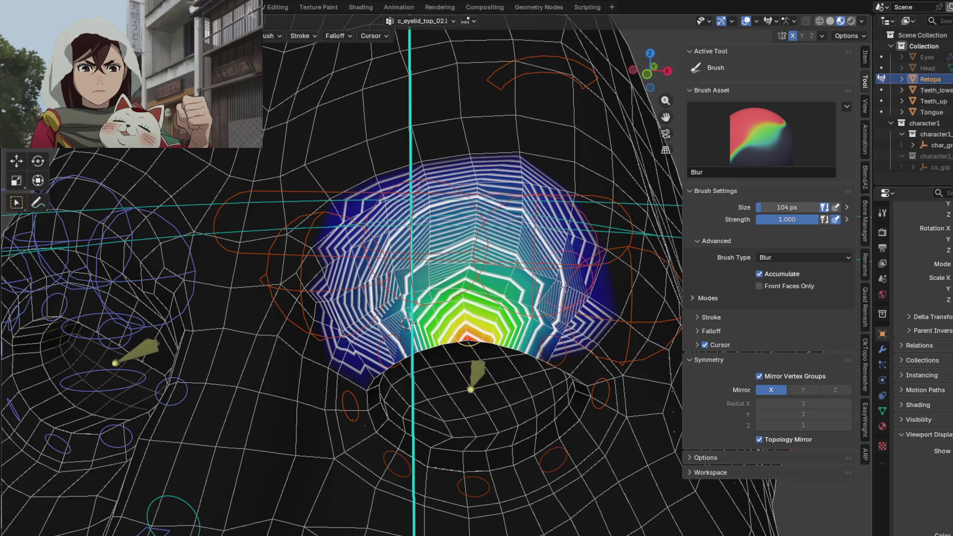
{"action": "key", "text": "g"}
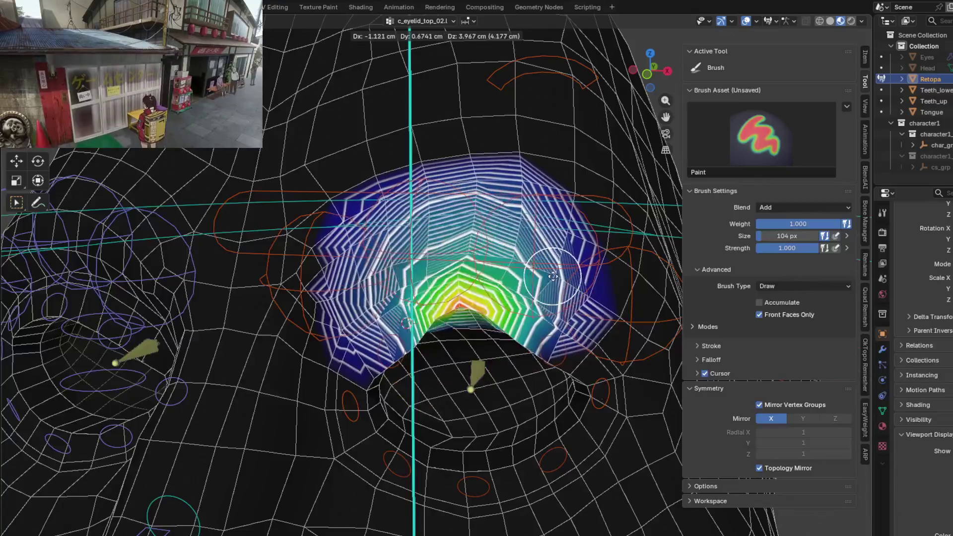
{"action": "left_click", "coordinate": [489, 334]}
Test, blur and retest c_eyelid_top_01.l, then make c_eyelid_corner_01.l active.
{"action": "left_click", "coordinate": [400, 336], "text": "ctrl"}
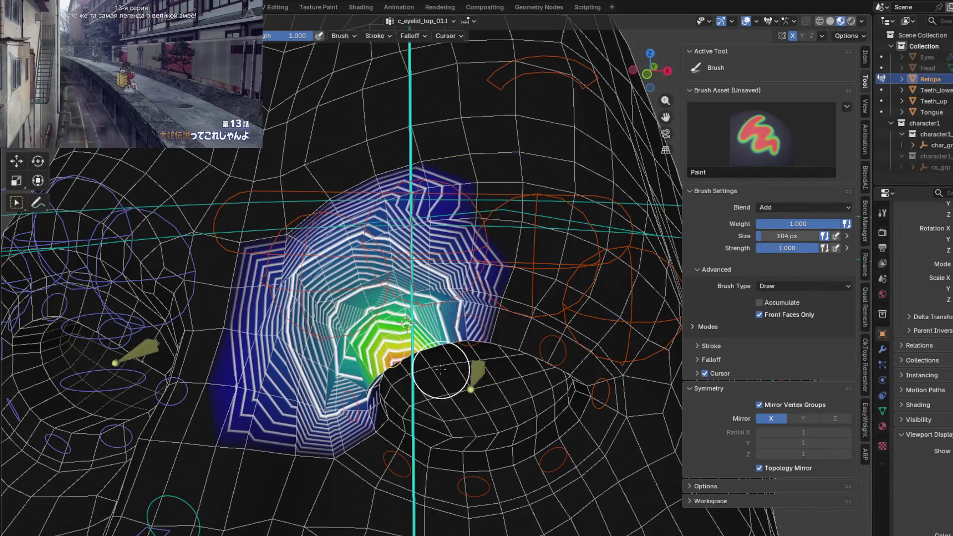
{"action": "key", "text": "g"}
{"action": "left_click", "coordinate": [395, 364]}
{"action": "mouse_move", "coordinate": [396, 364]}
{"action": "left_mouse_down", "text": "shift"}
{"action": "mouse_move", "coordinate": [301, 381]}
{"action": "mouse_move", "coordinate": [440, 254]}
{"action": "left_mouse_up", "text": "shift"}
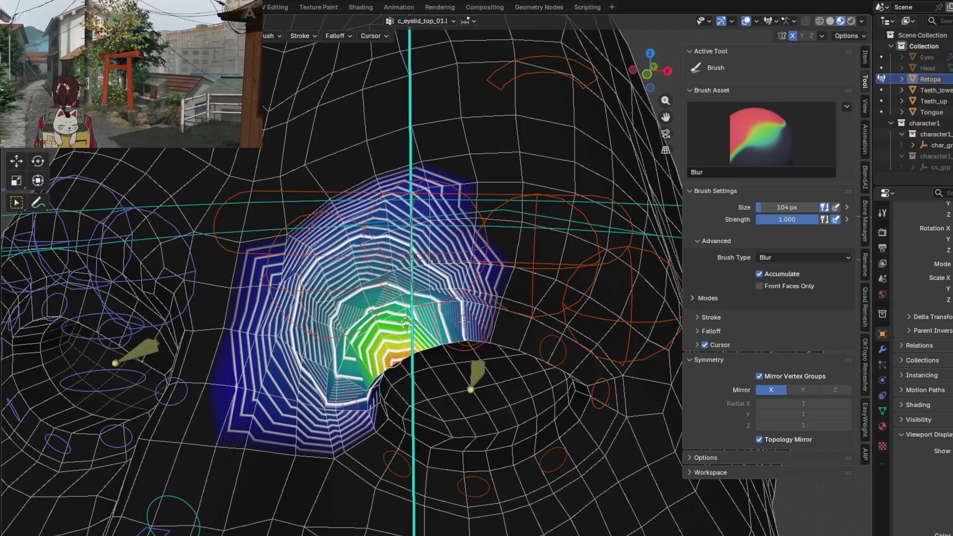
{"action": "key", "text": "g"}
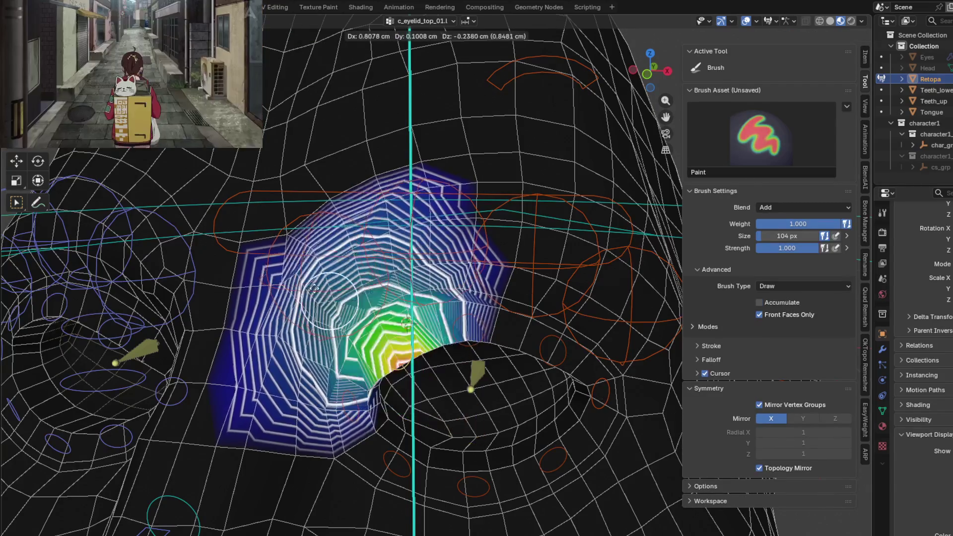
{"action": "left_click", "coordinate": [374, 318]}
{"action": "mouse_move", "coordinate": [373, 317]}
{"action": "middle_mouse_down"}
{"action": "mouse_move", "coordinate": [394, 307]}
{"action": "mouse_move", "coordinate": [367, 367]}
{"action": "mouse_move", "coordinate": [405, 395]}
{"action": "middle_mouse_up"}
{"action": "left_click", "coordinate": [367, 368], "text": "ctrl"}
{"action": "scroll", "coordinate": [335, 363], "scroll_direction": "up", "scroll_amount": 2}
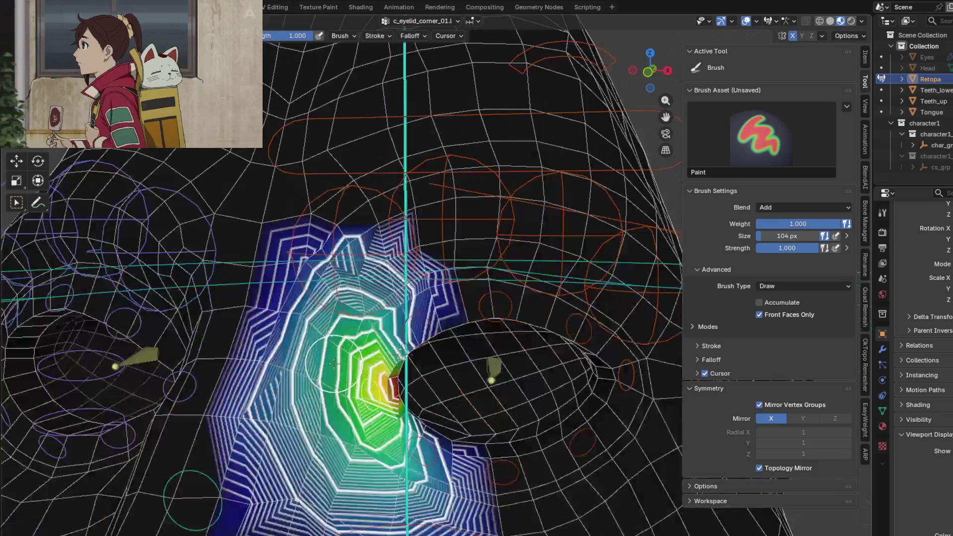
Resize the brush to 194 px and switch to Blur at the eye corner.
{"action": "middle_click_drag", "start_coordinate": [310, 382], "coordinate": [426, 412]}
{"action": "key", "text": "shift"}
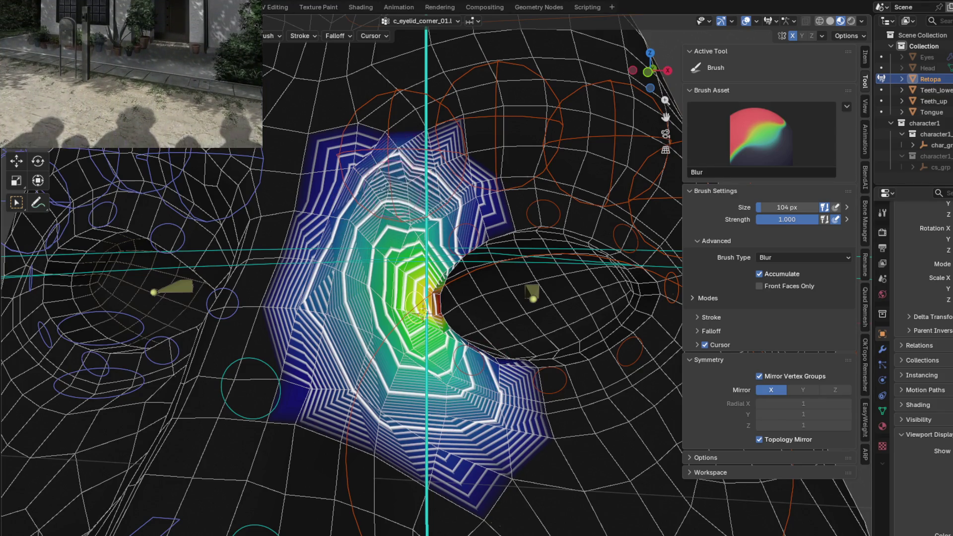
{"action": "key", "text": "f"}
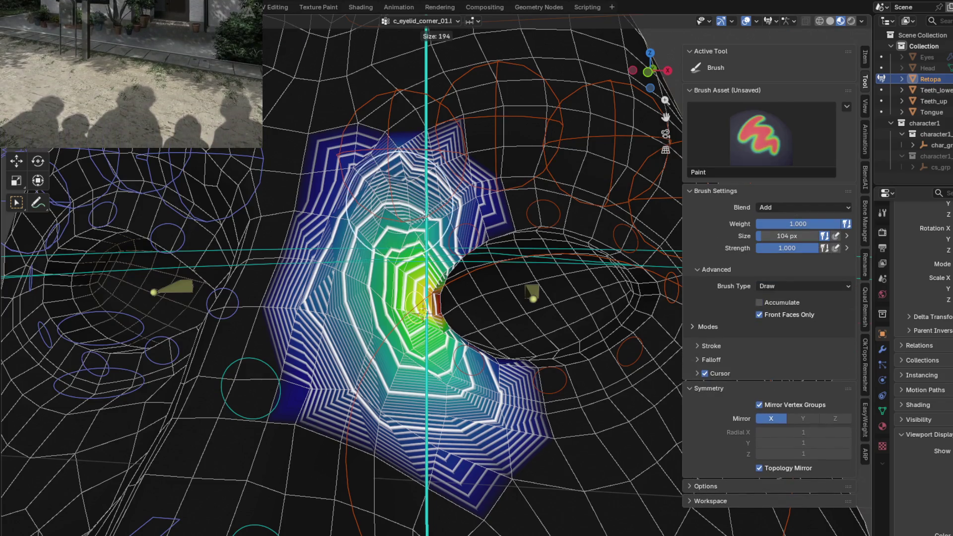
{"action": "left_click", "coordinate": [407, 199]}
{"action": "key", "text": "shift"}
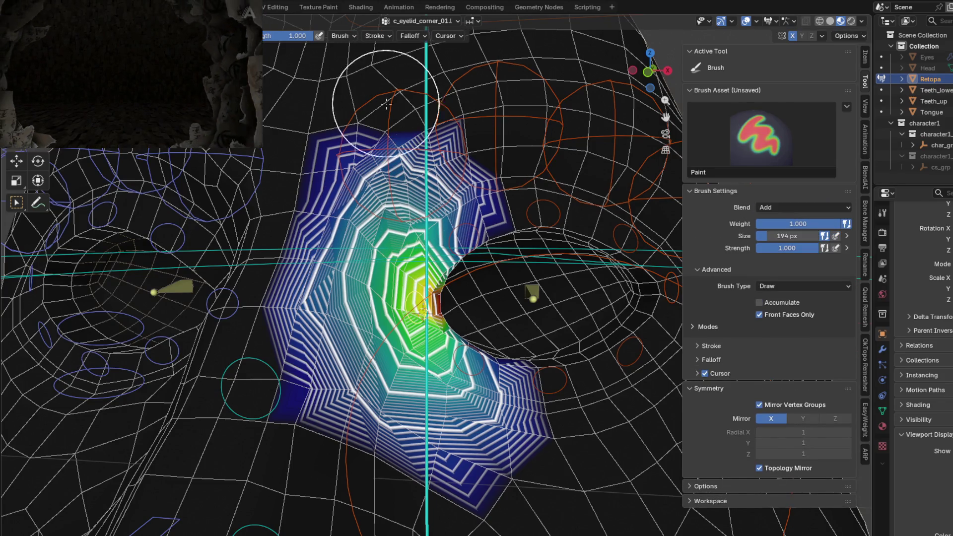
{"action": "middle_click_drag", "start_coordinate": [464, 248], "coordinate": [496, 258]}
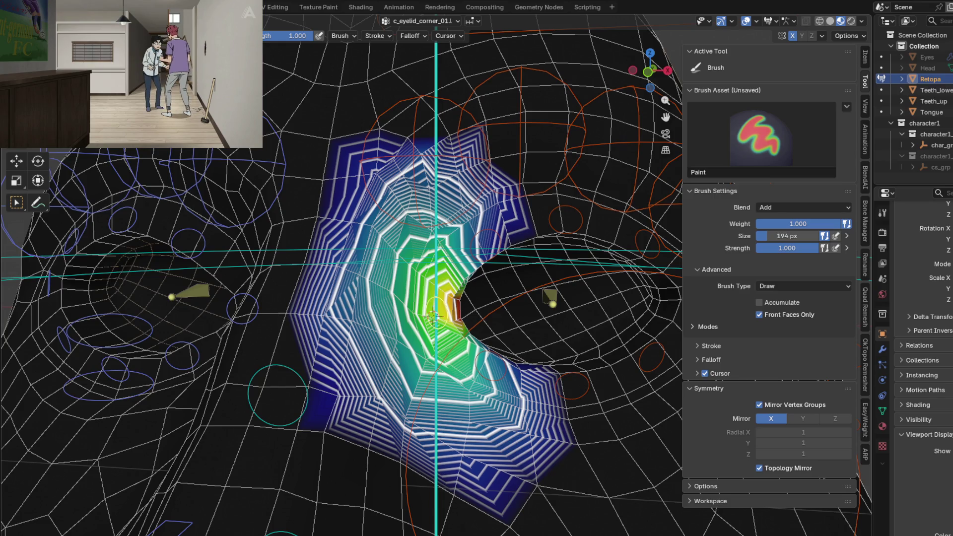
{"action": "key", "text": "shift+space"}
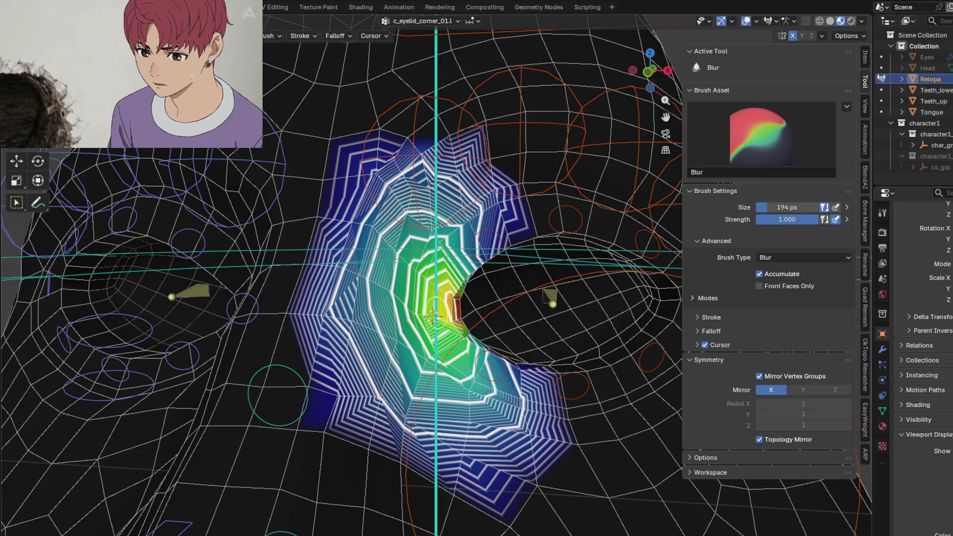
{"action": "key", "text": "shift+space"}
{"action": "scroll", "coordinate": [408, 223], "scroll_direction": "up", "scroll_amount": 2}
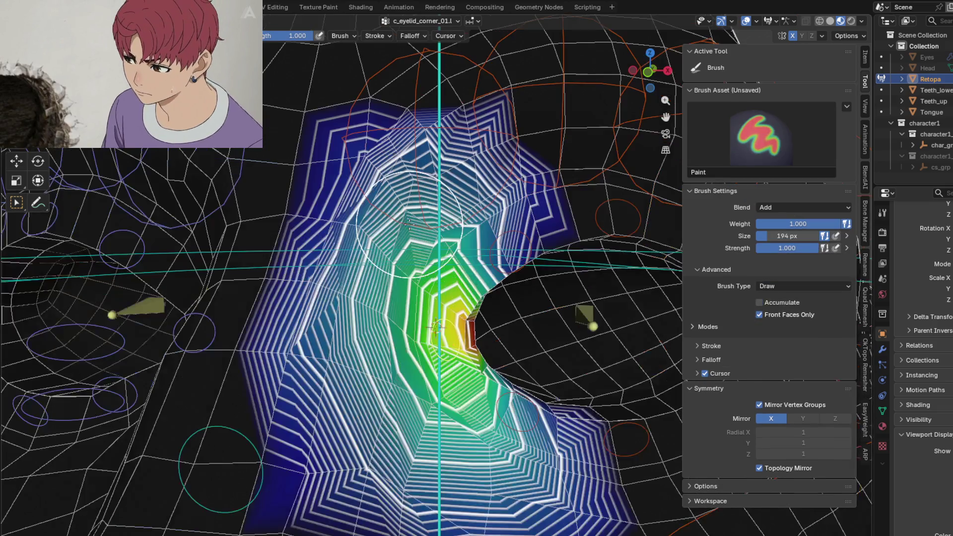
{"action": "key", "text": "shift+space"}
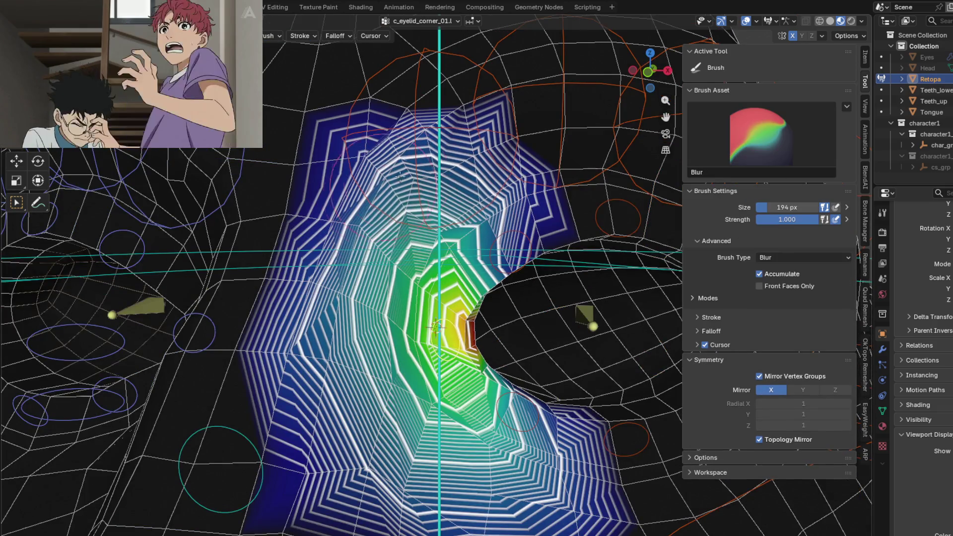
Blur the corner weights along the lower and upper eyelid, then test-move the corner bone.
{"action": "mouse_move", "coordinate": [350, 294]}
{"action": "left_mouse_down"}
{"action": "mouse_move", "coordinate": [558, 443]}
{"action": "mouse_move", "coordinate": [557, 474]}
{"action": "left_mouse_up"}
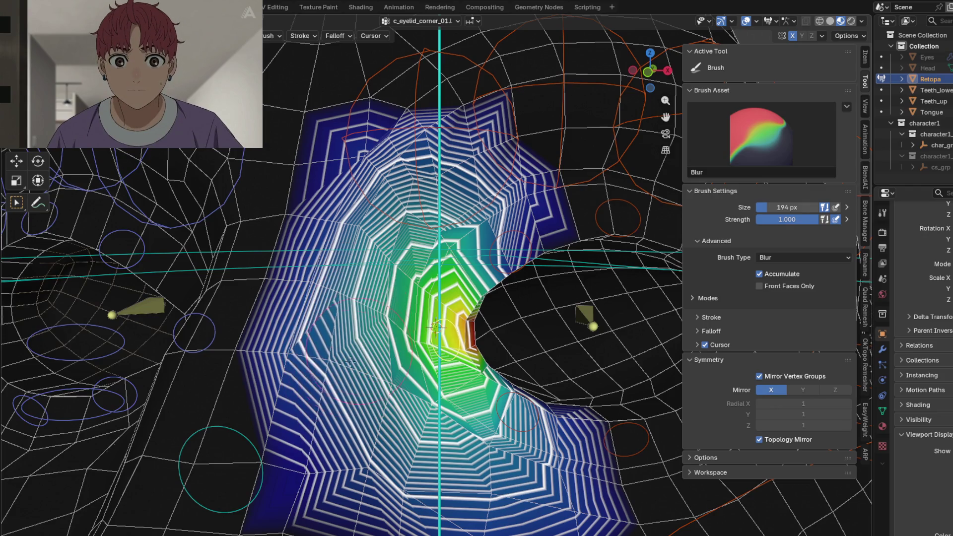
{"action": "left_click_drag", "start_coordinate": [350, 363], "coordinate": [484, 235]}
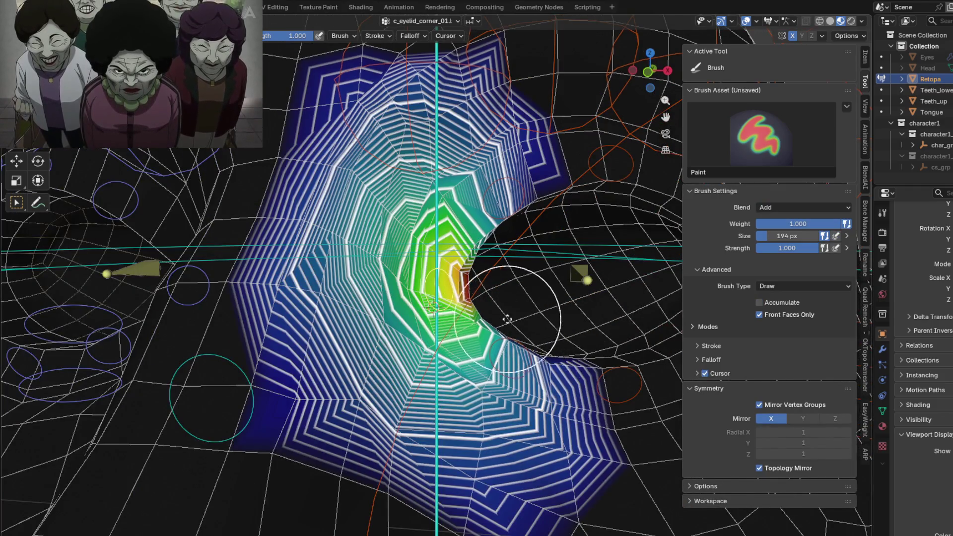
{"action": "middle_click_drag", "start_coordinate": [507, 319], "coordinate": [498, 345]}
{"action": "scroll", "coordinate": [499, 345], "scroll_direction": "down", "scroll_amount": 2}
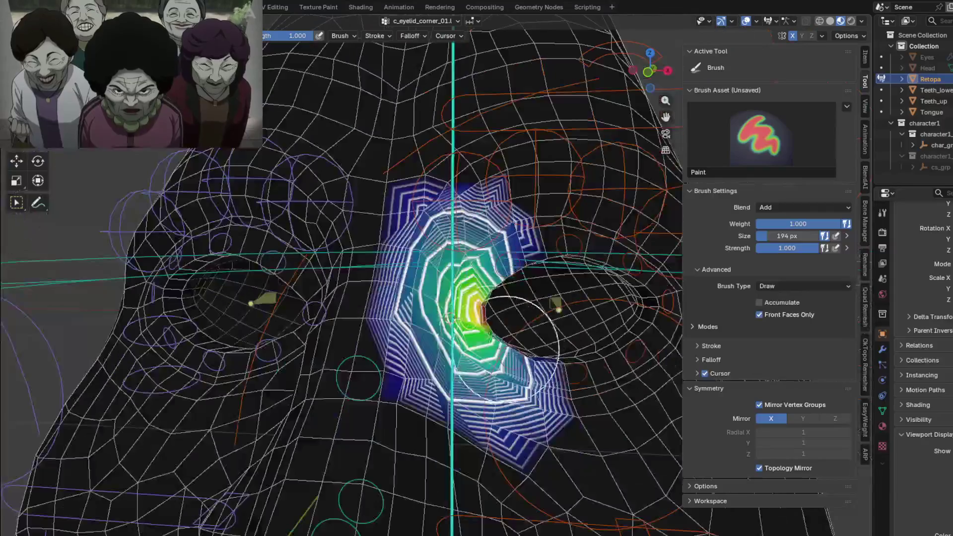
{"action": "key", "text": "g"}
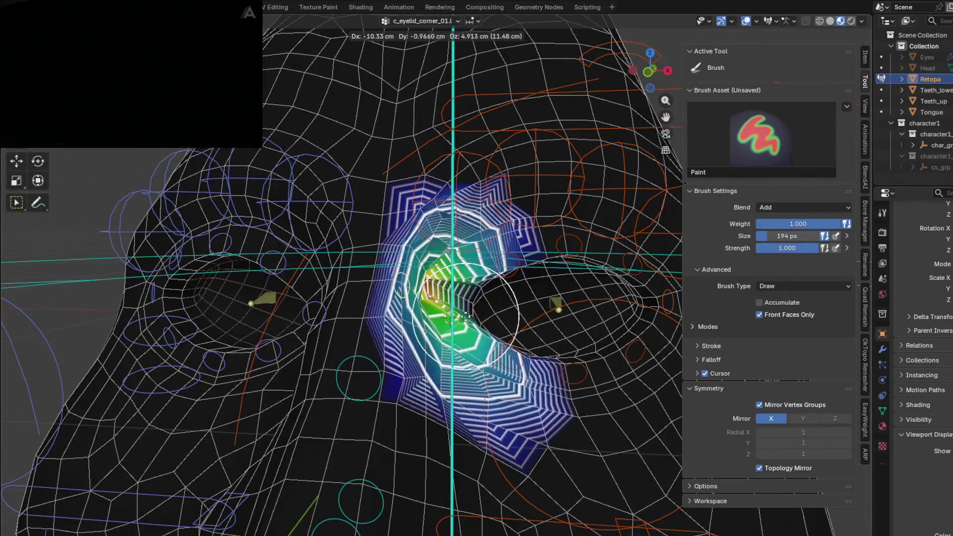
{"action": "left_click", "coordinate": [586, 317]}
{"action": "mouse_move", "coordinate": [546, 318]}
{"action": "middle_mouse_down"}
{"action": "mouse_move", "coordinate": [475, 322]}
{"action": "mouse_move", "coordinate": [479, 229]}
{"action": "mouse_move", "coordinate": [475, 238]}
{"action": "middle_mouse_up"}
{"action": "scroll", "coordinate": [476, 322], "scroll_direction": "up", "scroll_amount": 2}
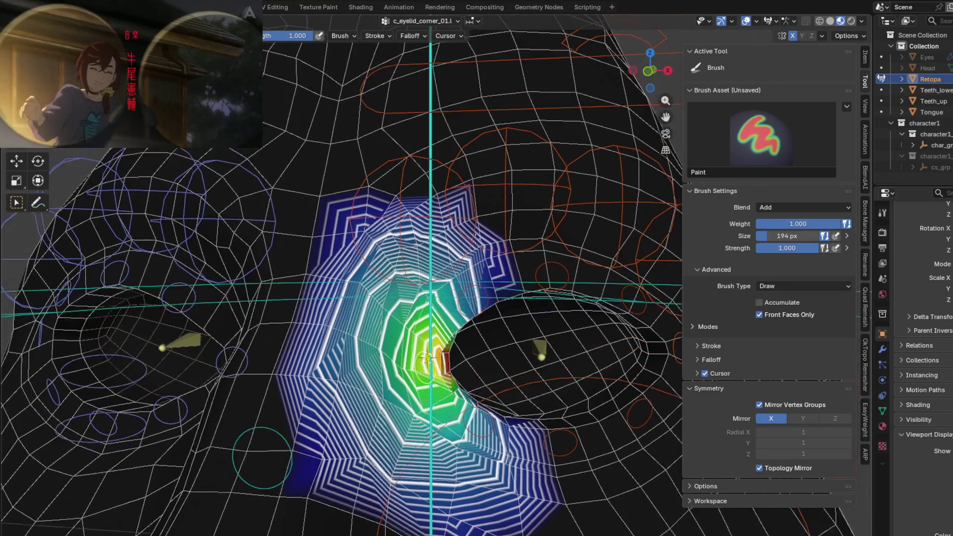
Remove stray weight left of the eye corner and blur the gradient's edges smooth.
{"action": "key", "text": "shift"}
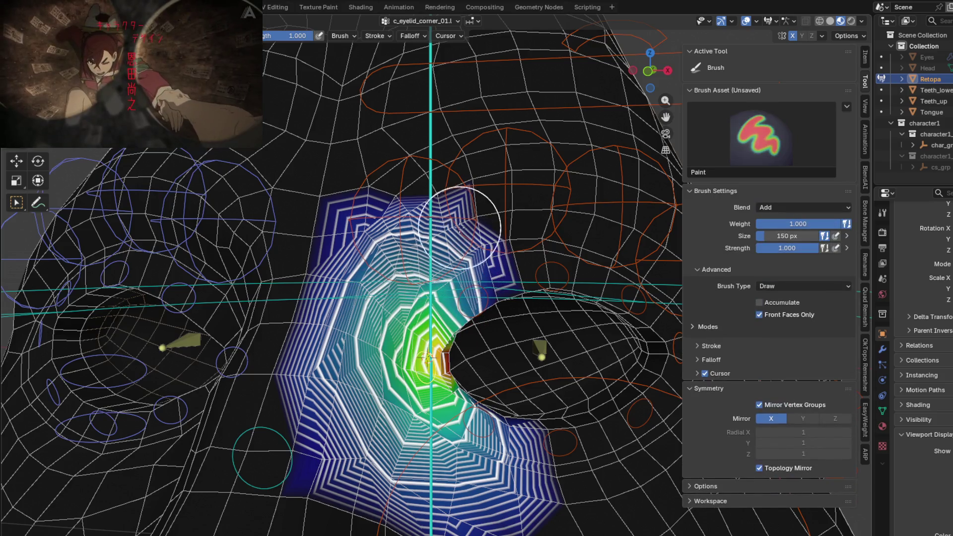
{"action": "mouse_move", "coordinate": [387, 203]}
{"action": "left_mouse_down", "text": "ctrl"}
{"action": "mouse_move", "coordinate": [328, 432]}
{"action": "mouse_move", "coordinate": [321, 352]}
{"action": "left_mouse_up", "text": "ctrl"}
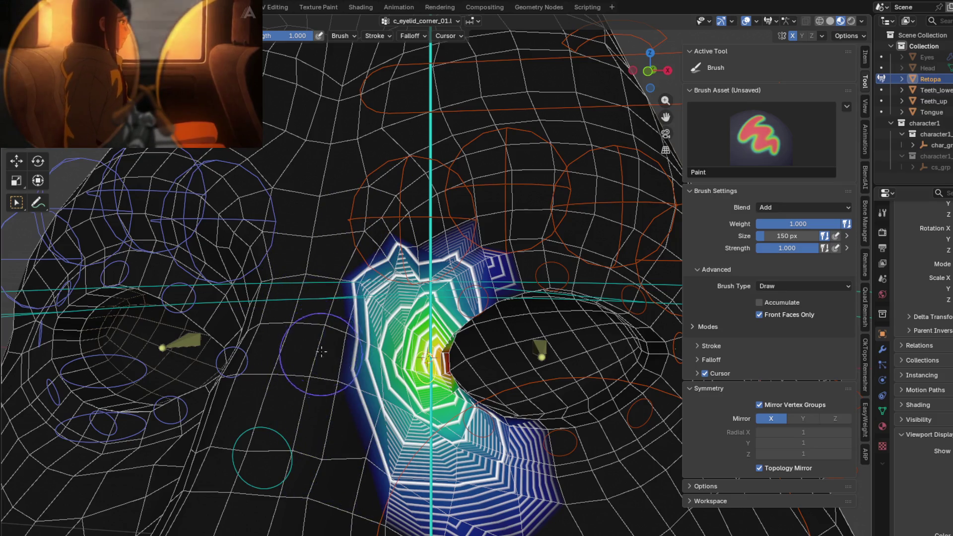
{"action": "left_click_drag", "start_coordinate": [401, 469], "coordinate": [474, 284], "text": "shift"}
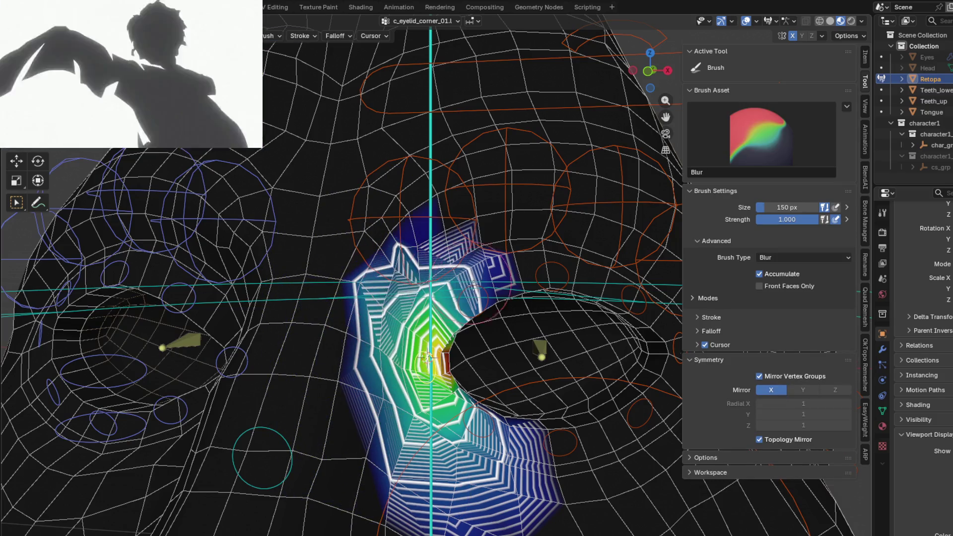
{"action": "mouse_move", "coordinate": [398, 325]}
{"action": "left_mouse_down", "text": "shift"}
{"action": "mouse_move", "coordinate": [489, 479]}
{"action": "mouse_move", "coordinate": [430, 284]}
{"action": "left_mouse_up", "text": "shift"}
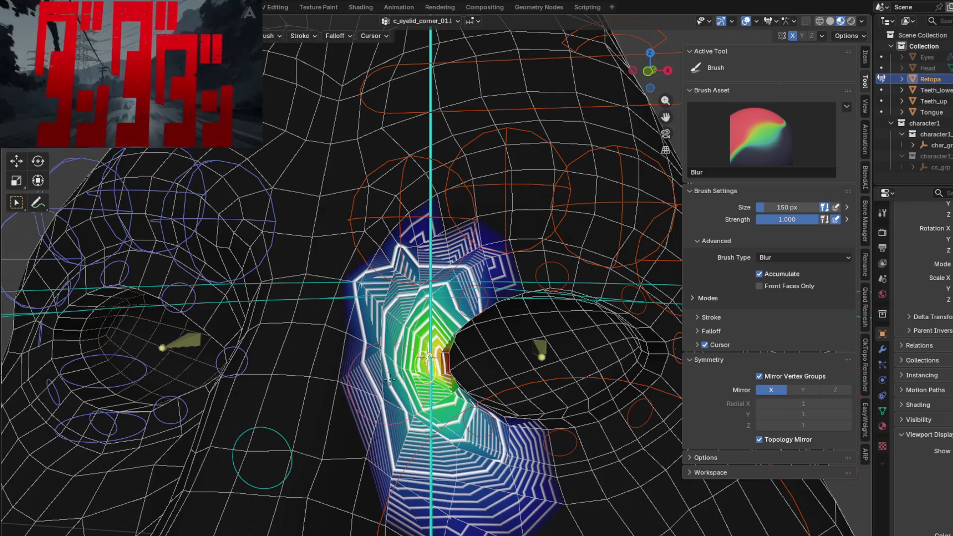
{"action": "middle_click_drag", "start_coordinate": [428, 308], "coordinate": [432, 302]}
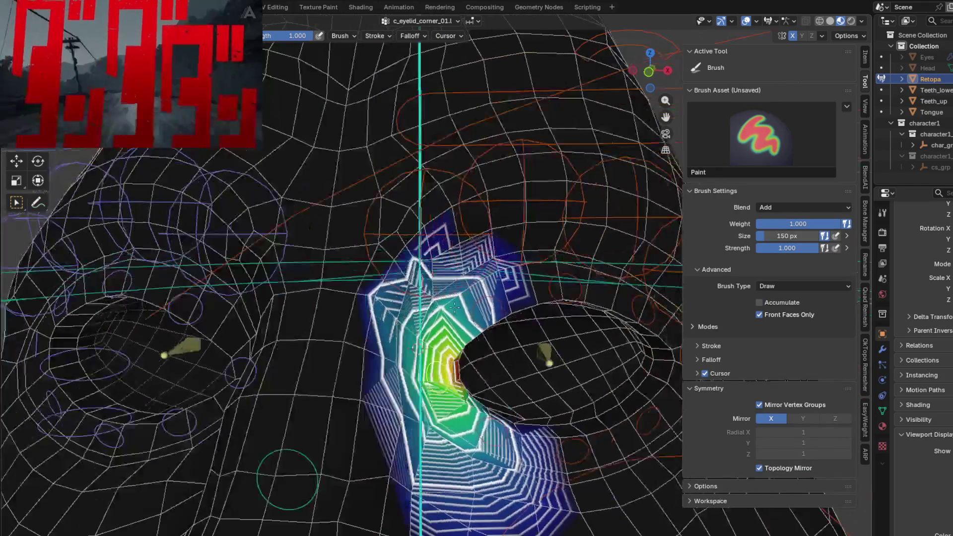
{"action": "scroll", "coordinate": [435, 297], "scroll_direction": "up", "scroll_amount": 3}
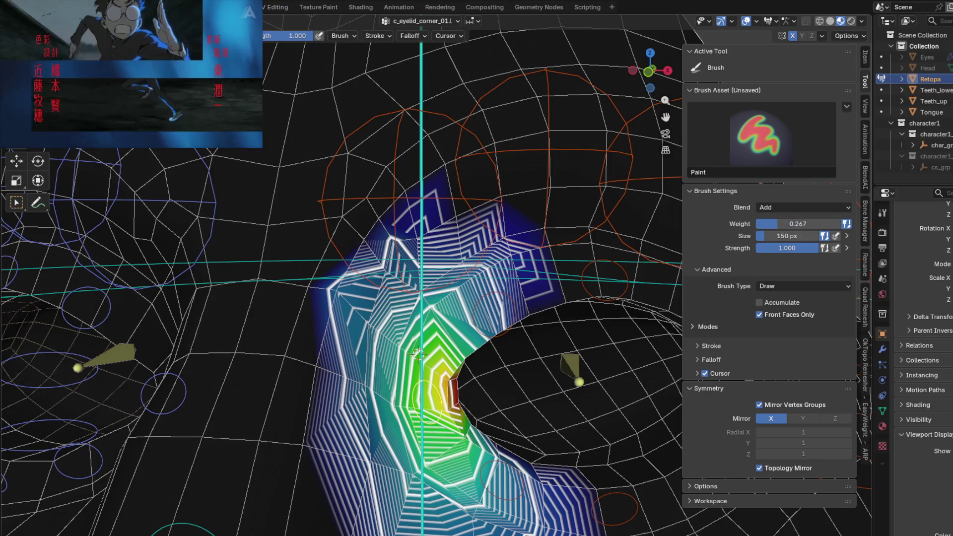
{"action": "mouse_move", "coordinate": [455, 307]}
{"action": "left_mouse_down", "text": "ctrl"}
{"action": "mouse_move", "coordinate": [430, 301]}
{"action": "mouse_move", "coordinate": [440, 284]}
{"action": "mouse_move", "coordinate": [414, 289]}
{"action": "left_mouse_up", "text": "ctrl"}
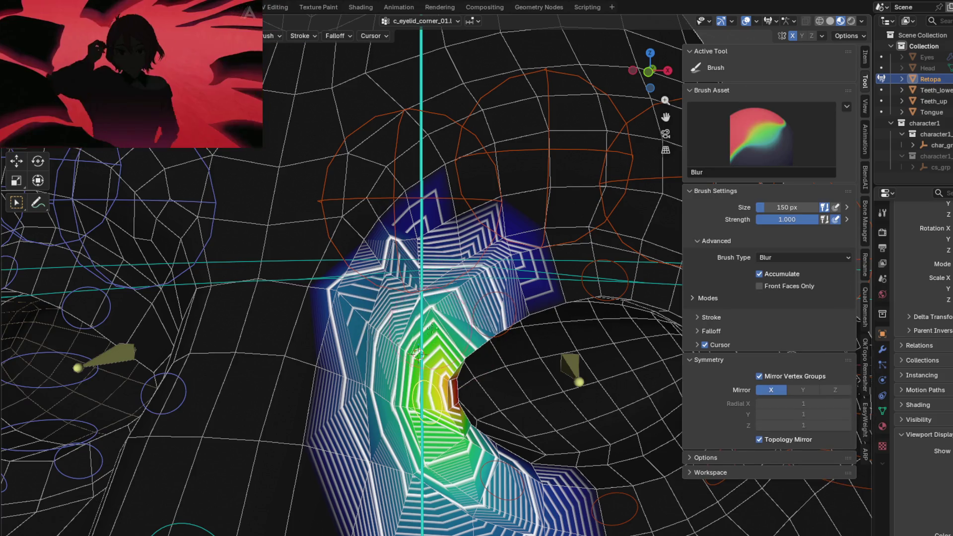
{"action": "left_click_drag", "start_coordinate": [432, 328], "coordinate": [508, 284], "text": "shift"}
{"action": "middle_click_drag", "start_coordinate": [385, 304], "coordinate": [340, 253]}
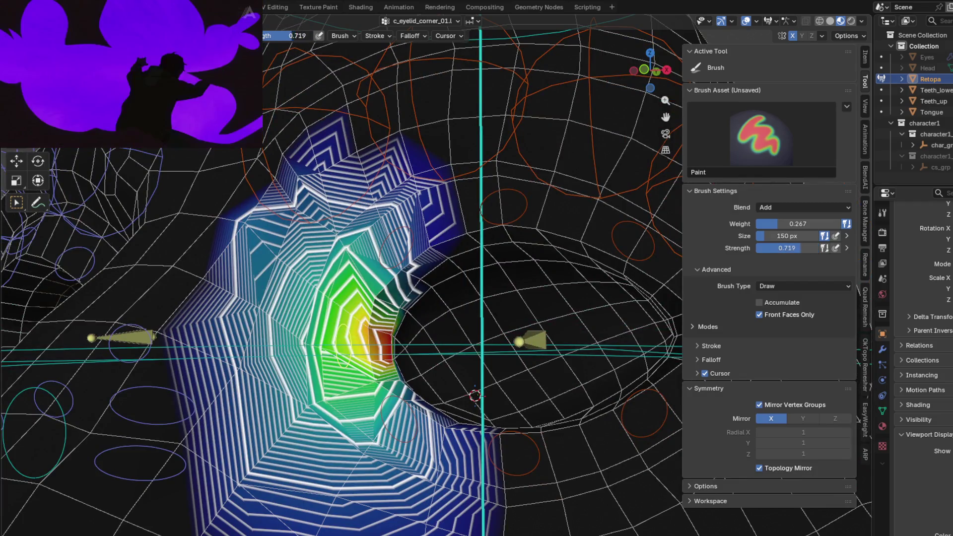
{"action": "left_click_drag", "start_coordinate": [306, 267], "coordinate": [417, 443], "text": "shift"}
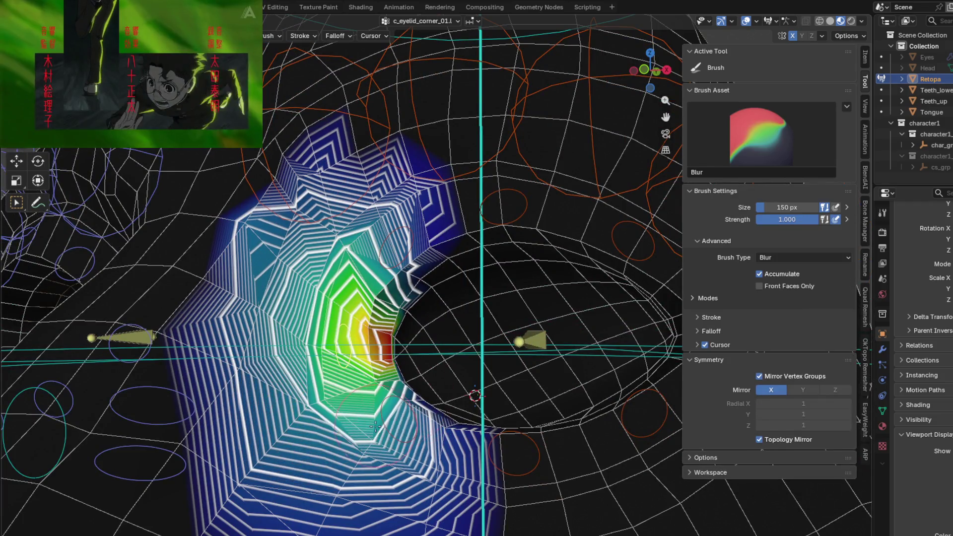
{"action": "scroll", "coordinate": [417, 443], "scroll_direction": "down", "scroll_amount": 3}
Make c_eyelid_bot_01.l active and paint weight on the lower eyelid.
{"action": "left_click", "coordinate": [388, 430], "text": "ctrl"}
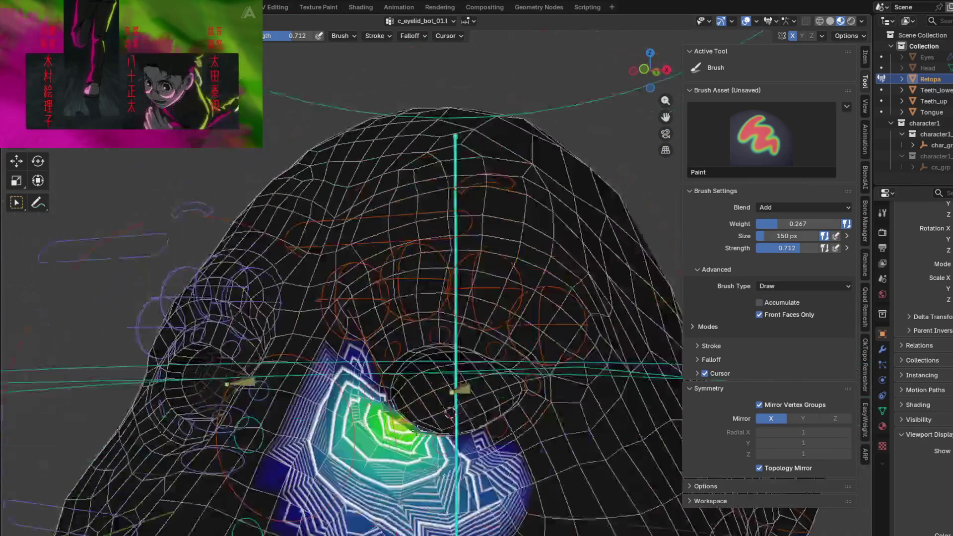
{"action": "middle_click_drag", "start_coordinate": [388, 430], "coordinate": [402, 367]}
{"action": "left_click_drag", "start_coordinate": [403, 367], "coordinate": [382, 360]}
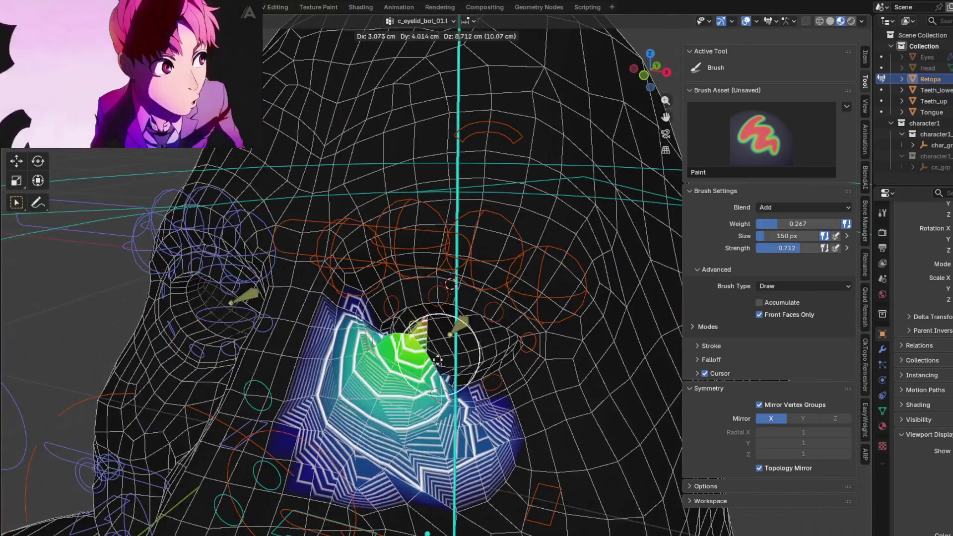
{"action": "scroll", "coordinate": [383, 361], "scroll_direction": "up", "scroll_amount": 3}
{"action": "middle_click_drag", "start_coordinate": [382, 361], "coordinate": [391, 347]}
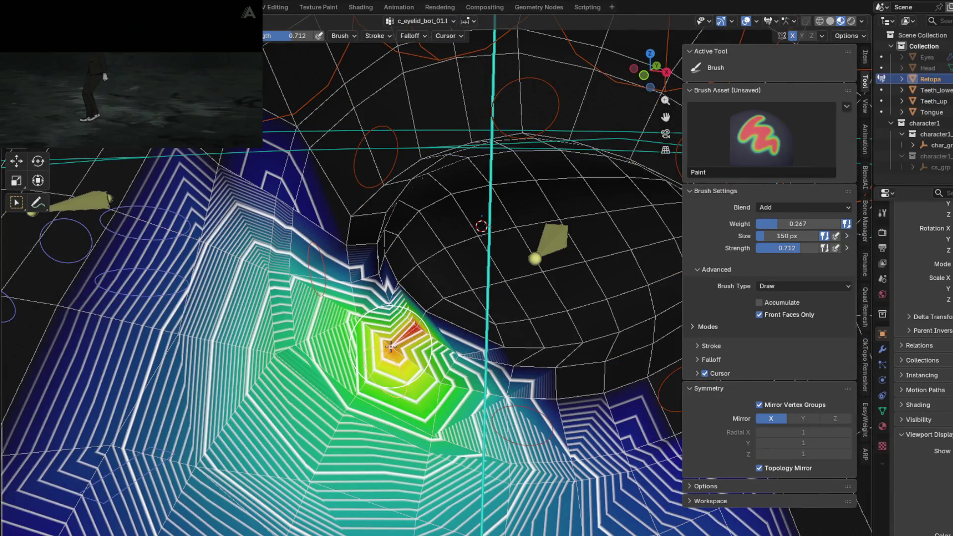
{"action": "scroll", "coordinate": [386, 428], "scroll_direction": "down", "scroll_amount": 5}
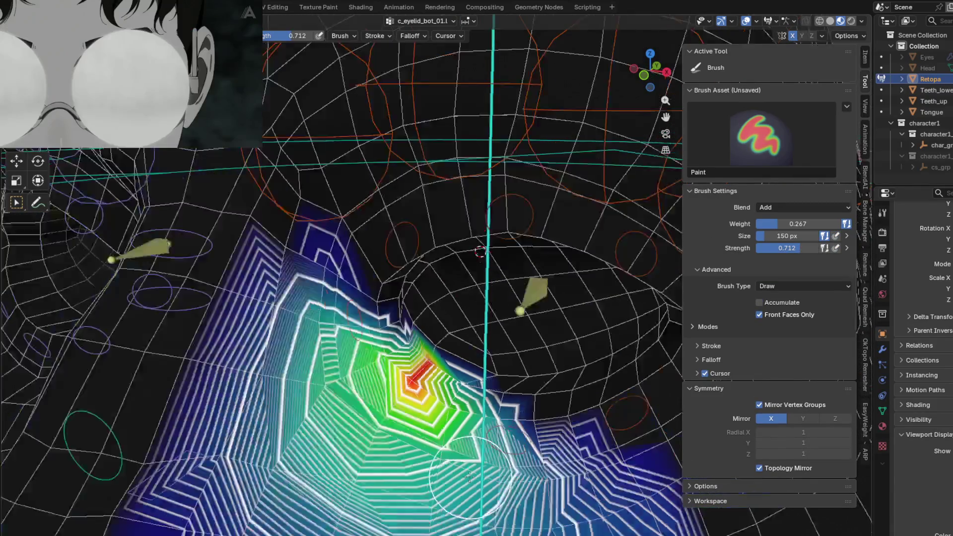
Undo a stray stroke, smear the c_eyelid_bot_01.l weights downward, and start a bone test move.
{"action": "middle_click_drag", "start_coordinate": [386, 428], "coordinate": [486, 387]}
{"action": "left_click_drag", "start_coordinate": [486, 387], "coordinate": [486, 397]}
{"action": "key", "text": "ctrl+z"}
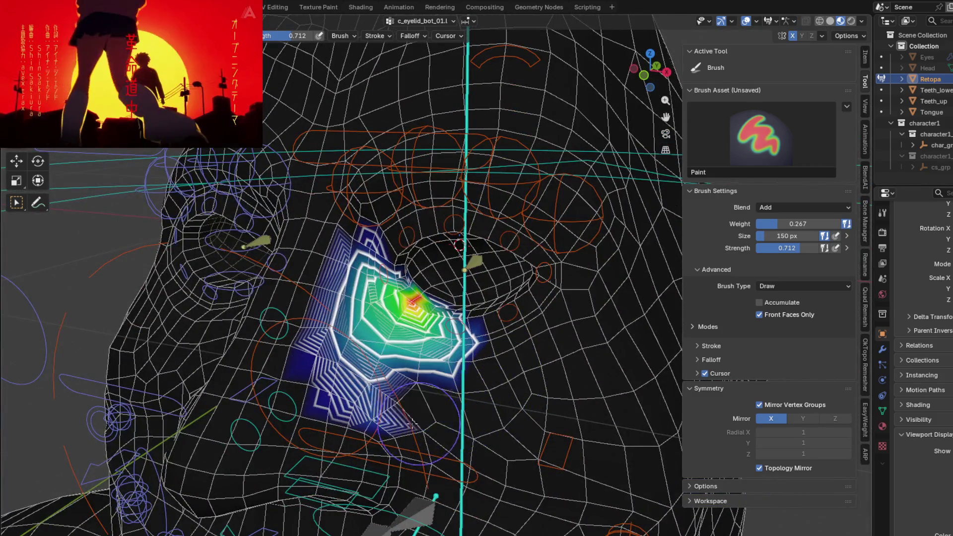
{"action": "left_click_drag", "start_coordinate": [339, 335], "coordinate": [432, 338], "text": "shift"}
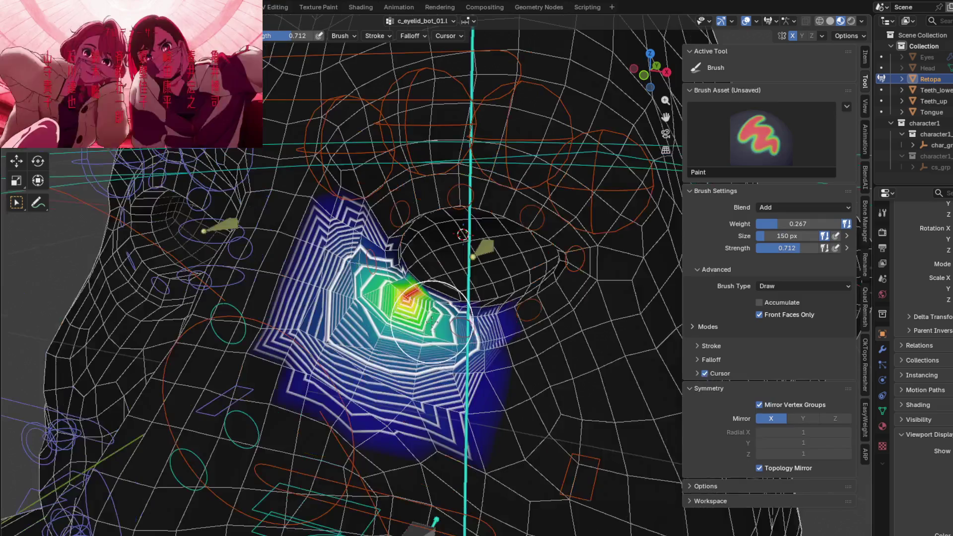
{"action": "middle_click_drag", "start_coordinate": [390, 350], "coordinate": [303, 330], "text": "shift"}
{"action": "key", "text": "g"}
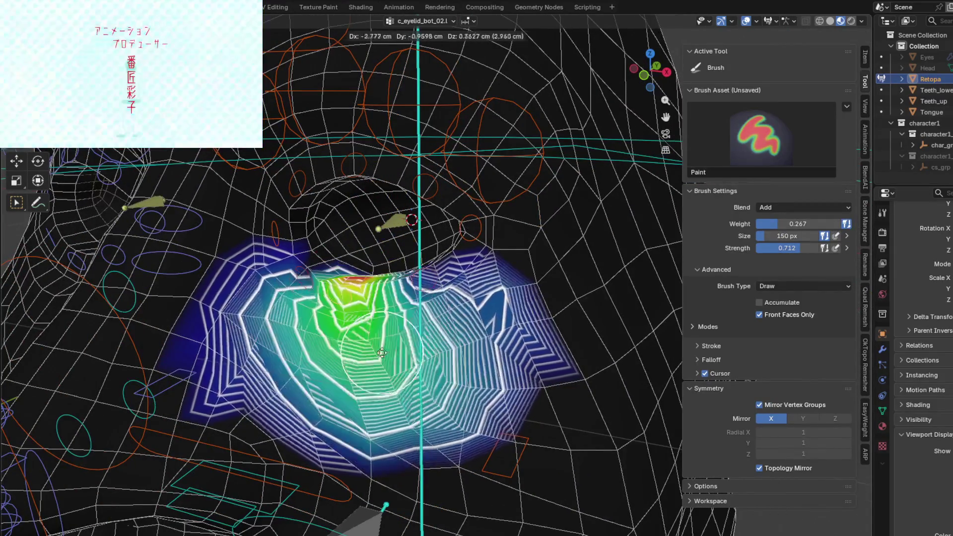
End the bone test move and frame the c_eyelid_bot_02.l weight blob.
{"action": "left_click", "coordinate": [454, 348]}
{"action": "scroll", "coordinate": [455, 348], "scroll_direction": "up", "scroll_amount": 3}
{"action": "middle_click_drag", "start_coordinate": [455, 348], "coordinate": [491, 383]}
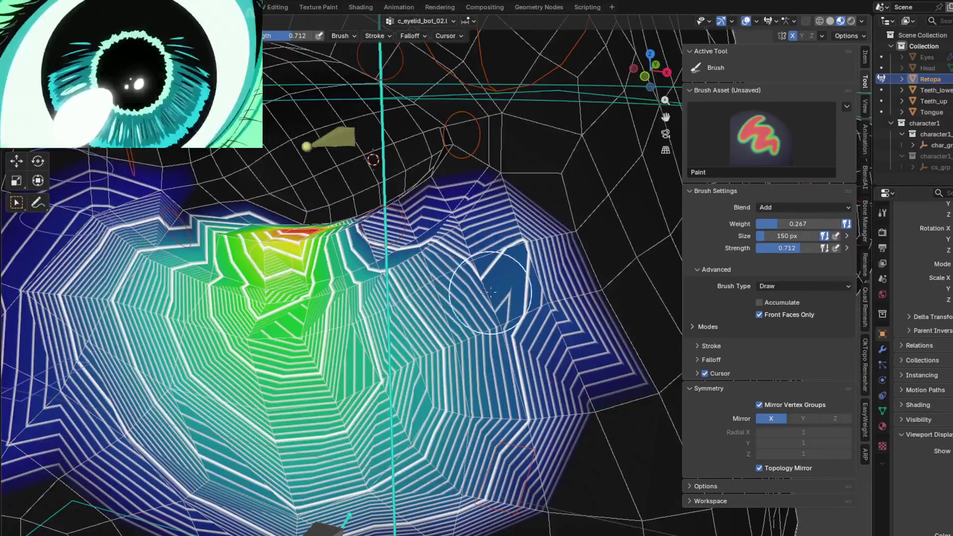
{"action": "middle_click_drag", "start_coordinate": [539, 427], "coordinate": [570, 336], "text": "shift"}
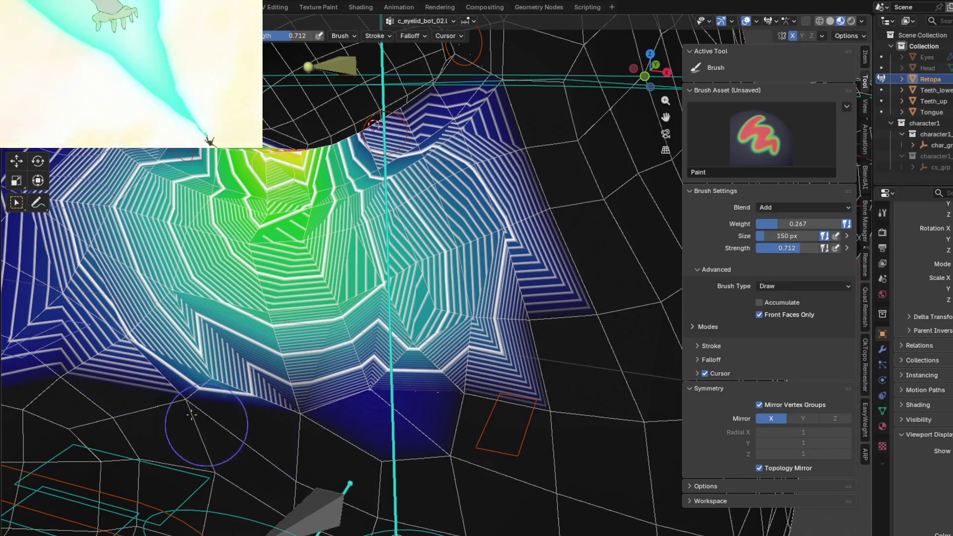
{"action": "scroll", "coordinate": [258, 424], "scroll_direction": "down", "scroll_amount": 4}
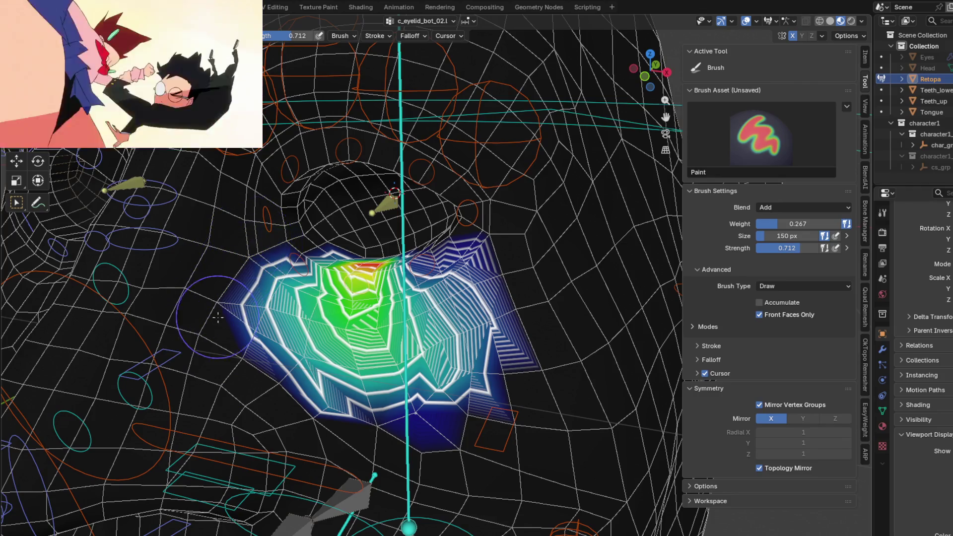
Blur the c_eyelid_bot_02.l blob's right side and centre, then advance to the next eyelid group.
{"action": "key", "text": "shift+space"}
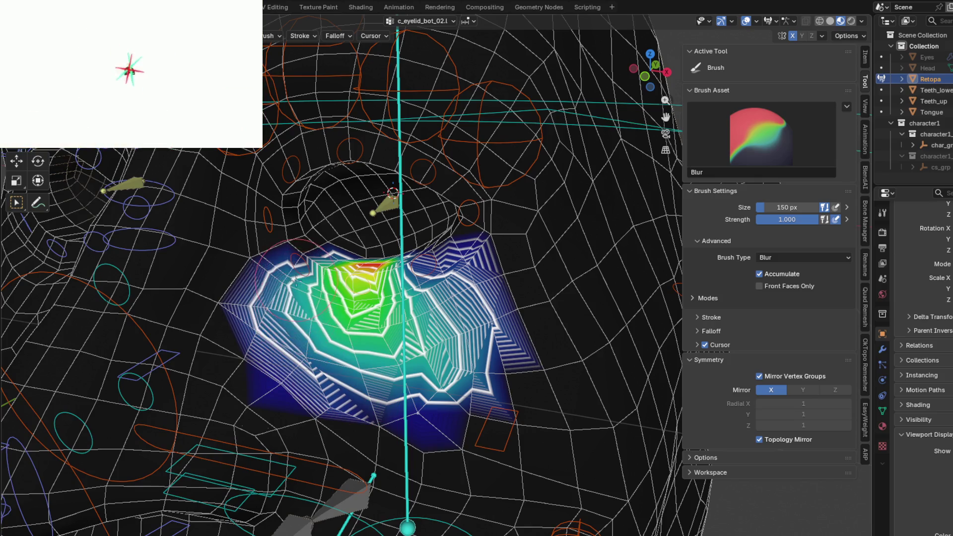
{"action": "mouse_move", "coordinate": [389, 375]}
{"action": "left_mouse_down"}
{"action": "mouse_move", "coordinate": [439, 326]}
{"action": "mouse_move", "coordinate": [438, 282]}
{"action": "left_mouse_up"}
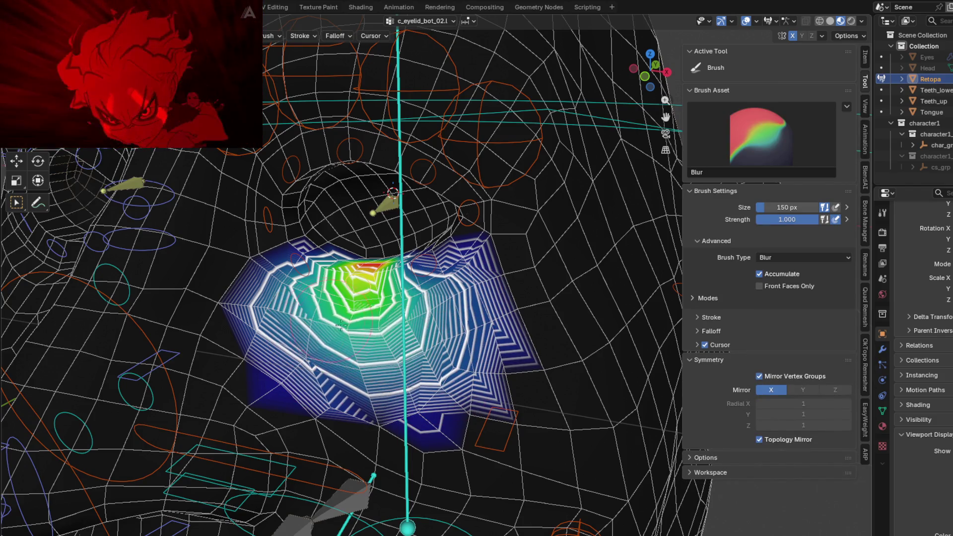
{"action": "left_click_drag", "start_coordinate": [400, 346], "coordinate": [449, 313]}
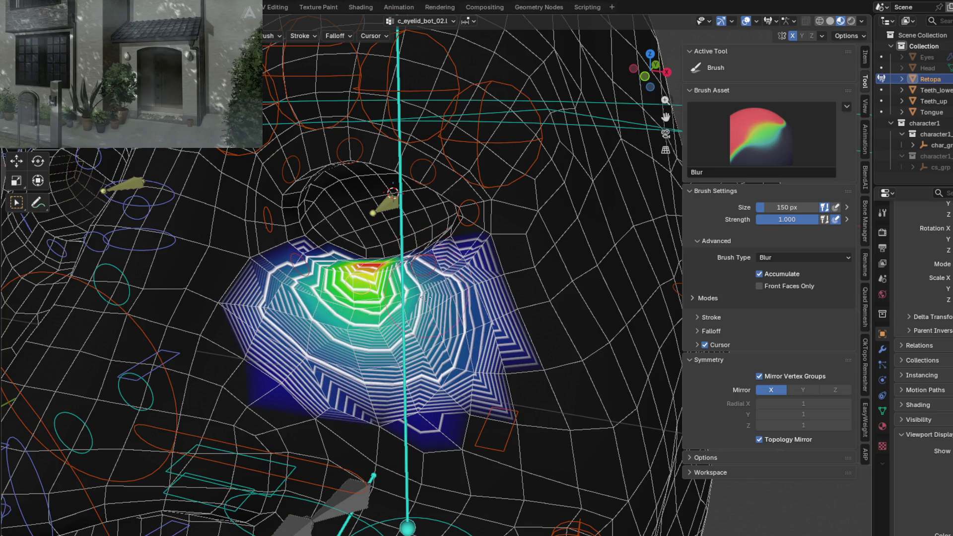
{"action": "scroll", "coordinate": [373, 318], "scroll_direction": "up", "scroll_amount": 5}
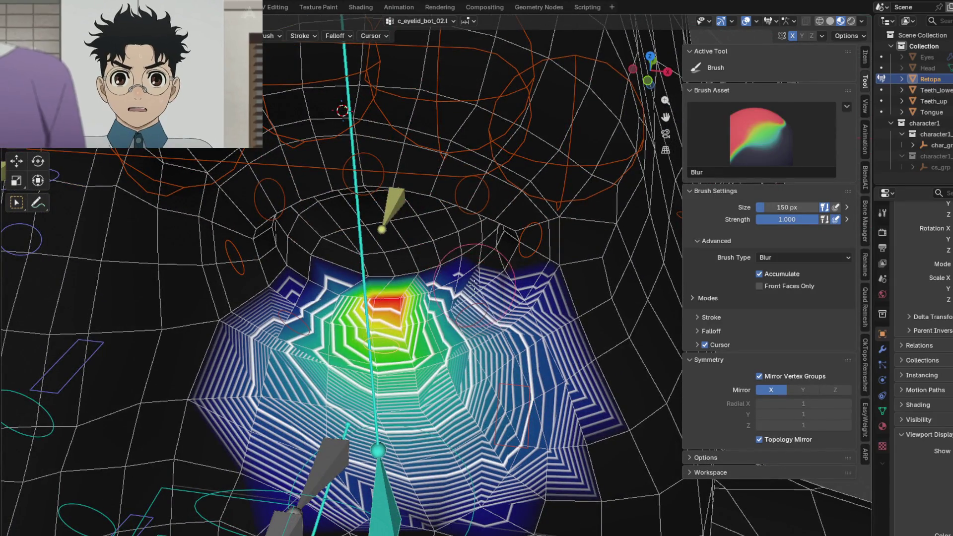
{"action": "key", "text": "shift+space"}
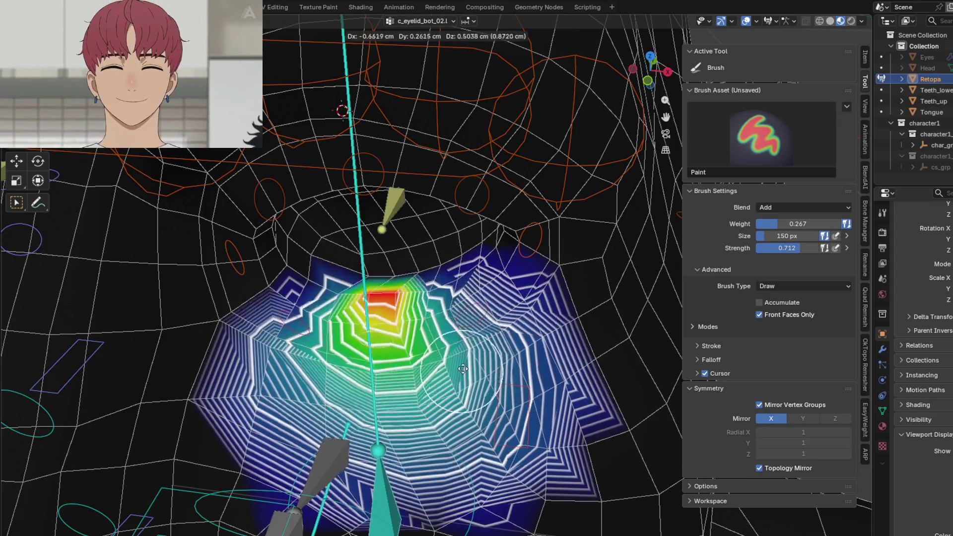
{"action": "mouse_move", "coordinate": [404, 354]}
{"action": "left_mouse_down", "text": "shift"}
{"action": "mouse_move", "coordinate": [368, 325]}
{"action": "mouse_move", "coordinate": [386, 340]}
{"action": "left_mouse_up", "text": "shift"}
{"action": "left_click", "coordinate": [430, 331], "text": "ctrl"}
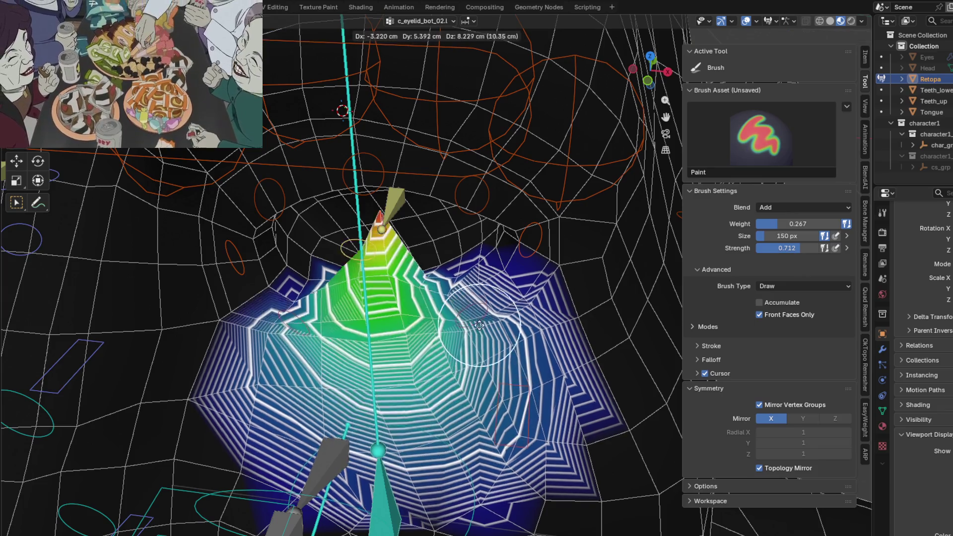
{"action": "left_click", "coordinate": [457, 325], "text": "ctrl"}
Select c_eyelid_bot_03.l and blur its weights below the eye from several angles.
{"action": "left_click", "coordinate": [474, 323], "text": "ctrl"}
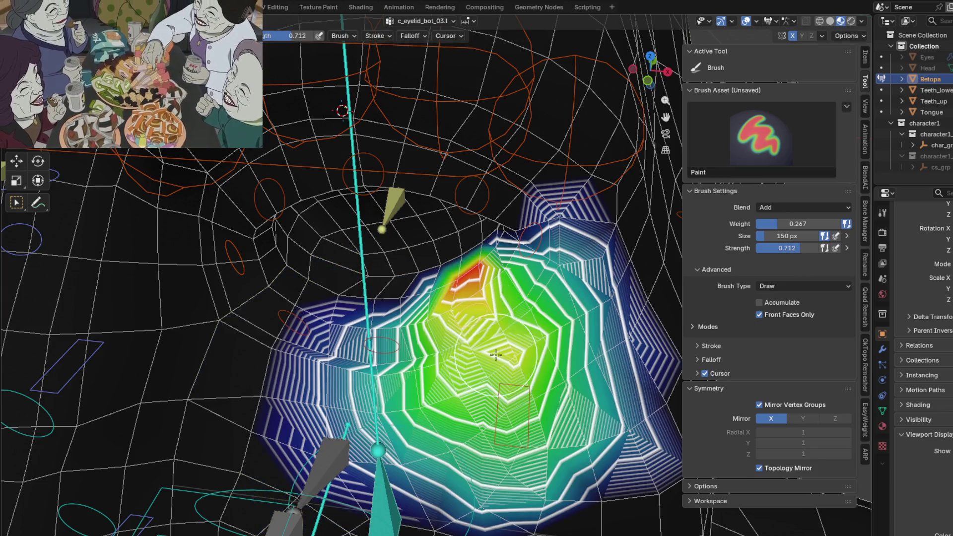
{"action": "key", "text": "shift"}
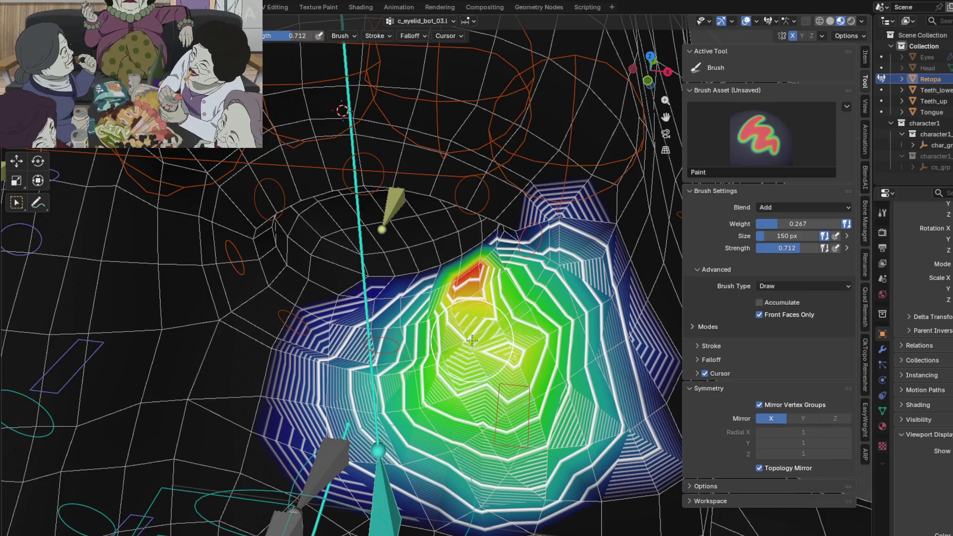
{"action": "scroll", "coordinate": [377, 324], "scroll_direction": "down", "scroll_amount": 3}
{"action": "middle_click_drag", "start_coordinate": [377, 324], "coordinate": [392, 298]}
{"action": "middle_click_drag", "start_coordinate": [482, 384], "coordinate": [492, 378]}
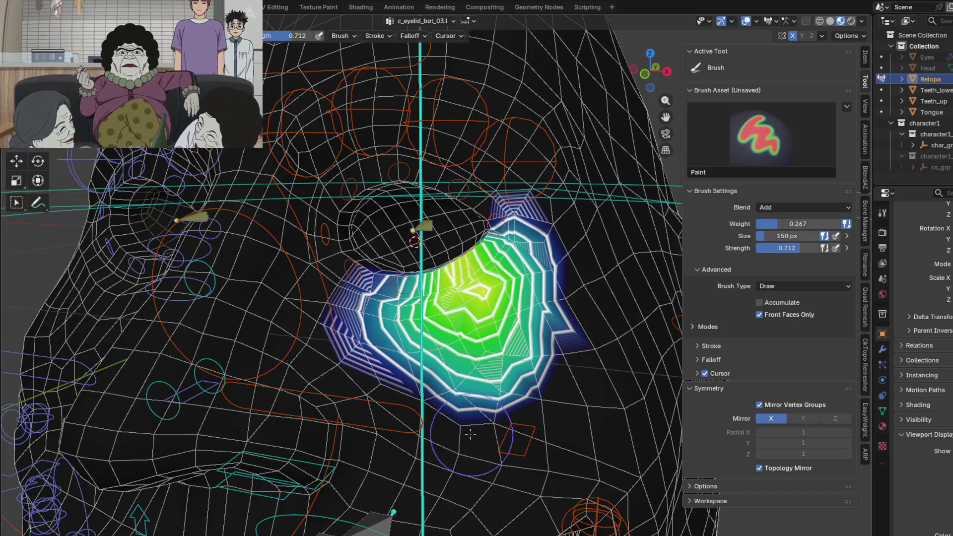
{"action": "key", "text": "shift"}
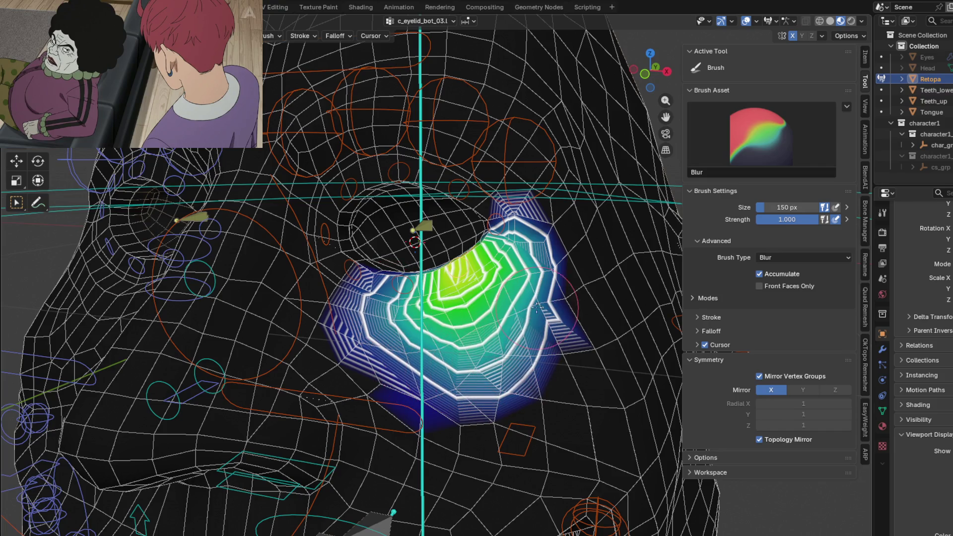
{"action": "middle_click_drag", "start_coordinate": [507, 290], "coordinate": [378, 313]}
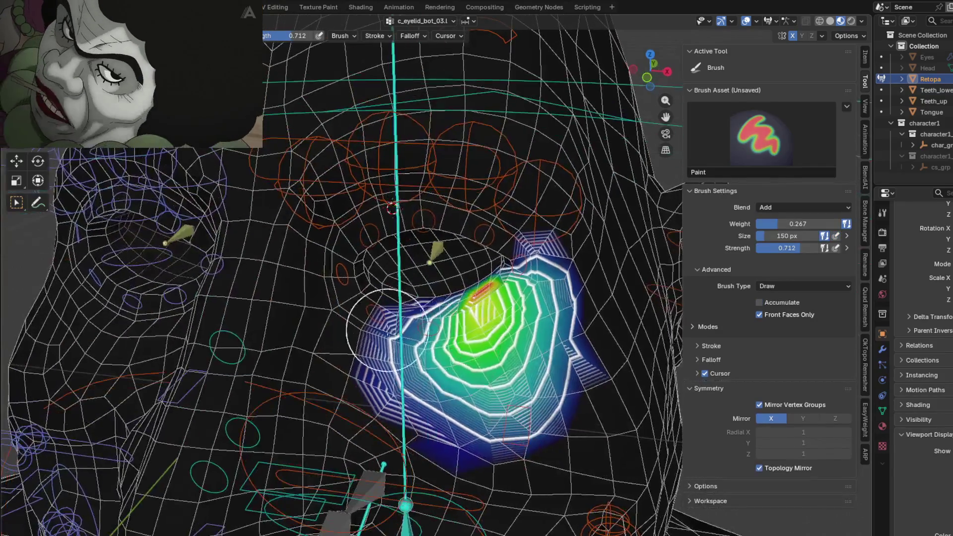
{"action": "scroll", "coordinate": [377, 313], "scroll_direction": "up", "scroll_amount": 2}
Blur the c_eyelid_bot_01.l weights near the eye and add extra weight at the eye corner.
{"action": "key", "text": "shift"}
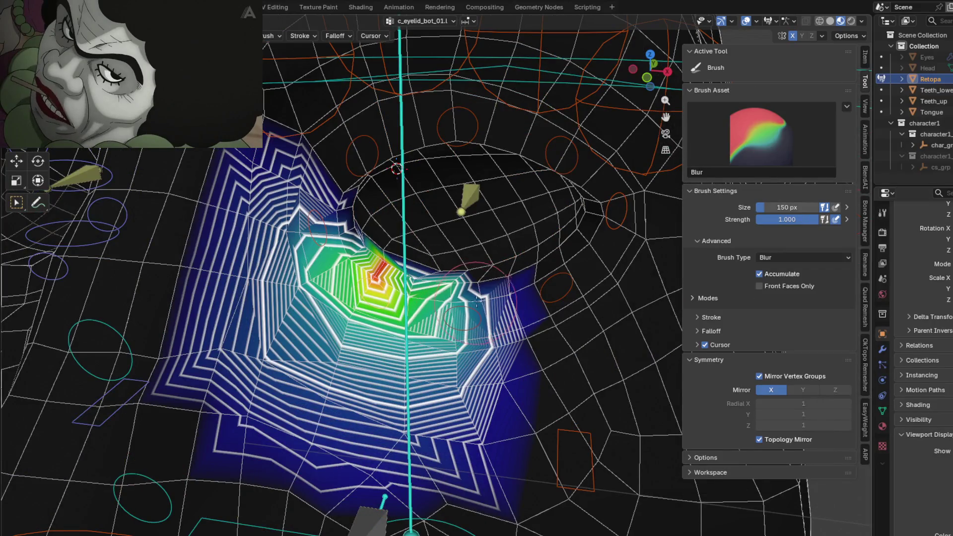
{"action": "mouse_move", "coordinate": [478, 296]}
{"action": "middle_mouse_down"}
{"action": "mouse_move", "coordinate": [536, 381]}
{"action": "mouse_move", "coordinate": [337, 256]}
{"action": "middle_mouse_up"}
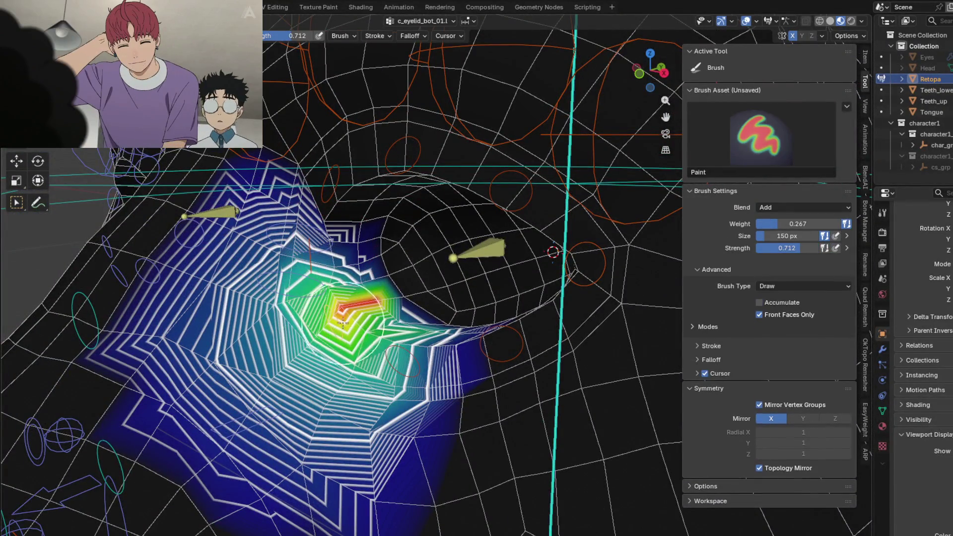
{"action": "left_click_drag", "start_coordinate": [347, 303], "coordinate": [347, 352], "text": "shift"}
{"action": "middle_click_drag", "start_coordinate": [347, 352], "coordinate": [367, 353]}
{"action": "left_click_drag", "start_coordinate": [368, 353], "coordinate": [396, 330]}
{"action": "middle_click_drag", "start_coordinate": [396, 330], "coordinate": [497, 382]}
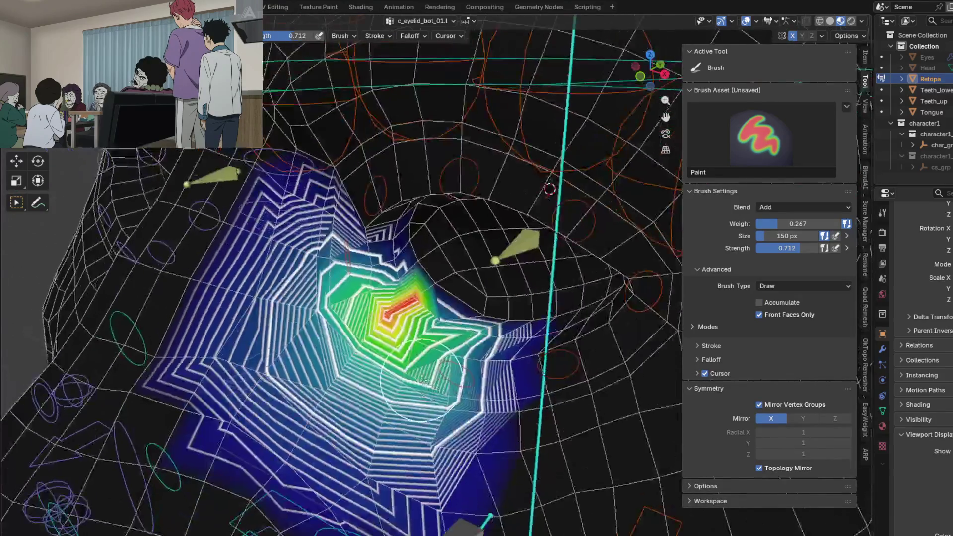
Switch to the c_eyelid_bot_02.l group and blur its weights near the eye.
{"action": "left_click", "coordinate": [430, 372], "text": "ctrl+shift"}
{"action": "scroll", "coordinate": [420, 356], "scroll_direction": "up", "scroll_amount": 3}
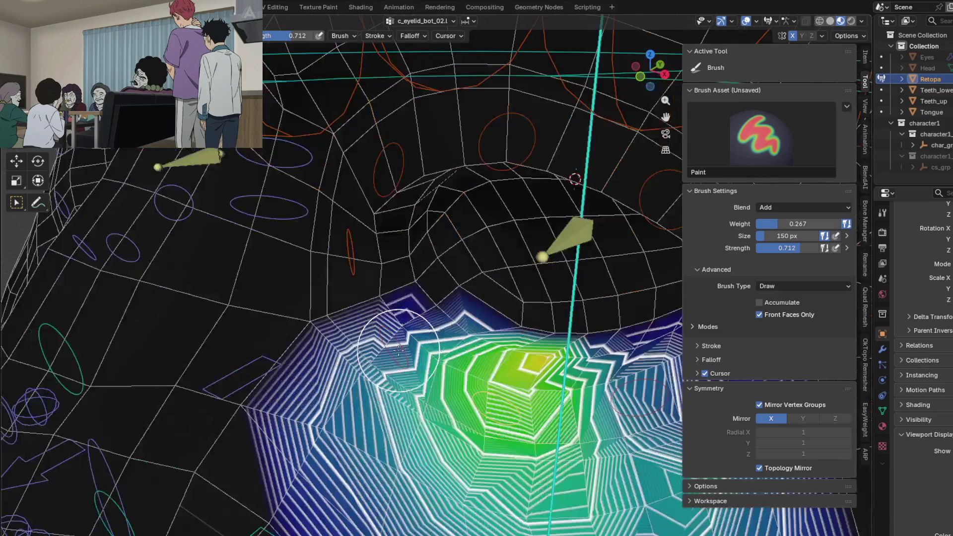
{"action": "left_click_drag", "start_coordinate": [420, 356], "coordinate": [357, 370], "text": "shift"}
{"action": "middle_click_drag", "start_coordinate": [356, 370], "coordinate": [317, 323]}
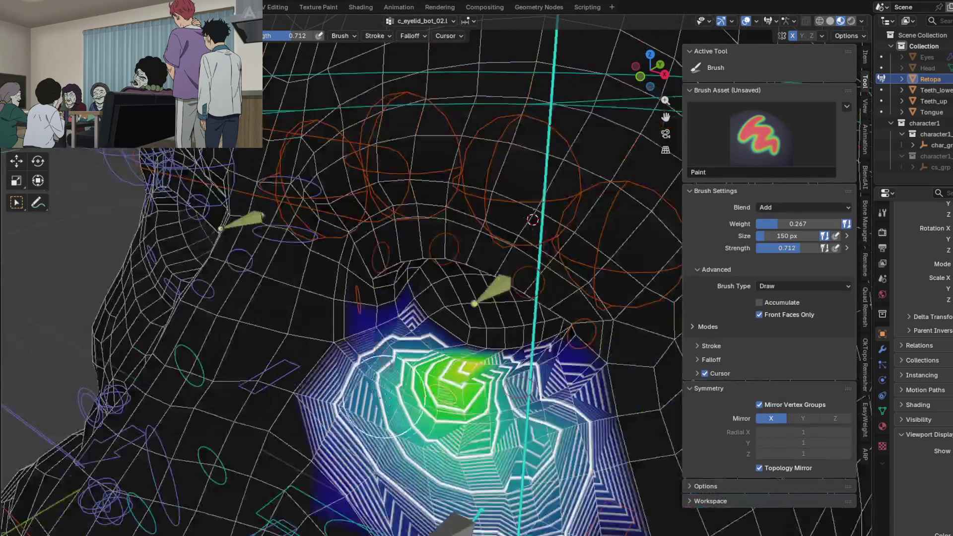
{"action": "mouse_move", "coordinate": [308, 318]}
{"action": "left_mouse_down", "text": "shift"}
{"action": "mouse_move", "coordinate": [499, 315]}
{"action": "mouse_move", "coordinate": [478, 349]}
{"action": "left_mouse_up", "text": "shift"}
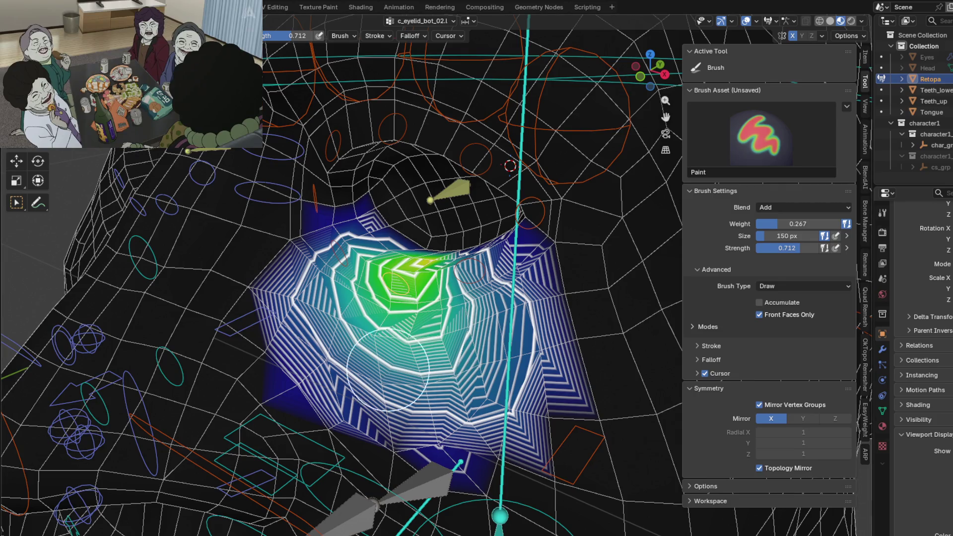
{"action": "middle_click_drag", "start_coordinate": [388, 370], "coordinate": [553, 303]}
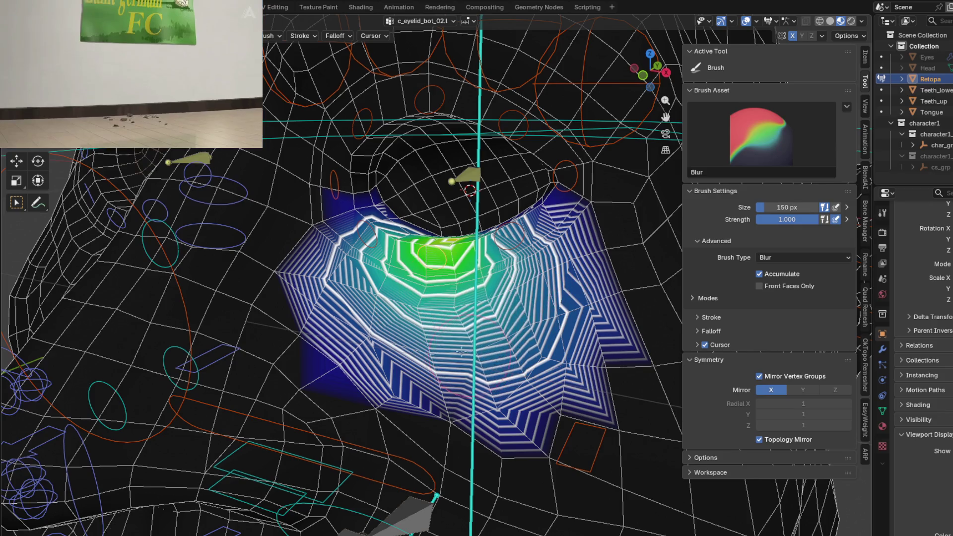
Test the bone's deformation with a grab, then blur c_eyelid_bot_02.l around the green centre again.
{"action": "key", "text": "1"}
{"action": "key", "text": "g"}
{"action": "left_click", "coordinate": [479, 276]}
{"action": "mouse_move", "coordinate": [479, 276]}
{"action": "middle_mouse_down"}
{"action": "mouse_move", "coordinate": [477, 319]}
{"action": "mouse_move", "coordinate": [454, 302]}
{"action": "middle_mouse_up"}
{"action": "scroll", "coordinate": [477, 319], "scroll_direction": "up", "scroll_amount": 3}
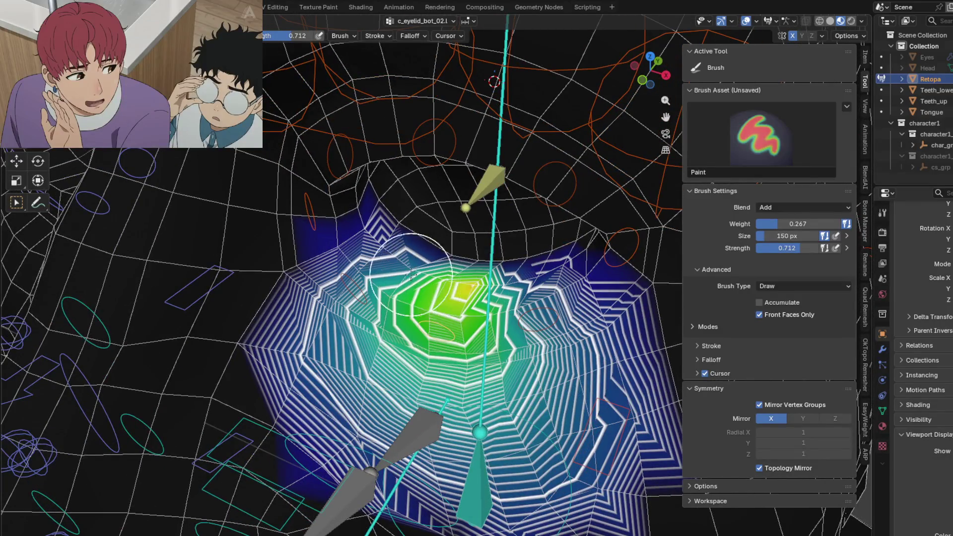
{"action": "key", "text": "2"}
{"action": "mouse_move", "coordinate": [381, 282]}
{"action": "left_mouse_down"}
{"action": "mouse_move", "coordinate": [502, 307]}
{"action": "mouse_move", "coordinate": [541, 298]}
{"action": "left_mouse_up"}
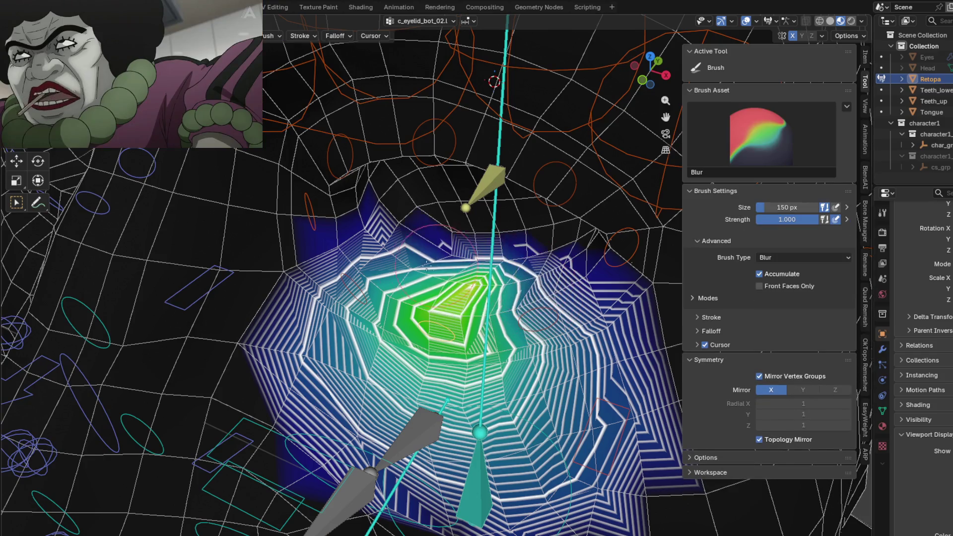
{"action": "middle_click_drag", "start_coordinate": [497, 295], "coordinate": [493, 300]}
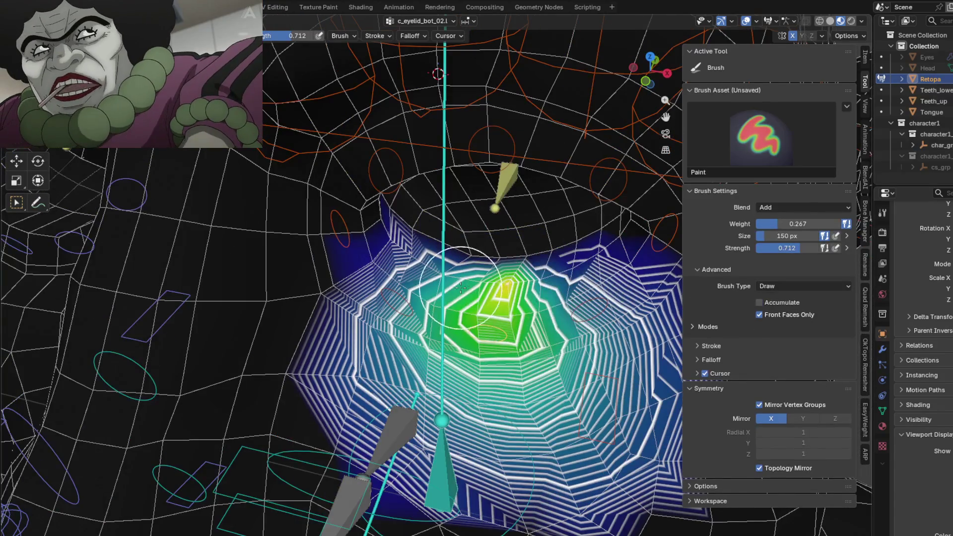
Bring up the c_eyelid_bot_03.l vertex group on the eyelid.
{"action": "key", "text": "shift"}
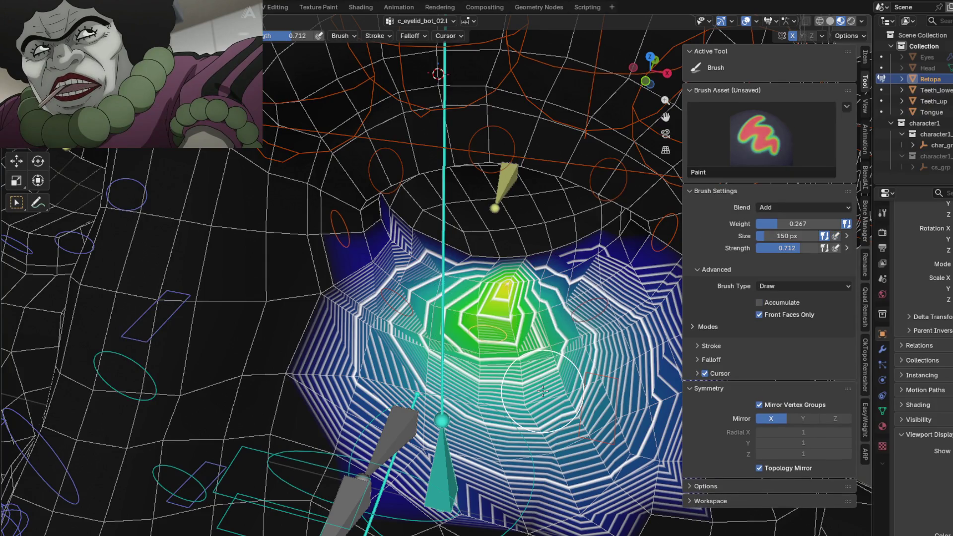
{"action": "mouse_move", "coordinate": [543, 391]}
{"action": "middle_mouse_down"}
{"action": "mouse_move", "coordinate": [487, 314]}
{"action": "mouse_move", "coordinate": [562, 164]}
{"action": "middle_mouse_up"}
{"action": "left_click", "coordinate": [487, 314], "text": "ctrl"}
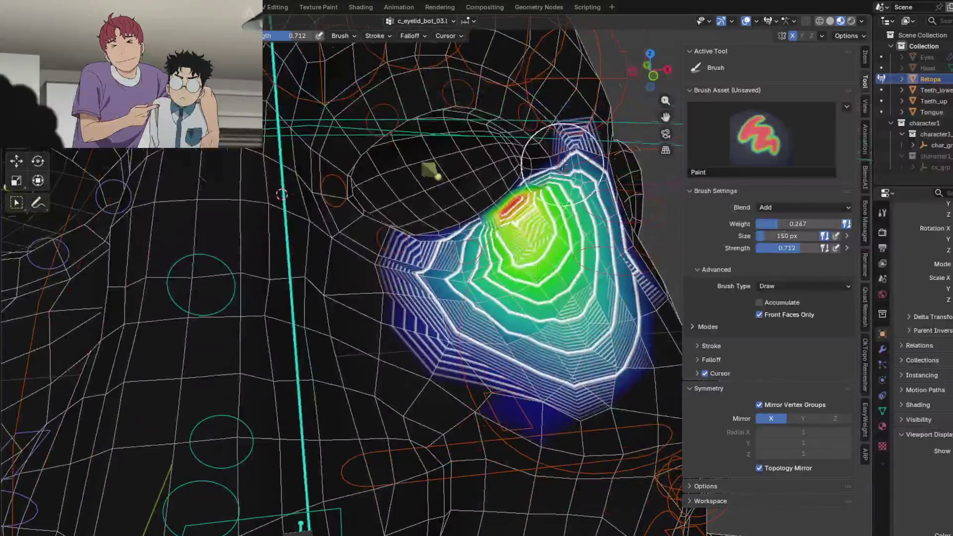
Blur the c_eyelid_bot_03.l eyelid weights toward the lower left.
{"action": "scroll", "coordinate": [563, 163], "scroll_direction": "up", "scroll_amount": 2}
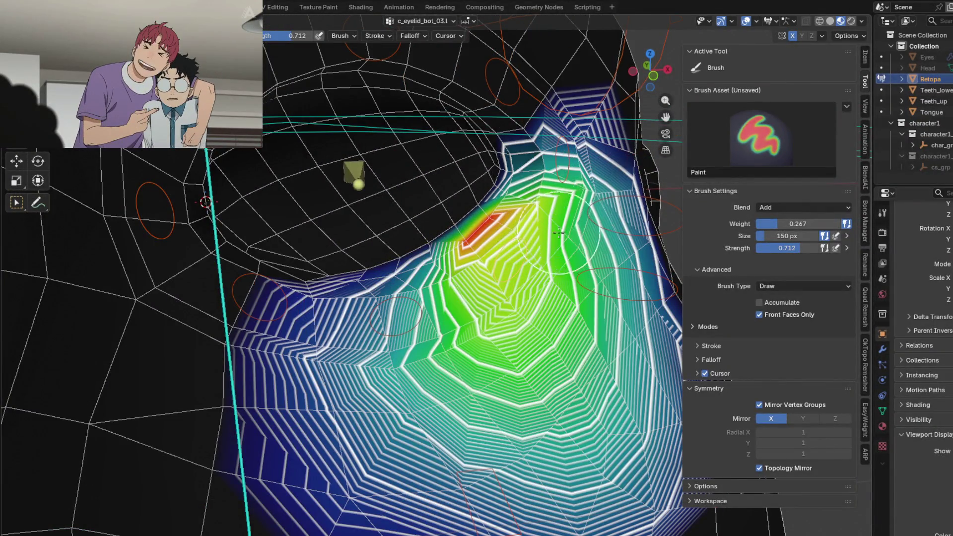
{"action": "middle_click_drag", "start_coordinate": [559, 232], "coordinate": [382, 351]}
{"action": "key", "text": "shift"}
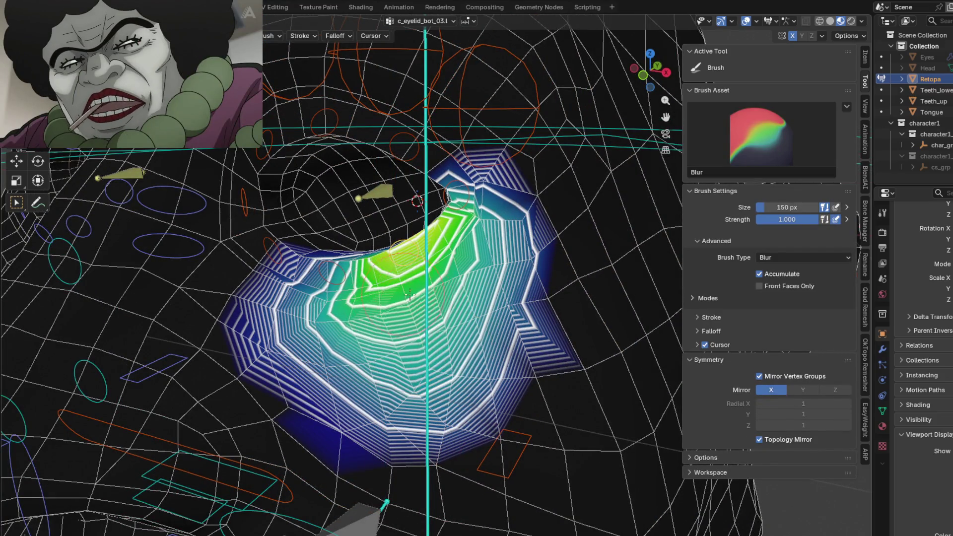
{"action": "left_click_drag", "start_coordinate": [375, 330], "coordinate": [362, 387]}
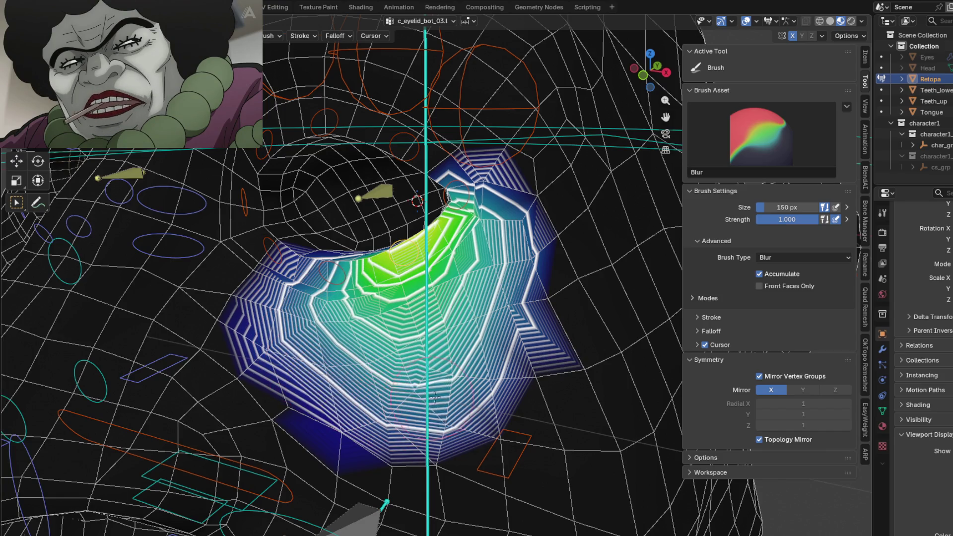
{"action": "key", "text": "shift"}
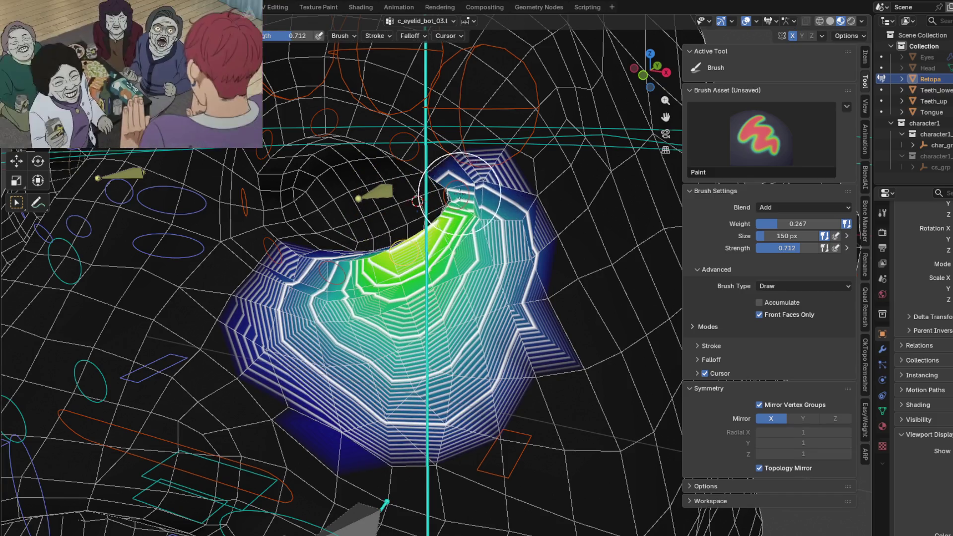
Select c_eyelid_corner_02 and zoom in on its eye-corner weights with the Blur brush ready.
{"action": "left_click", "coordinate": [445, 322], "text": "ctrl"}
{"action": "middle_click_drag", "start_coordinate": [446, 321], "coordinate": [440, 283]}
{"action": "key", "text": "shift"}
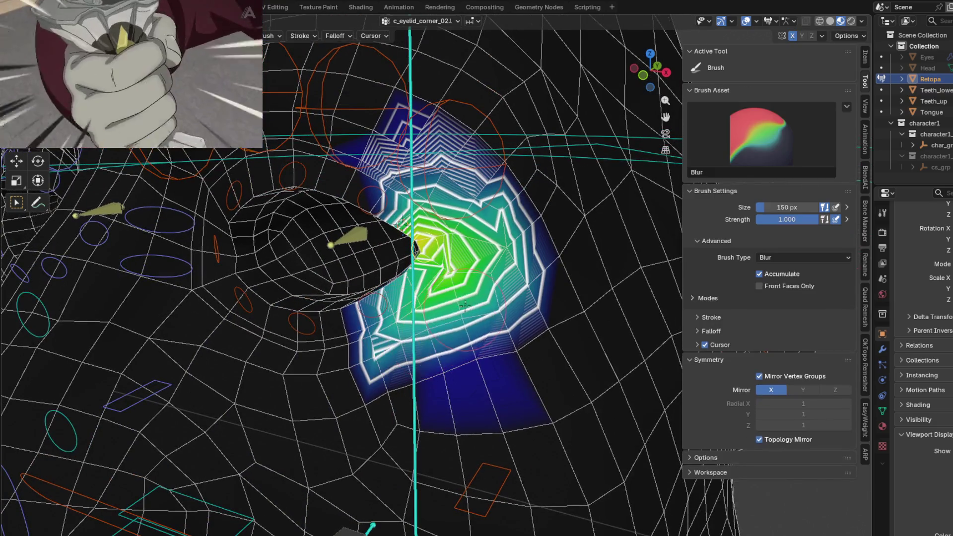
Blur the lower part of the c_eyelid_corner_02 weight gradient.
{"action": "left_click_drag", "start_coordinate": [395, 347], "coordinate": [477, 335], "text": "shift"}
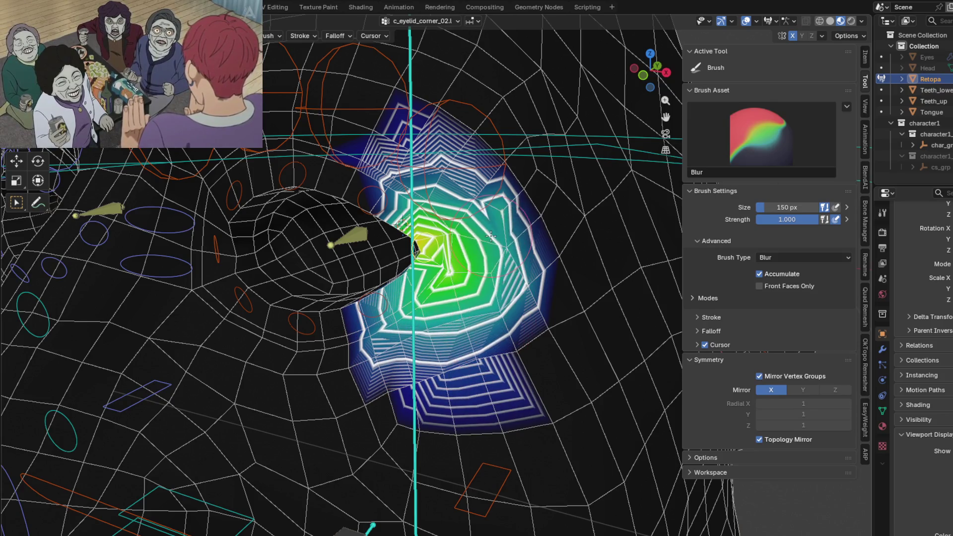
{"action": "mouse_move", "coordinate": [490, 236]}
{"action": "middle_mouse_down"}
{"action": "mouse_move", "coordinate": [544, 209]}
{"action": "mouse_move", "coordinate": [511, 382]}
{"action": "middle_mouse_up"}
{"action": "scroll", "coordinate": [545, 208], "scroll_direction": "up", "scroll_amount": 1}
{"action": "scroll", "coordinate": [541, 203], "scroll_direction": "up", "scroll_amount": 1}
{"action": "key", "text": "shift"}
{"action": "key", "text": "shift"}
{"action": "scroll", "coordinate": [480, 362], "scroll_direction": "up", "scroll_amount": 2}
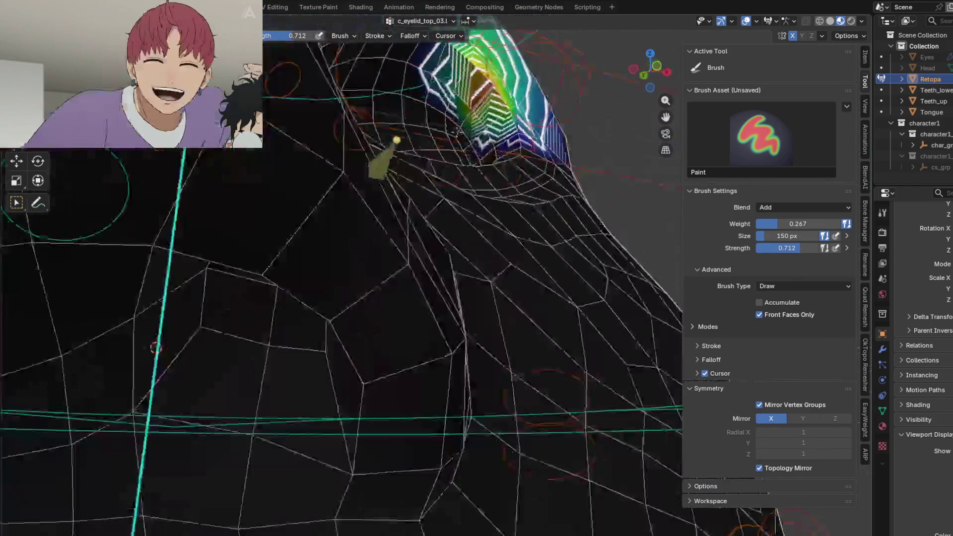
Switch to c_eyelid_top_03 and blur its weights across the upper eyelid.
{"action": "middle_click_drag", "start_coordinate": [447, 236], "coordinate": [457, 148]}
{"action": "scroll", "coordinate": [457, 148], "scroll_direction": "up", "scroll_amount": 2}
{"action": "key", "text": "shift"}
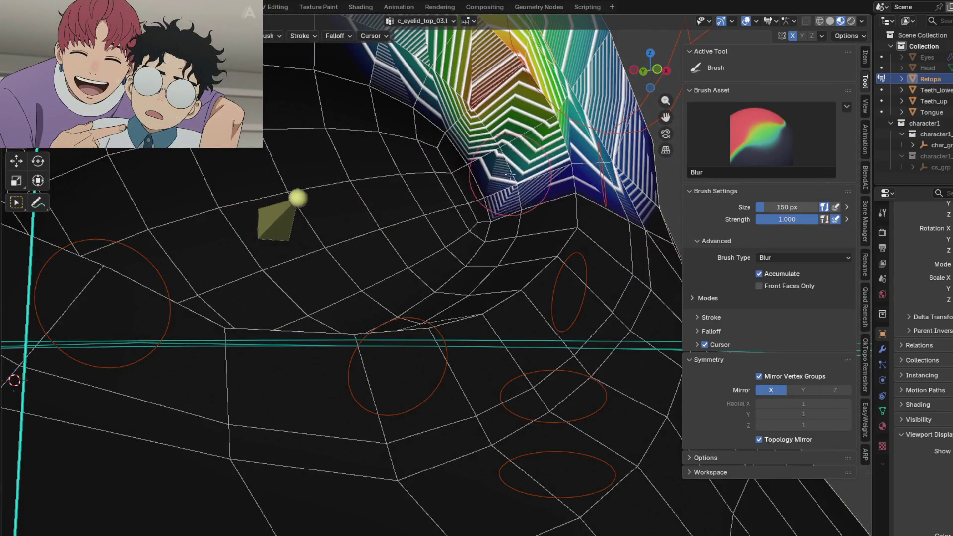
{"action": "middle_click_drag", "start_coordinate": [566, 186], "coordinate": [414, 185]}
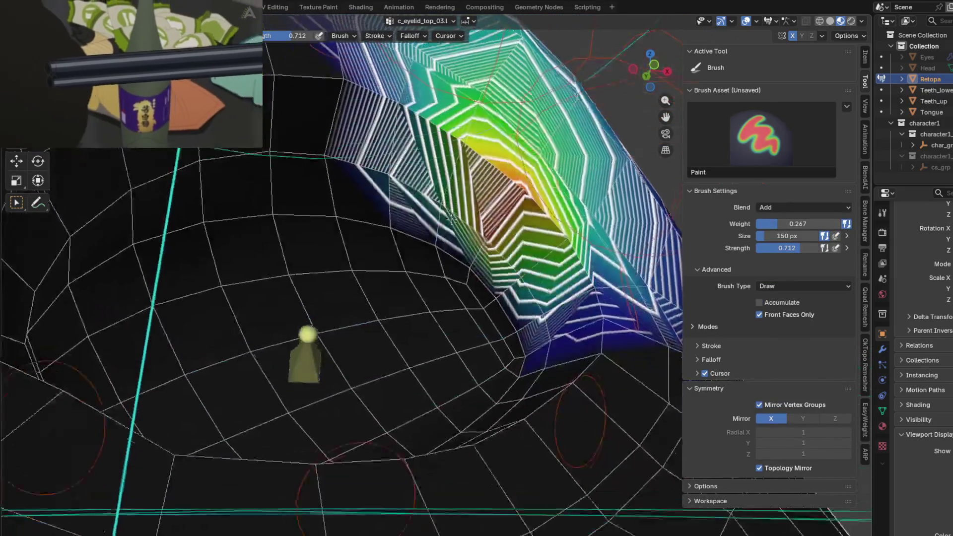
{"action": "middle_click_drag", "start_coordinate": [474, 206], "coordinate": [474, 142]}
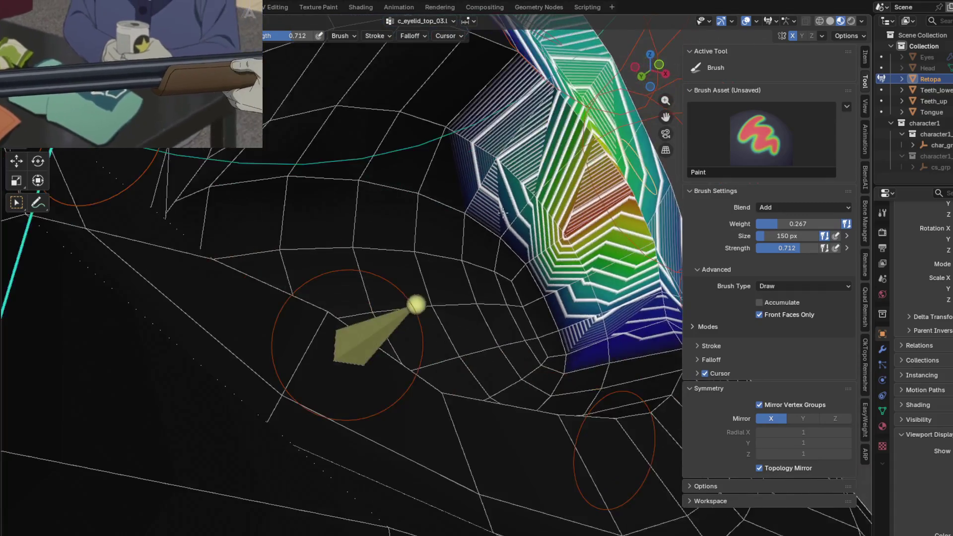
{"action": "key", "text": "shift"}
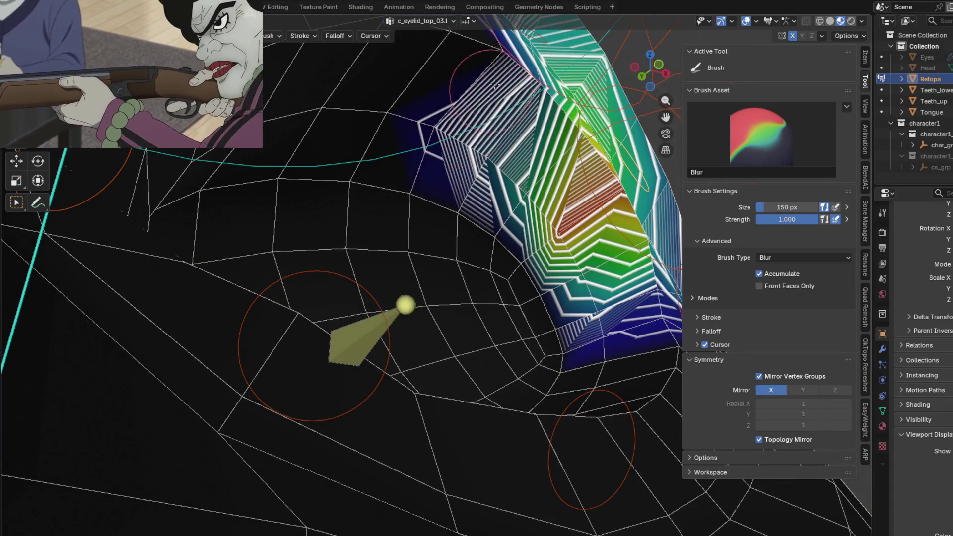
{"action": "mouse_move", "coordinate": [474, 142]}
{"action": "middle_mouse_down"}
{"action": "mouse_move", "coordinate": [417, 230]}
{"action": "mouse_move", "coordinate": [257, 216]}
{"action": "middle_mouse_up"}
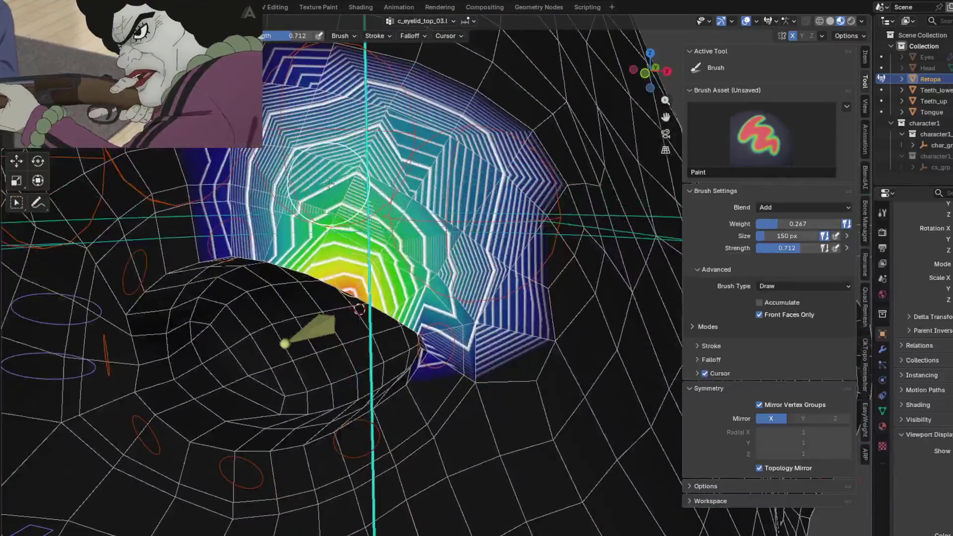
{"action": "key", "text": "shift"}
{"action": "mouse_move", "coordinate": [257, 217]}
{"action": "left_mouse_down", "text": "shift"}
{"action": "mouse_move", "coordinate": [471, 286]}
{"action": "mouse_move", "coordinate": [475, 320]}
{"action": "left_mouse_up", "text": "shift"}
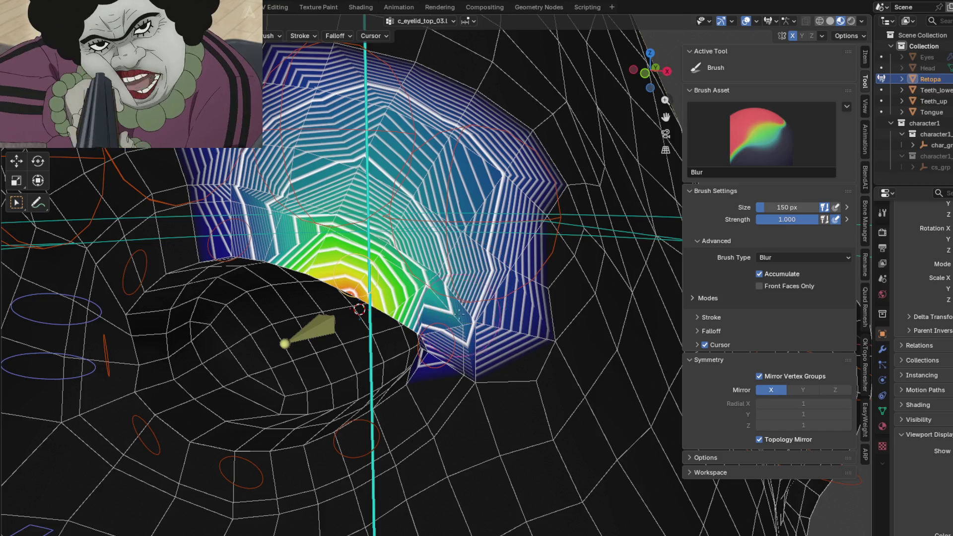
Test the eyelid deformation, blur the upper eyelid weights again, then select c_eyelid_top_02.
{"action": "left_click_drag", "start_coordinate": [498, 233], "coordinate": [238, 213], "text": "shift"}
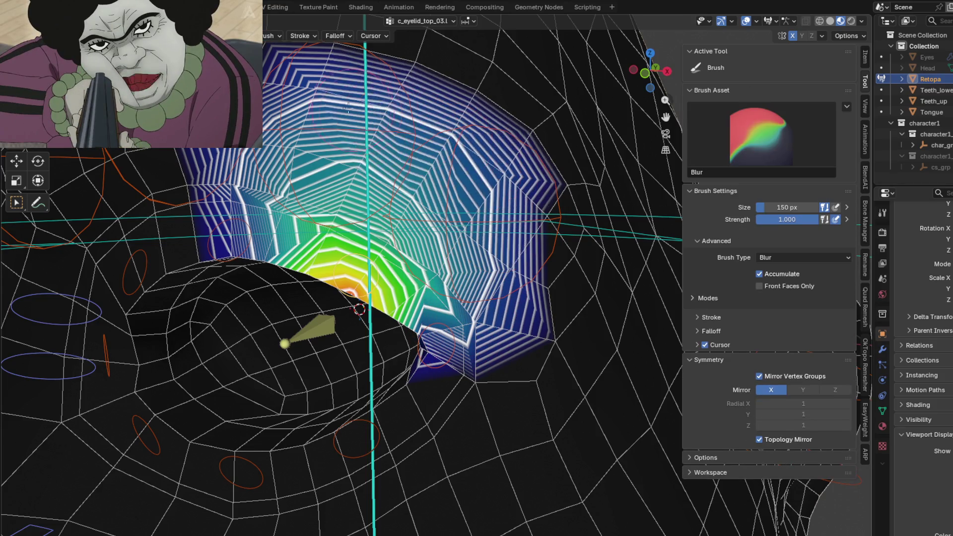
{"action": "key", "text": "g"}
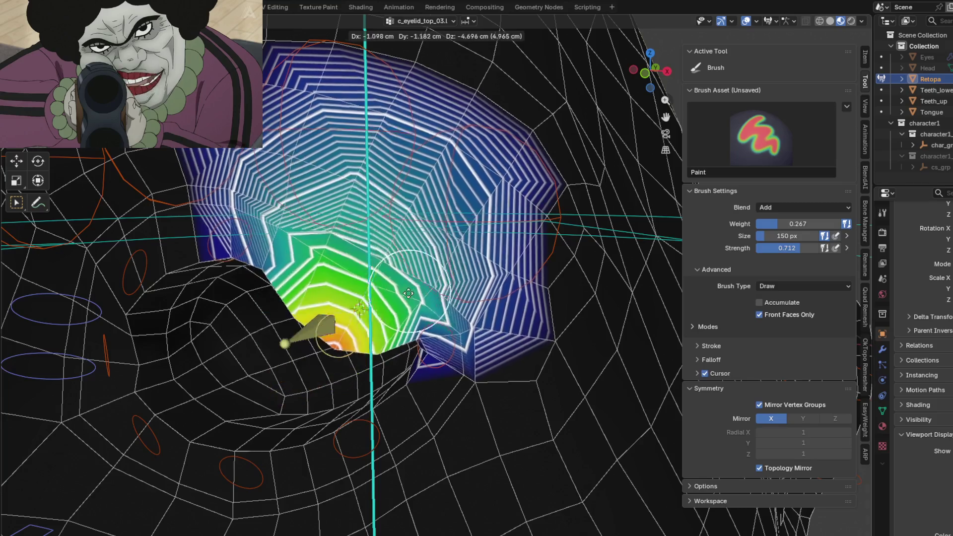
{"action": "left_click", "coordinate": [407, 279]}
{"action": "mouse_move", "coordinate": [407, 278]}
{"action": "middle_mouse_down"}
{"action": "mouse_move", "coordinate": [461, 227]}
{"action": "mouse_move", "coordinate": [536, 295]}
{"action": "middle_mouse_up"}
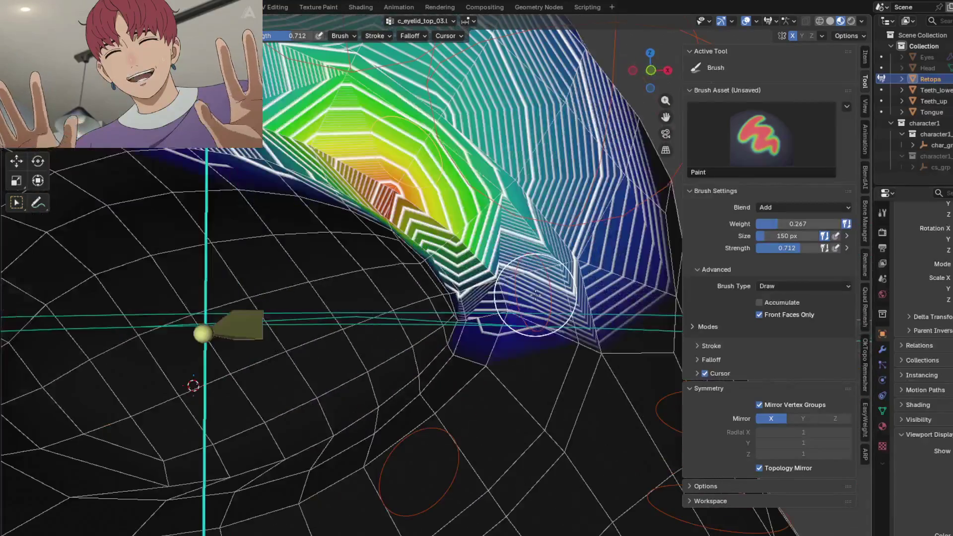
{"action": "left_click_drag", "start_coordinate": [495, 282], "coordinate": [537, 297], "text": "shift"}
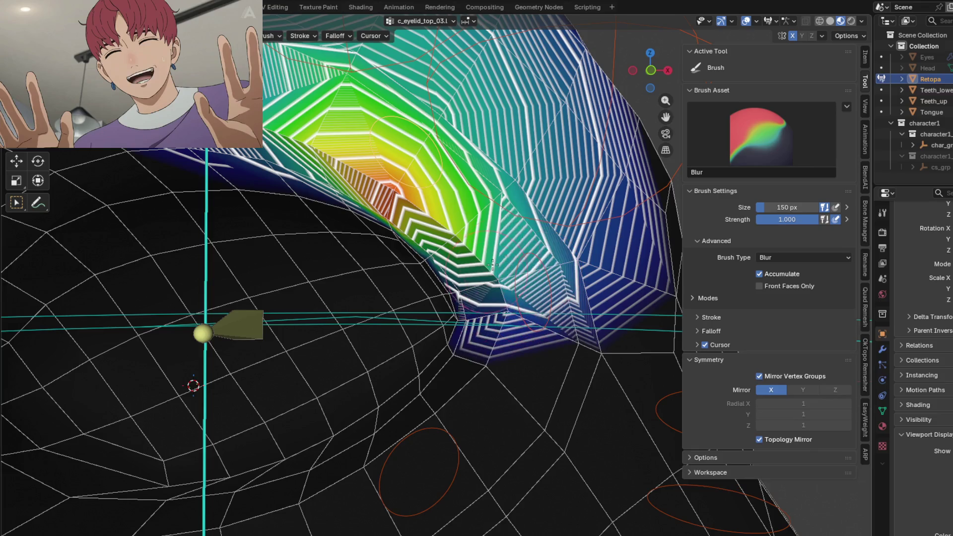
{"action": "middle_click_drag", "start_coordinate": [537, 297], "coordinate": [456, 231]}
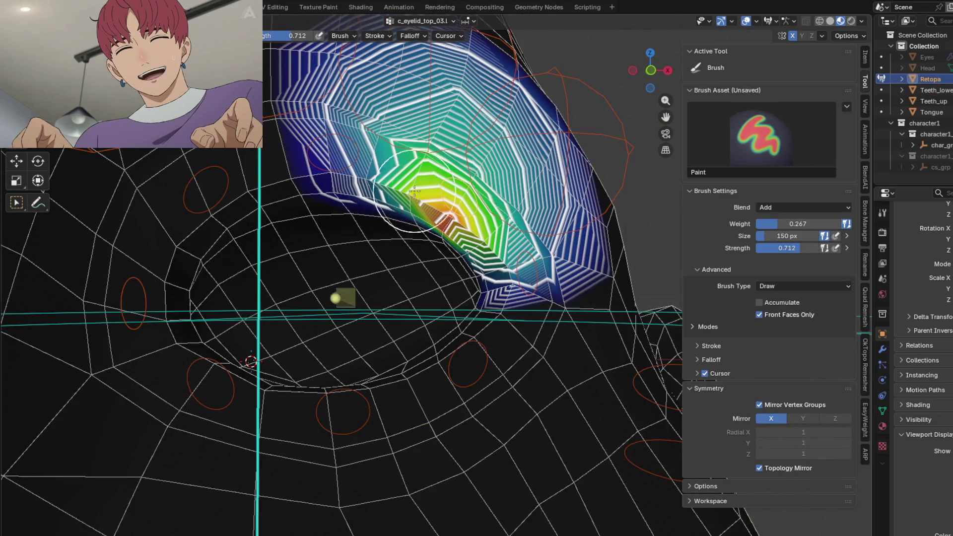
{"action": "mouse_move", "coordinate": [337, 148]}
{"action": "middle_mouse_down"}
{"action": "mouse_move", "coordinate": [284, 254]}
{"action": "mouse_move", "coordinate": [393, 329]}
{"action": "middle_mouse_up"}
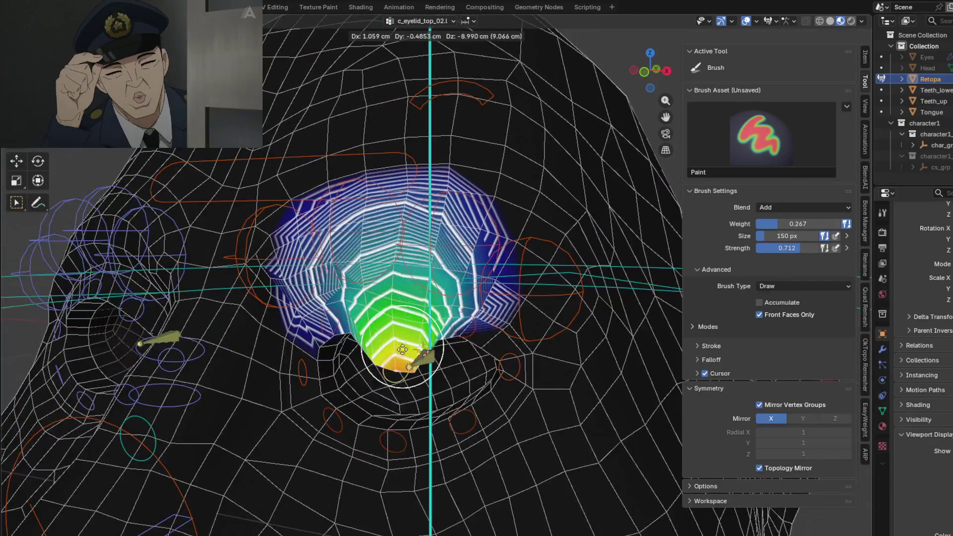
Select c_eyelid_top_01 and blur its weight gradient down to the lower eyelid edge.
{"action": "scroll", "coordinate": [394, 328], "scroll_direction": "up", "scroll_amount": 2}
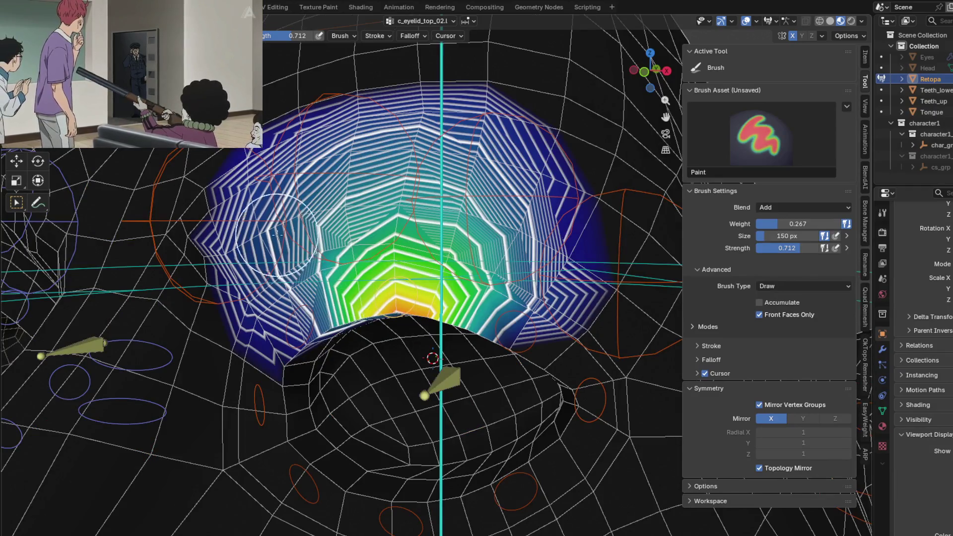
{"action": "key", "text": "shift"}
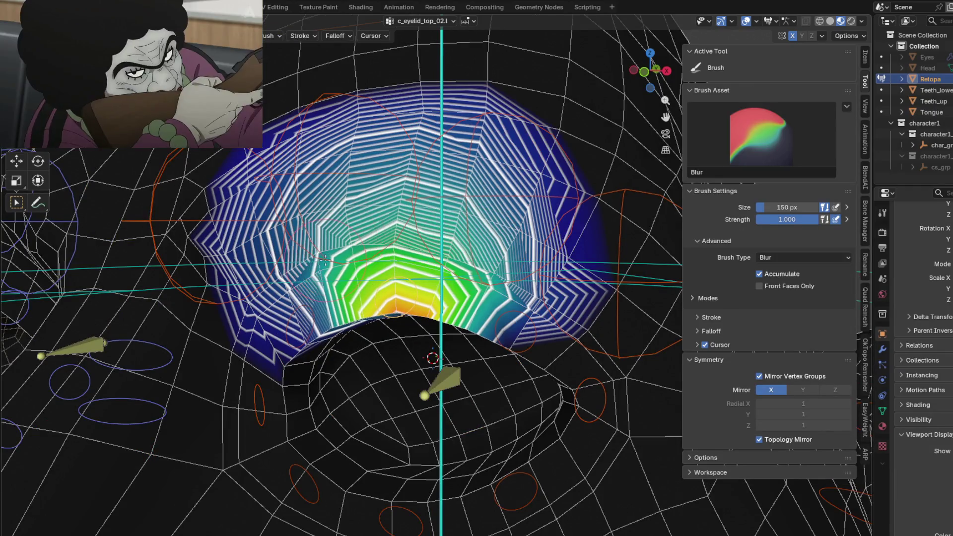
{"action": "mouse_move", "coordinate": [317, 300]}
{"action": "middle_mouse_down"}
{"action": "mouse_move", "coordinate": [370, 218]}
{"action": "mouse_move", "coordinate": [471, 220]}
{"action": "mouse_move", "coordinate": [445, 230]}
{"action": "middle_mouse_up"}
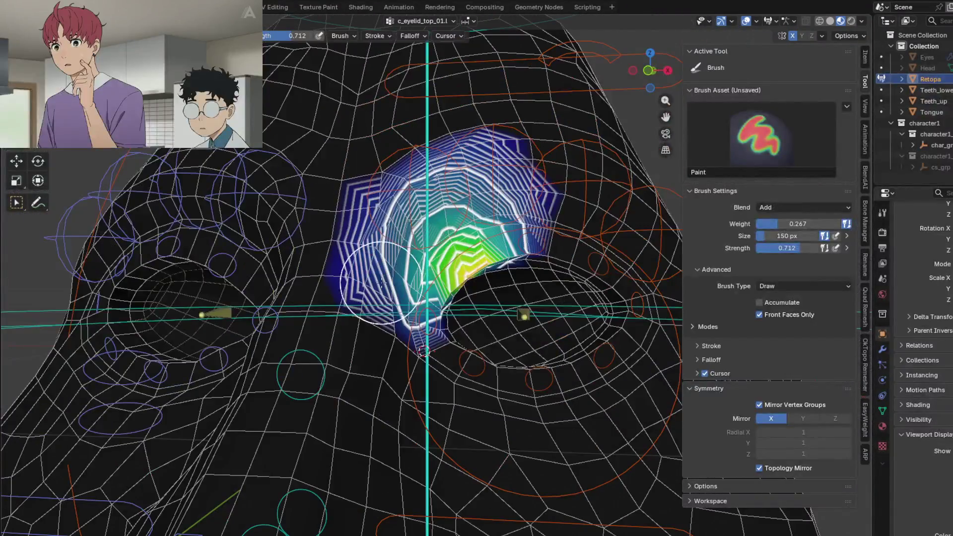
{"action": "left_click_drag", "start_coordinate": [381, 283], "coordinate": [438, 224], "text": "shift"}
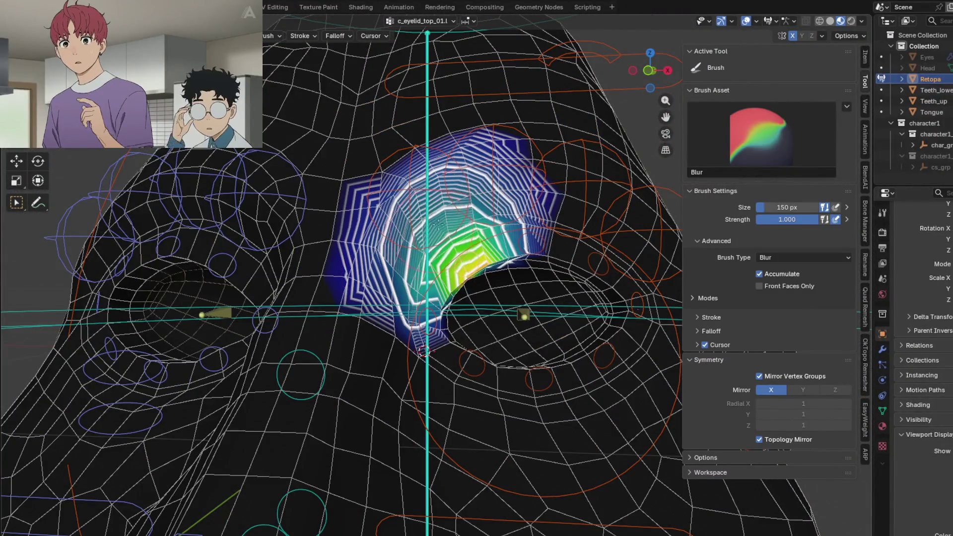
{"action": "left_click_drag", "start_coordinate": [396, 265], "coordinate": [419, 298], "text": "shift"}
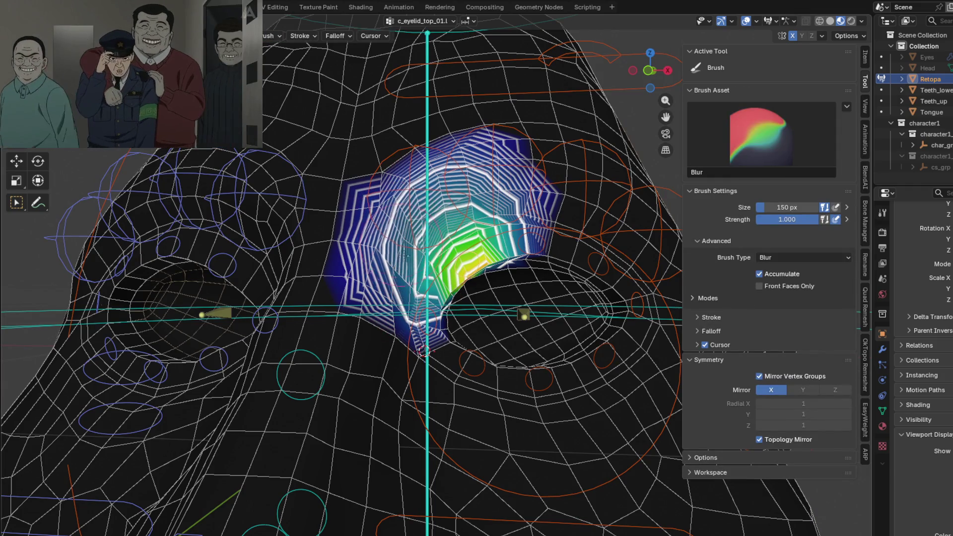
Select c_eyelid_corner_01.l and blur its eye-corner weight contours outward to the right.
{"action": "middle_click_drag", "start_coordinate": [404, 256], "coordinate": [416, 312]}
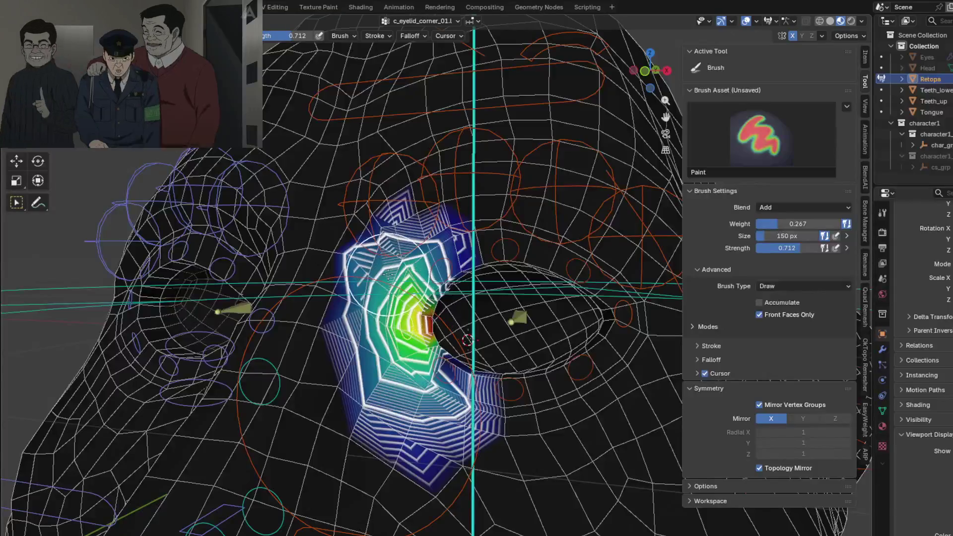
{"action": "left_click_drag", "start_coordinate": [389, 275], "coordinate": [384, 284], "text": "shift"}
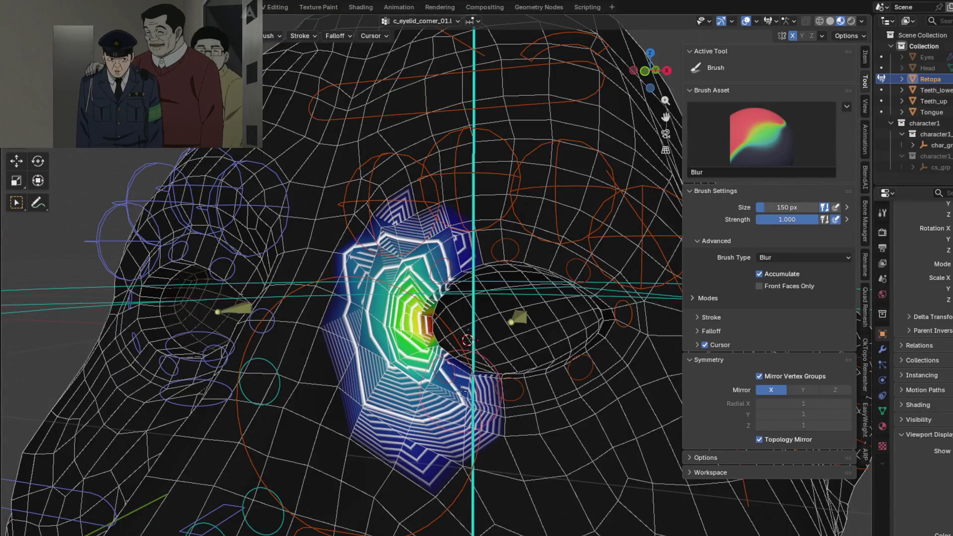
{"action": "middle_click_drag", "start_coordinate": [461, 392], "coordinate": [441, 407]}
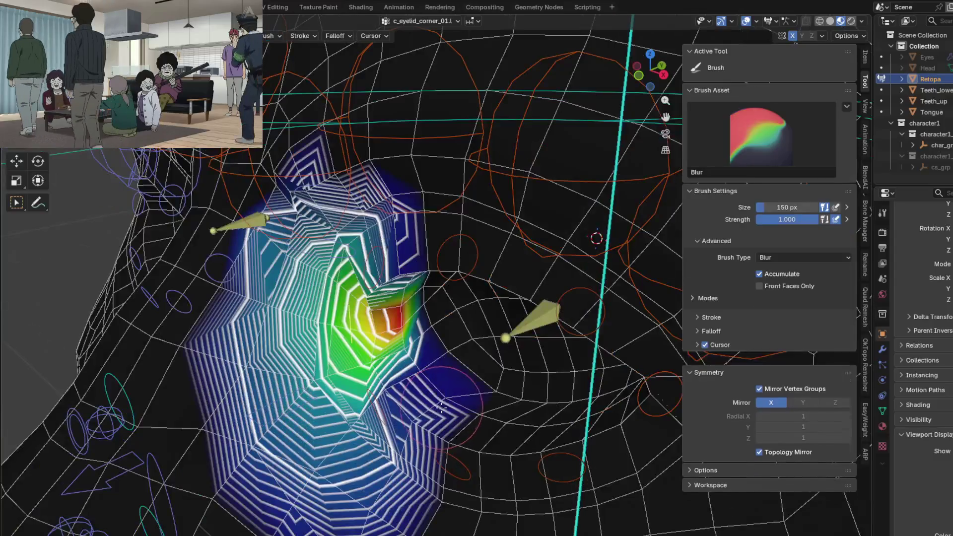
{"action": "left_click_drag", "start_coordinate": [454, 409], "coordinate": [472, 412], "text": "shift"}
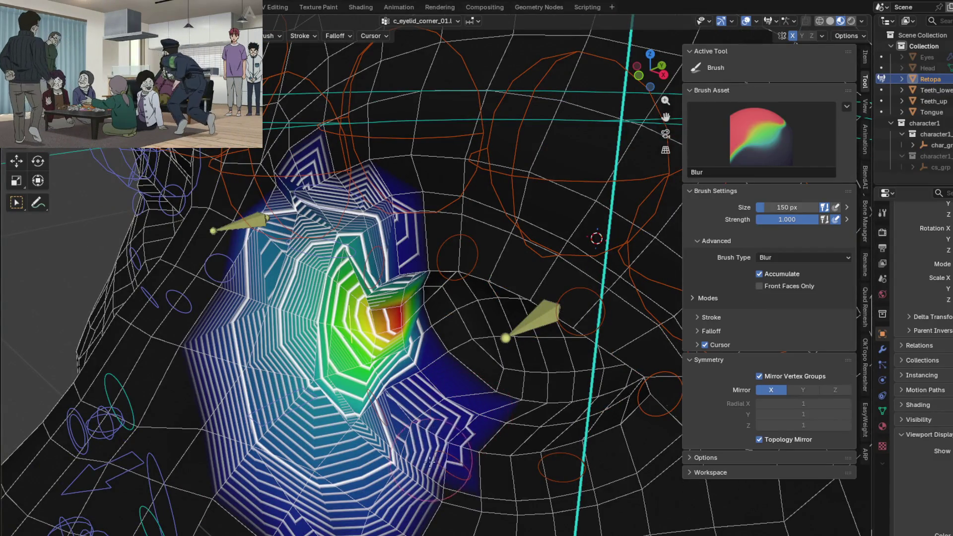
{"action": "middle_click_drag", "start_coordinate": [430, 461], "coordinate": [389, 286]}
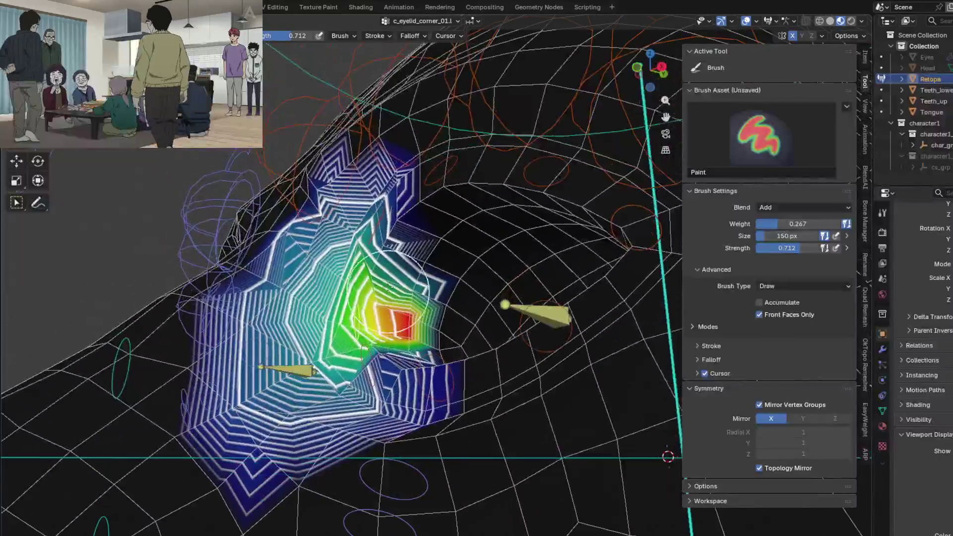
{"action": "scroll", "coordinate": [389, 289], "scroll_direction": "up", "scroll_amount": 2}
Blur the lower corner weights of c_eyelid_corner_01.l, then bring up c_eyelid_bot_01.l.
{"action": "left_click_drag", "start_coordinate": [432, 258], "coordinate": [440, 251], "text": "shift"}
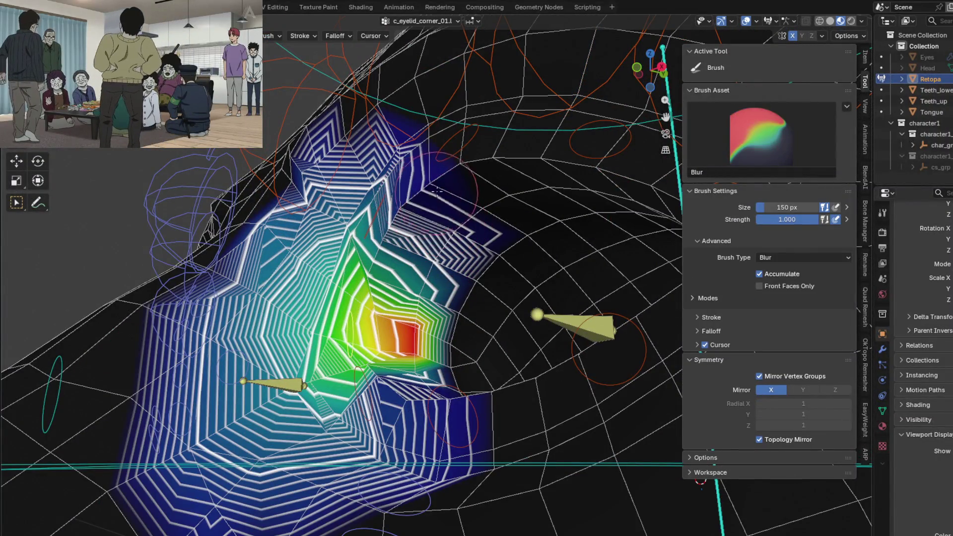
{"action": "middle_click_drag", "start_coordinate": [466, 208], "coordinate": [490, 401]}
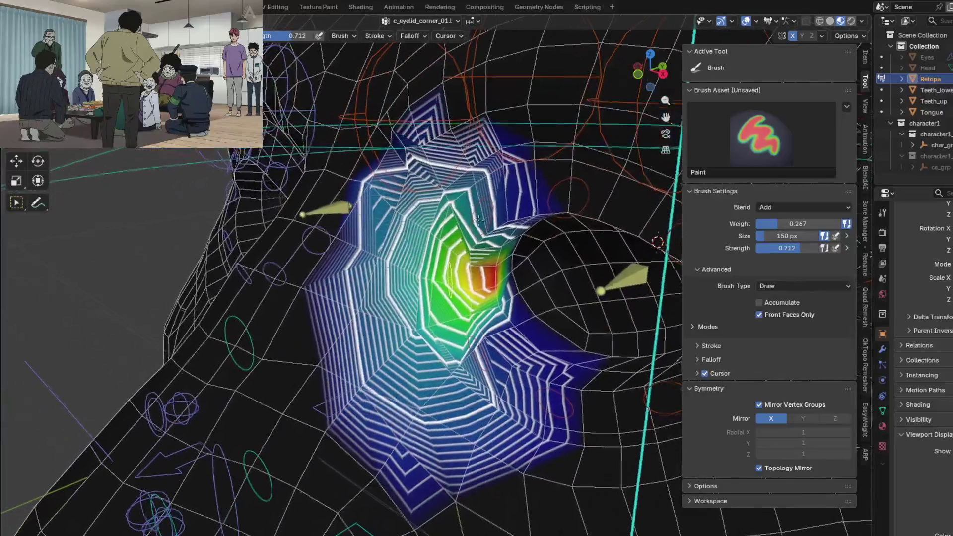
{"action": "left_click_drag", "start_coordinate": [490, 401], "coordinate": [432, 421], "text": "shift"}
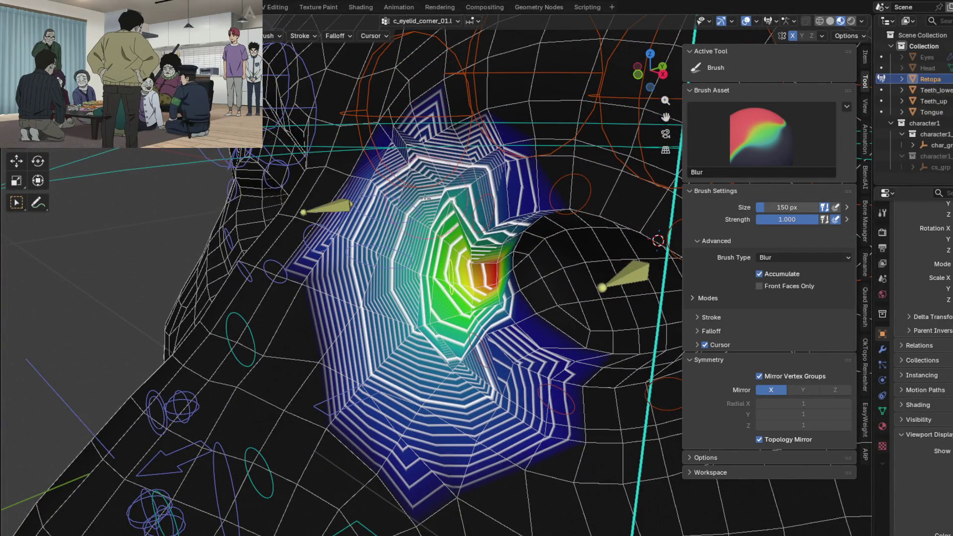
{"action": "mouse_move", "coordinate": [437, 343]}
{"action": "middle_mouse_down"}
{"action": "mouse_move", "coordinate": [429, 201]}
{"action": "mouse_move", "coordinate": [425, 252]}
{"action": "middle_mouse_up"}
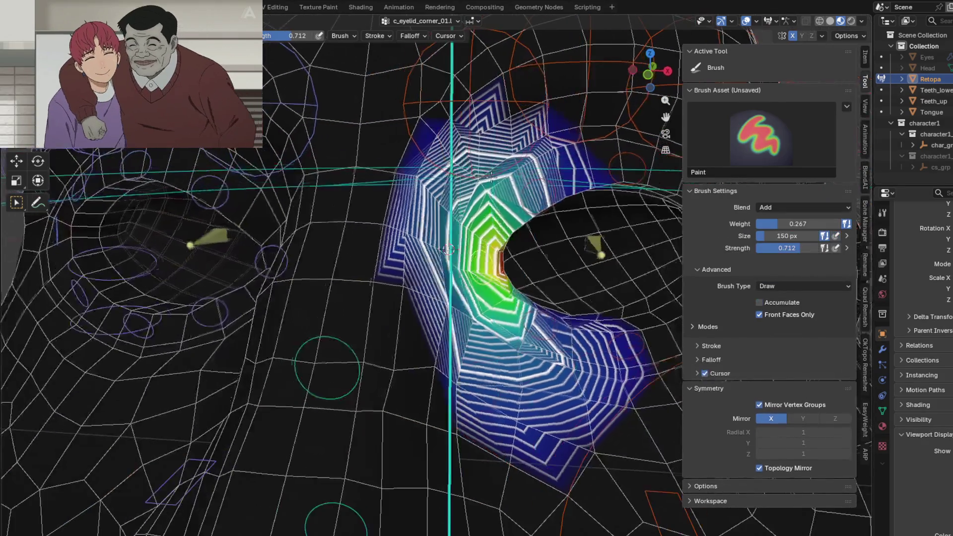
{"action": "scroll", "coordinate": [426, 251], "scroll_direction": "up", "scroll_amount": 3}
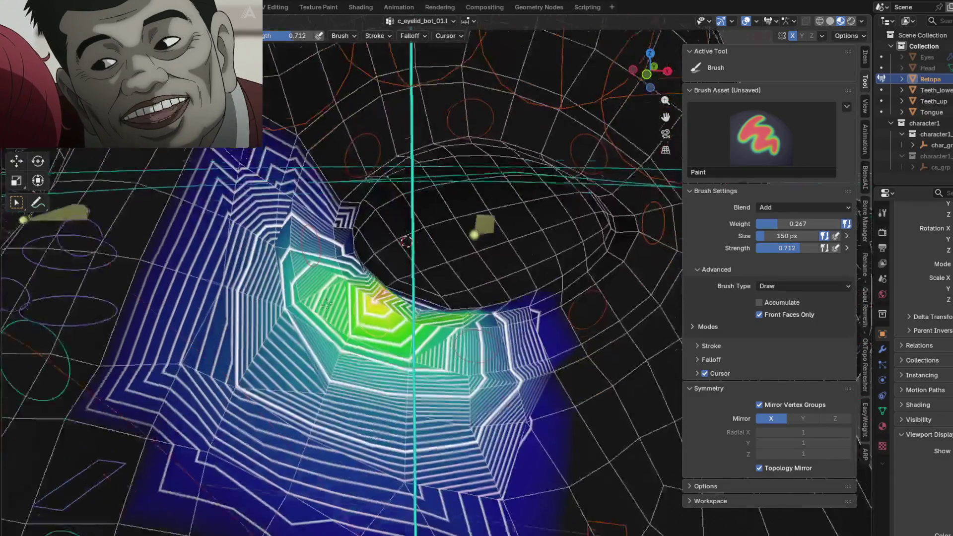
{"action": "mouse_move", "coordinate": [413, 272]}
{"action": "middle_mouse_down"}
{"action": "mouse_move", "coordinate": [615, 239]}
{"action": "mouse_move", "coordinate": [303, 334]}
{"action": "mouse_move", "coordinate": [453, 311]}
{"action": "middle_mouse_up"}
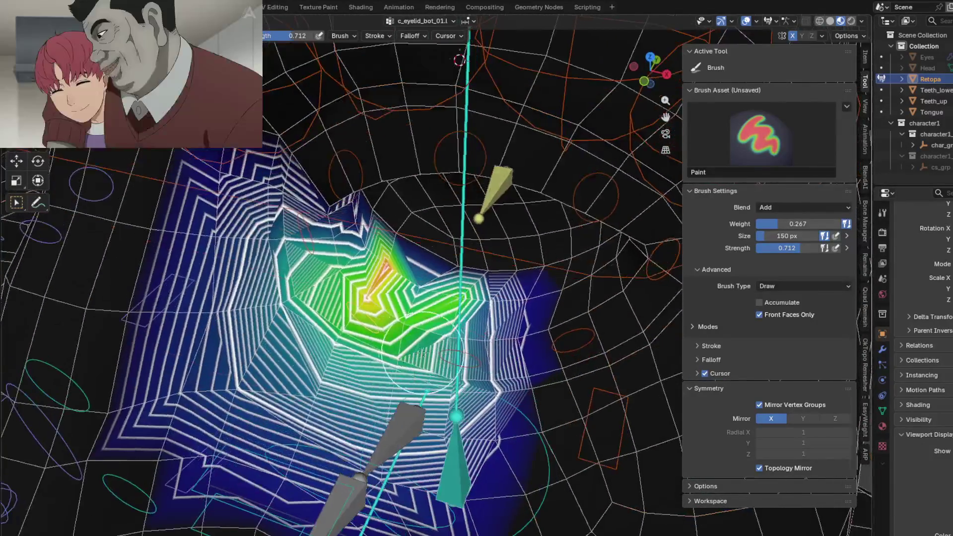
Blur the c_eyelid_bot_01.l lower-eyelid weights, then select the c_eyebrow_02.l bone.
{"action": "left_click_drag", "start_coordinate": [418, 368], "coordinate": [421, 453]}
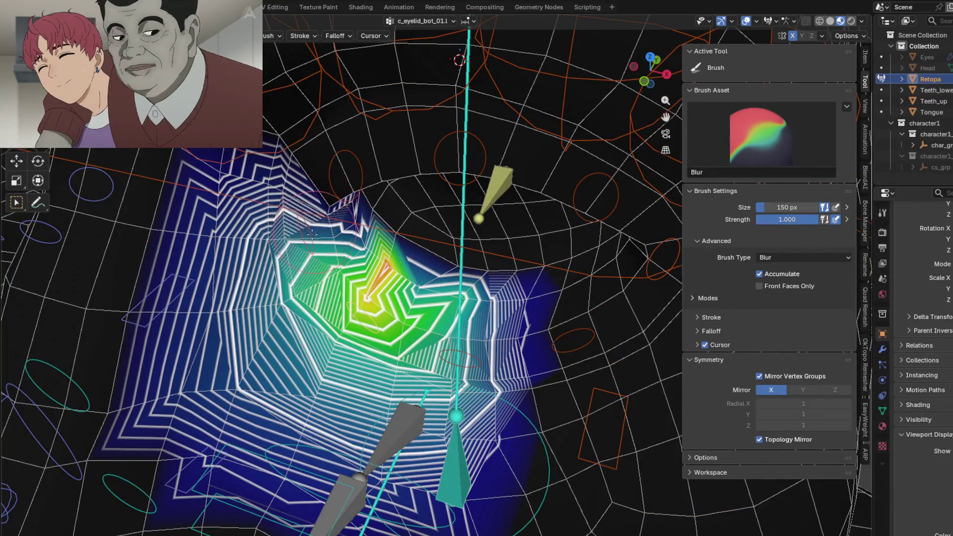
{"action": "mouse_move", "coordinate": [267, 360]}
{"action": "middle_mouse_down"}
{"action": "mouse_move", "coordinate": [446, 305]}
{"action": "mouse_move", "coordinate": [534, 361]}
{"action": "middle_mouse_up"}
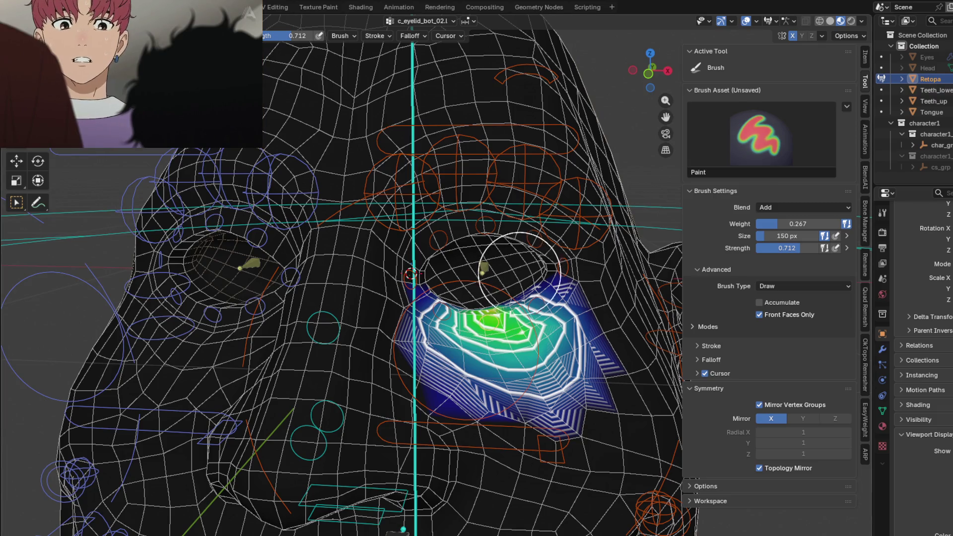
{"action": "left_click", "coordinate": [531, 182], "text": "ctrl"}
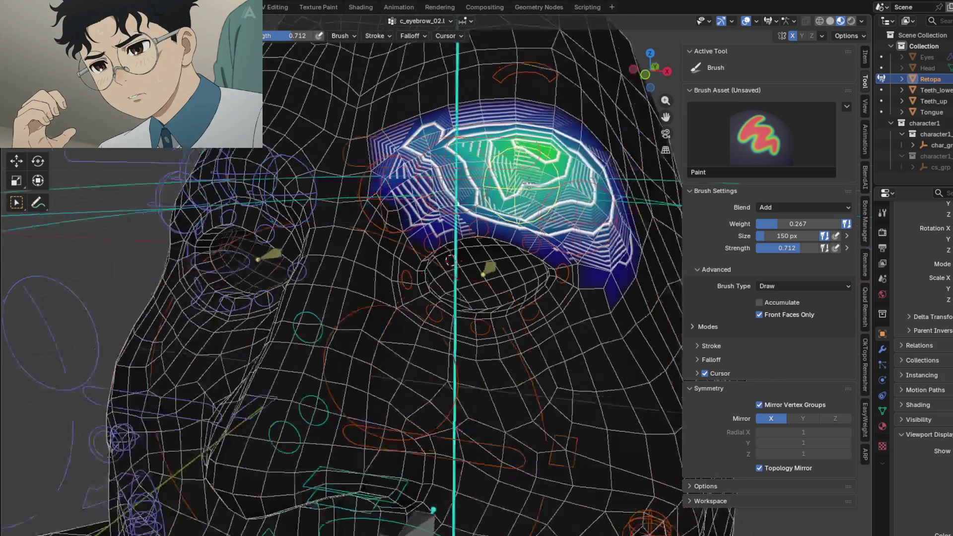
Frame the c_eyebrow_02.l brow weights and switch to the Blur brush.
{"action": "middle_click_drag", "start_coordinate": [531, 182], "coordinate": [544, 201]}
{"action": "mouse_move", "coordinate": [424, 159]}
{"action": "middle_mouse_down"}
{"action": "mouse_move", "coordinate": [428, 136]}
{"action": "mouse_move", "coordinate": [405, 207]}
{"action": "middle_mouse_up"}
{"action": "key", "text": "shift+space"}
{"action": "key", "text": "shift+space"}
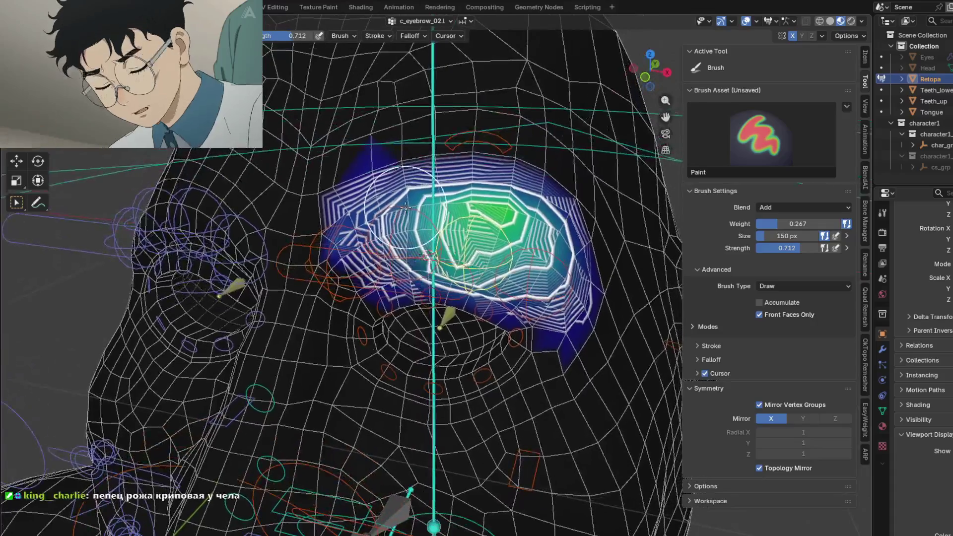
{"action": "mouse_move", "coordinate": [540, 233]}
{"action": "middle_mouse_down"}
{"action": "mouse_move", "coordinate": [544, 263]}
{"action": "mouse_move", "coordinate": [388, 293]}
{"action": "middle_mouse_up"}
Select c_eyebrow_03.l and blur the outer brow weights, including the red peak.
{"action": "left_click", "coordinate": [544, 264], "text": "ctrl"}
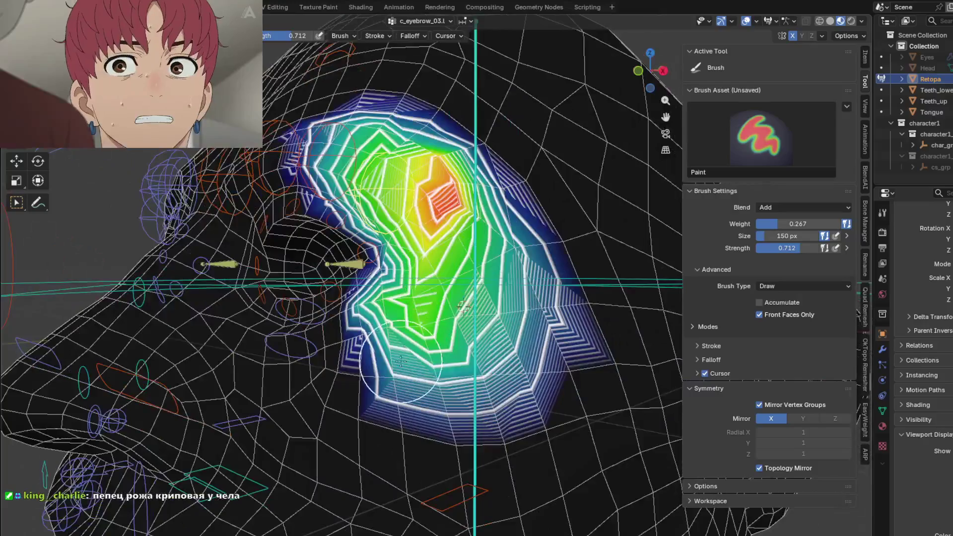
{"action": "key", "text": "shift+space"}
{"action": "left_click_drag", "start_coordinate": [386, 293], "coordinate": [383, 325]}
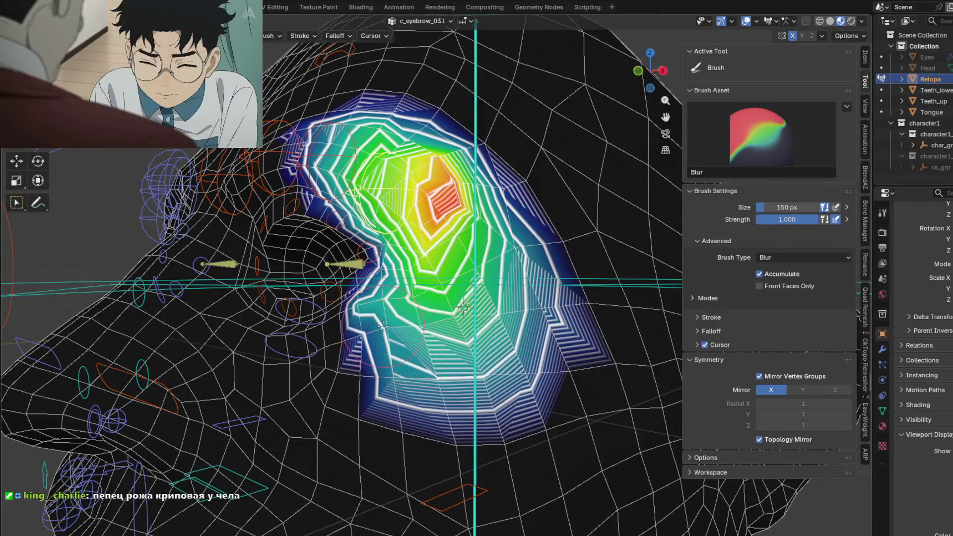
{"action": "left_click_drag", "start_coordinate": [374, 321], "coordinate": [544, 263]}
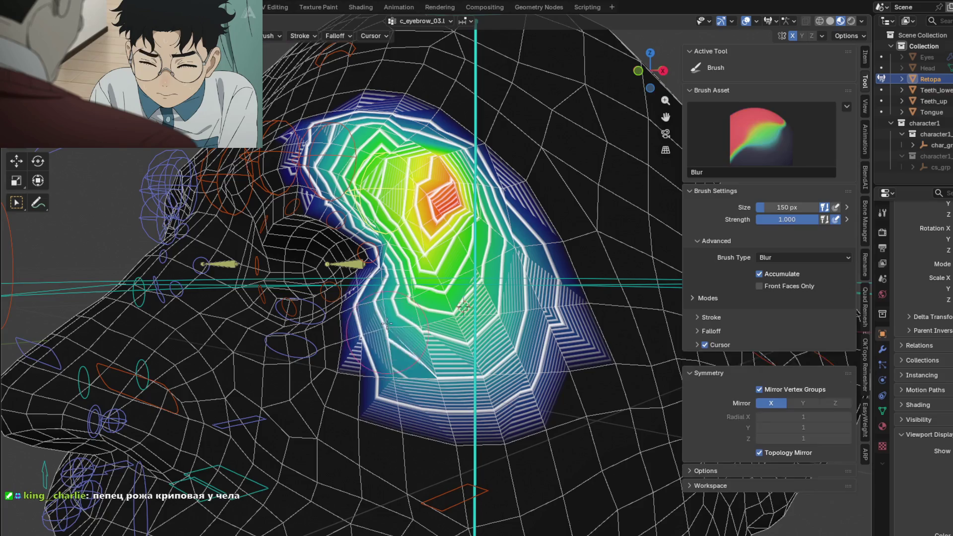
{"action": "middle_click_drag", "start_coordinate": [544, 263], "coordinate": [357, 129]}
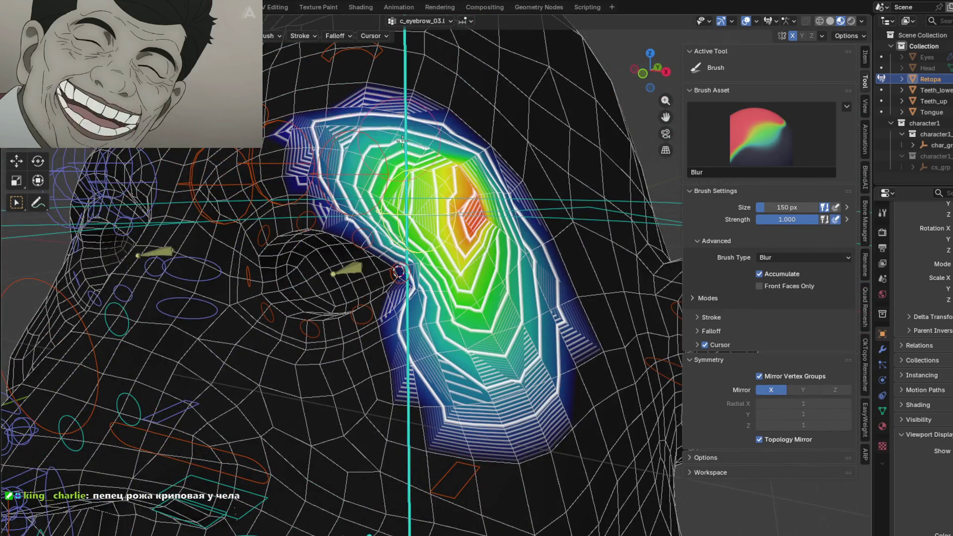
{"action": "middle_click_drag", "start_coordinate": [357, 129], "coordinate": [400, 173]}
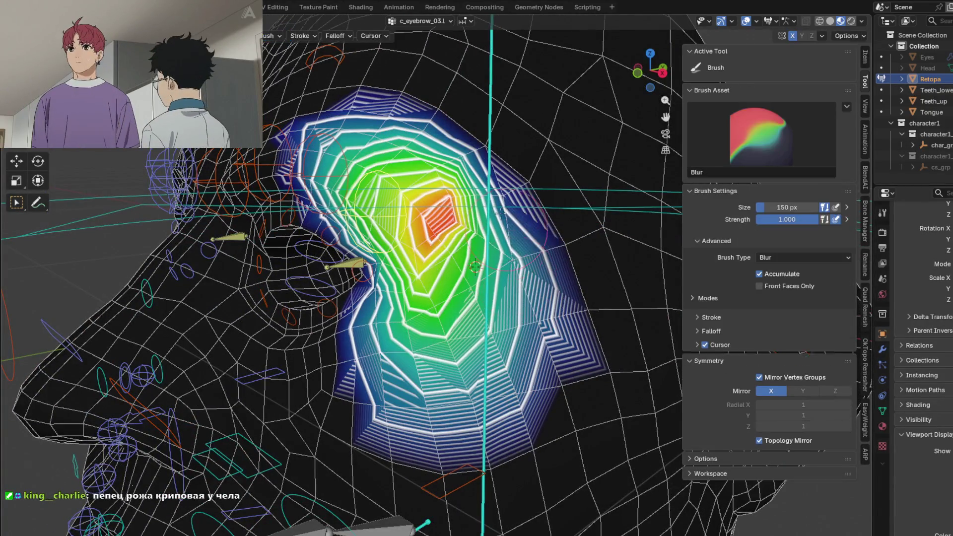
{"action": "left_click_drag", "start_coordinate": [471, 253], "coordinate": [384, 171], "text": "shift"}
{"action": "middle_click_drag", "start_coordinate": [384, 172], "coordinate": [346, 157]}
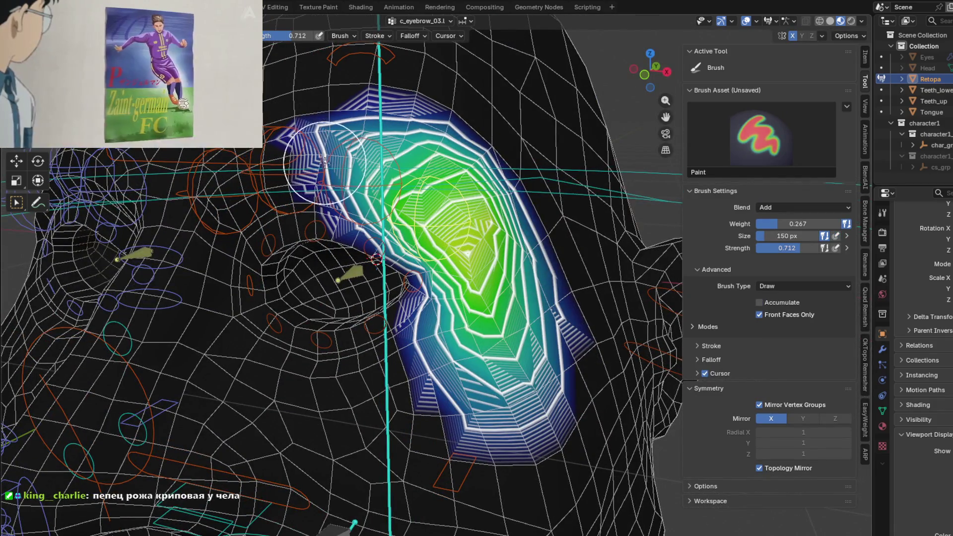
{"action": "middle_click_drag", "start_coordinate": [285, 142], "coordinate": [447, 241]}
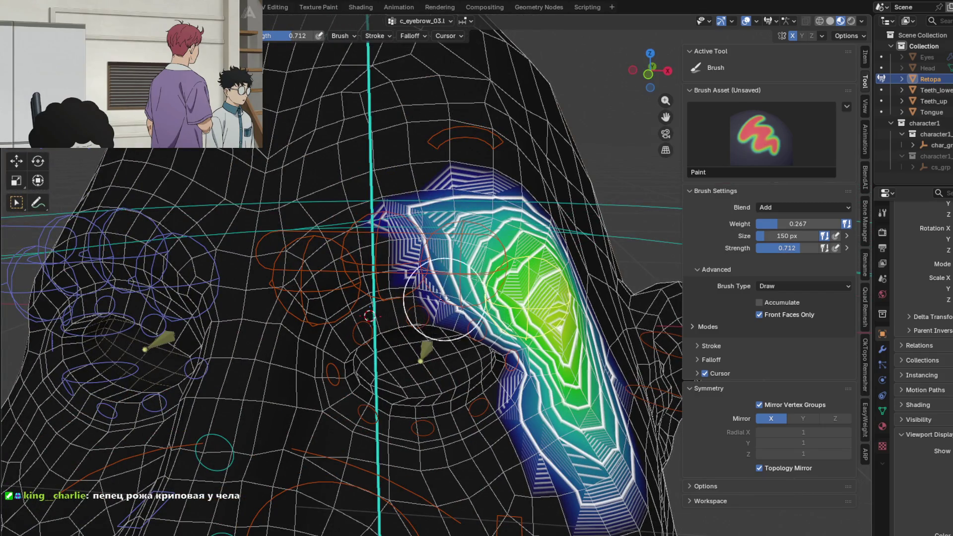
Check the c_eyebrow_02.l weights, then bring up the inner c_eyebrow_01.l group.
{"action": "left_click", "coordinate": [450, 291], "text": "ctrl"}
{"action": "left_click", "coordinate": [392, 294], "text": "ctrl"}
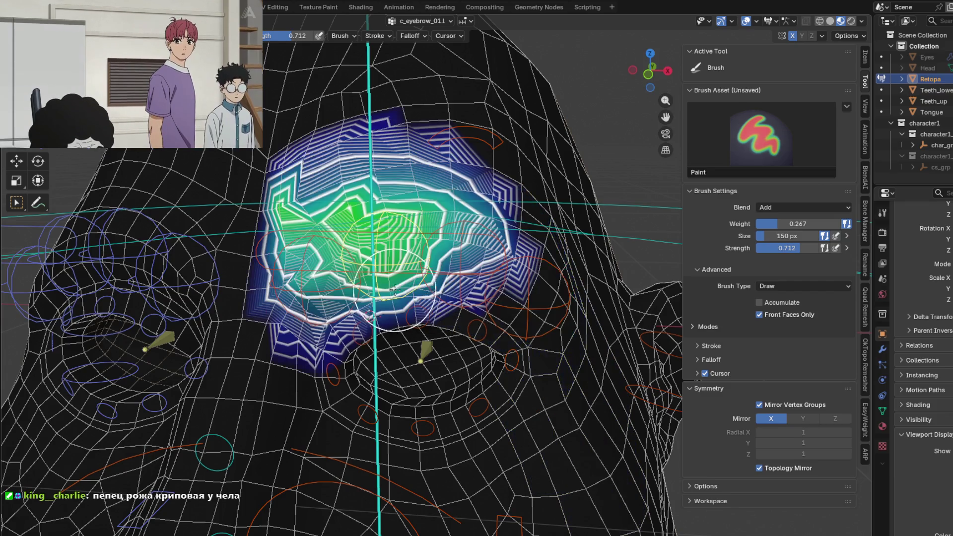
{"action": "middle_click_drag", "start_coordinate": [392, 294], "coordinate": [352, 187]}
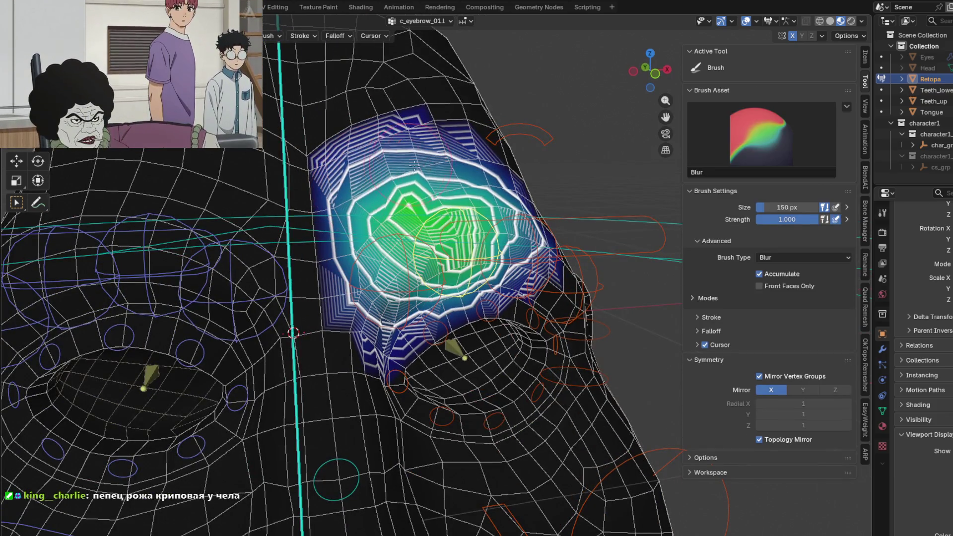
{"action": "mouse_move", "coordinate": [351, 186]}
{"action": "middle_mouse_down"}
{"action": "mouse_move", "coordinate": [394, 198]}
{"action": "mouse_move", "coordinate": [357, 218]}
{"action": "middle_mouse_up"}
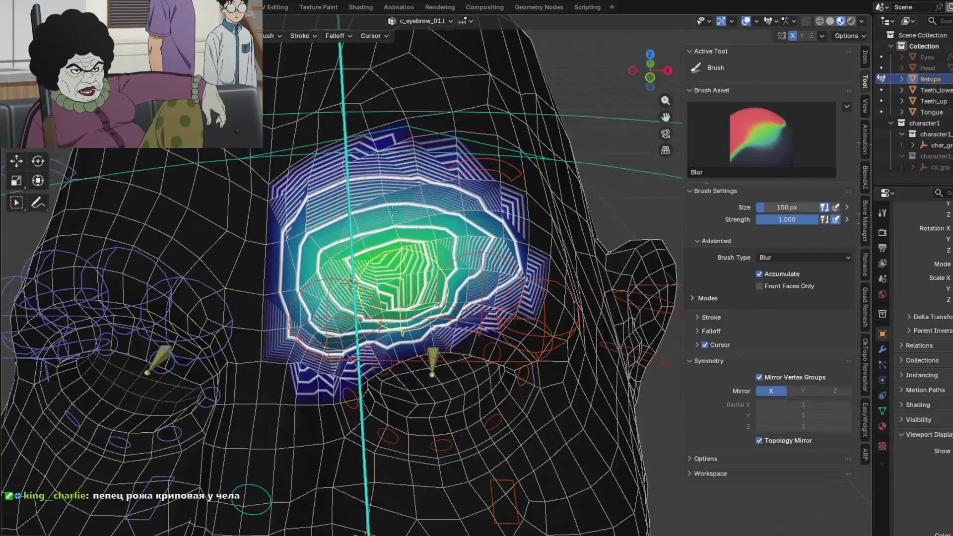
Select c_eyebrow_01_end.l, blur its weights, and test the brow deformation with a cancelled grab.
{"action": "left_click", "coordinate": [307, 301], "text": "ctrl"}
{"action": "middle_click_drag", "start_coordinate": [308, 301], "coordinate": [299, 257]}
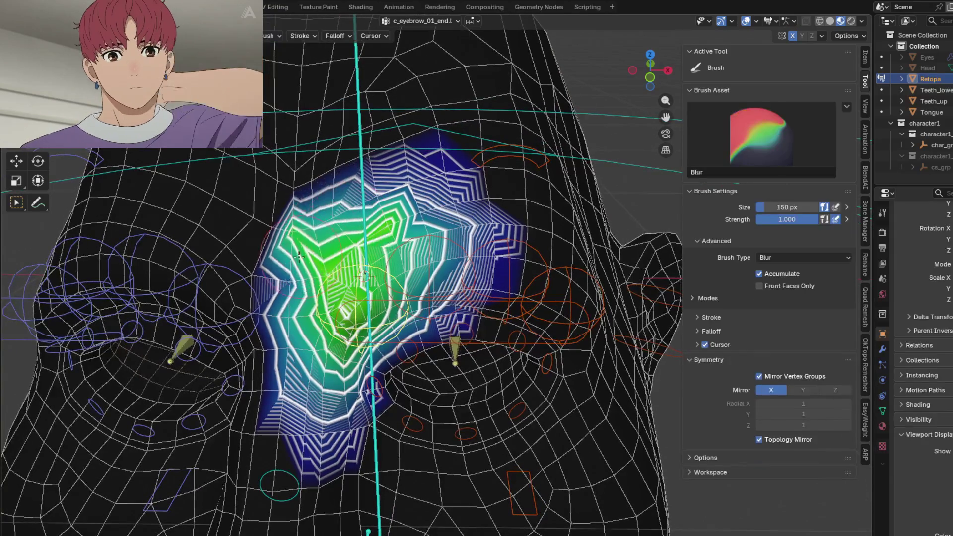
{"action": "left_click_drag", "start_coordinate": [299, 256], "coordinate": [421, 215]}
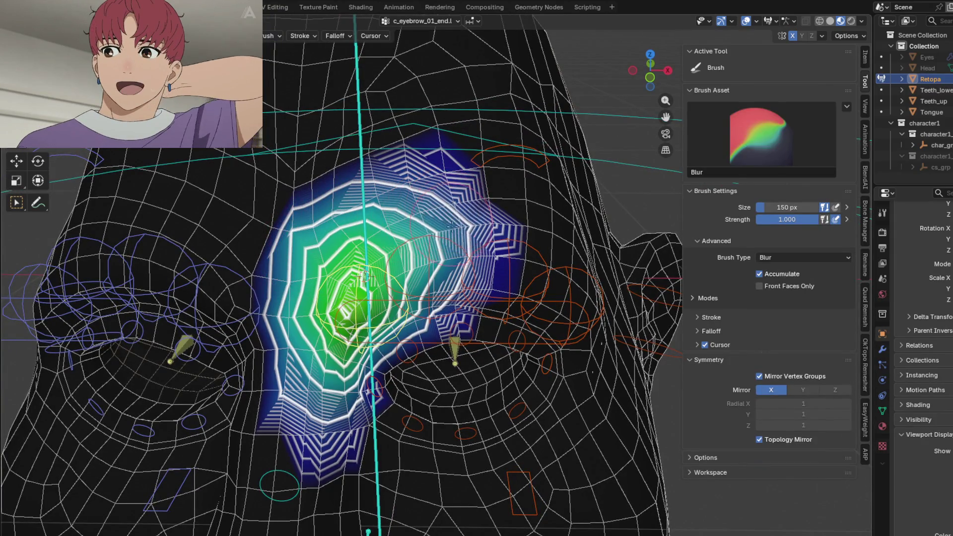
{"action": "key", "text": "g"}
{"action": "right_click", "coordinate": [424, 359]}
Select c_nose_03.x and blur its weights across the nose bridge between the eyes.
{"action": "middle_click_drag", "start_coordinate": [424, 358], "coordinate": [287, 394]}
{"action": "left_click", "coordinate": [362, 240], "text": "ctrl"}
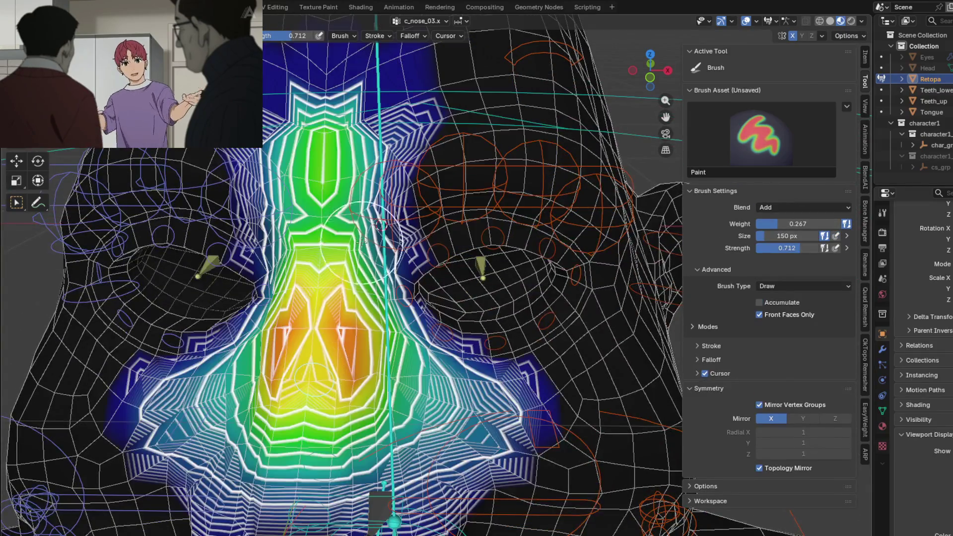
{"action": "middle_click_drag", "start_coordinate": [362, 242], "coordinate": [373, 265], "text": "shift"}
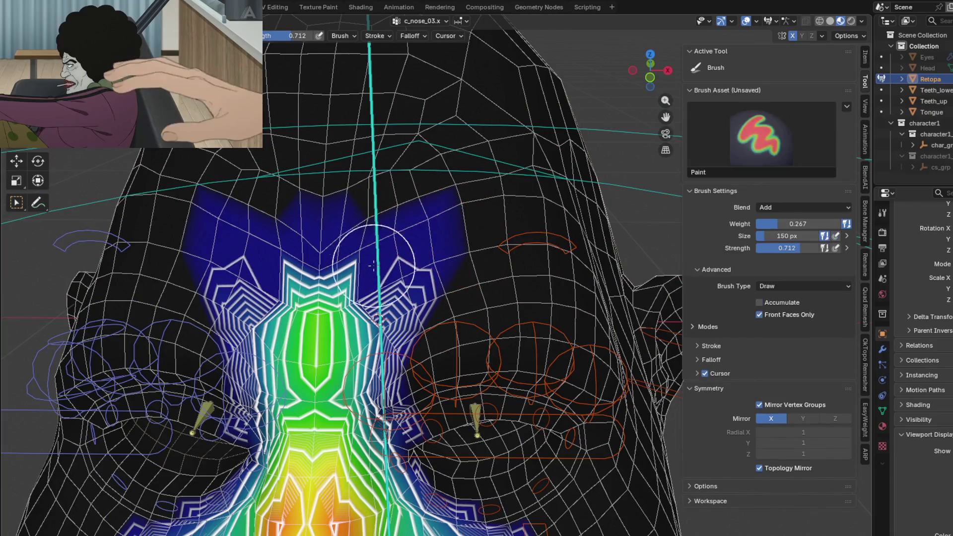
{"action": "key", "text": "shift+b"}
{"action": "mouse_move", "coordinate": [248, 259]}
{"action": "left_mouse_down"}
{"action": "mouse_move", "coordinate": [466, 269]}
{"action": "mouse_move", "coordinate": [447, 191]}
{"action": "mouse_move", "coordinate": [430, 296]}
{"action": "mouse_move", "coordinate": [477, 278]}
{"action": "left_mouse_up"}
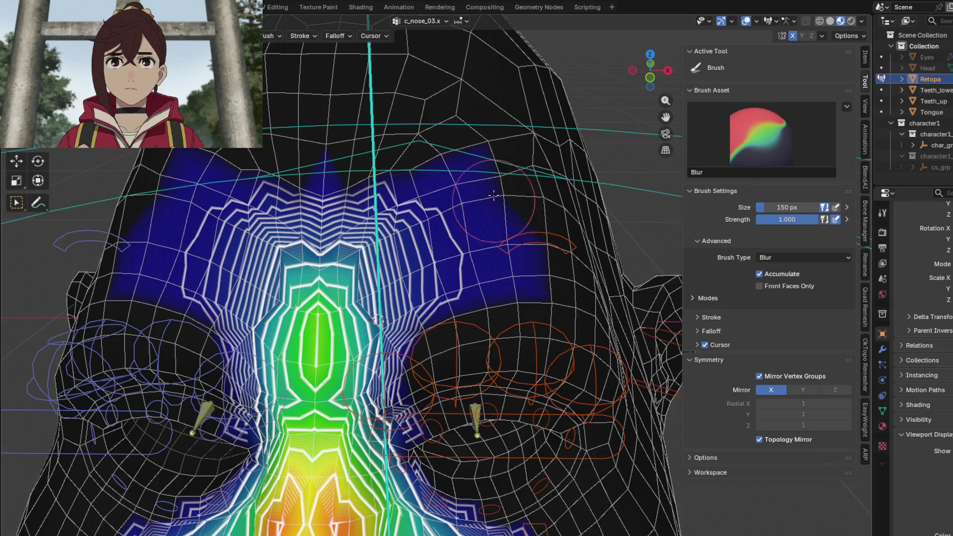
{"action": "key", "text": "shift"}
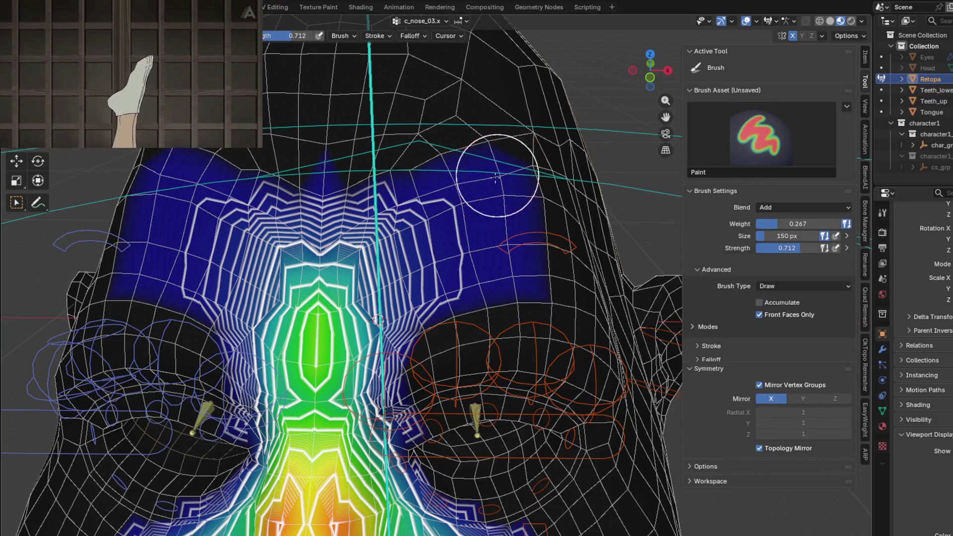
{"action": "scroll", "coordinate": [496, 178], "scroll_direction": "down", "scroll_amount": 5}
Select c_eyebrow_01.l and blur its left edge and forehead weight gradient.
{"action": "left_click", "coordinate": [449, 255], "text": "ctrl"}
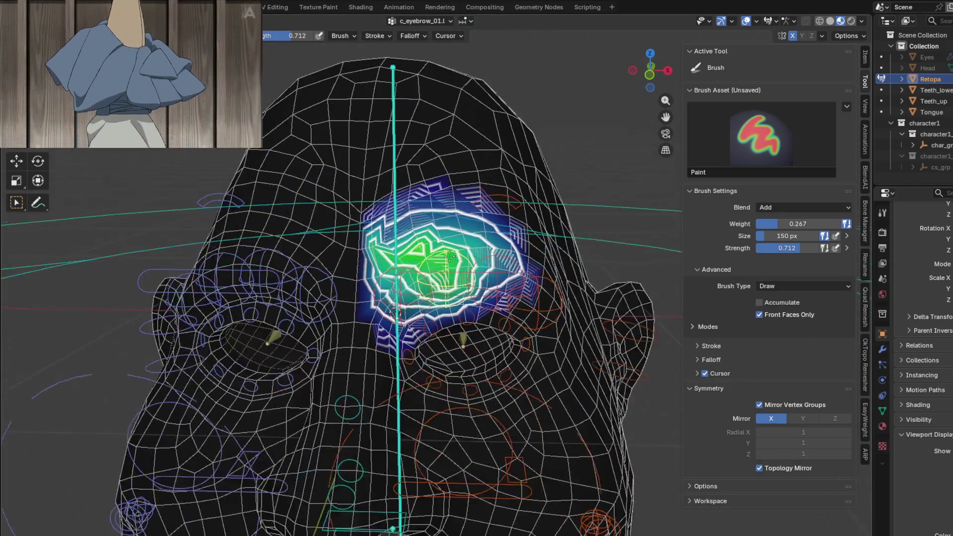
{"action": "scroll", "coordinate": [375, 254], "scroll_direction": "up", "scroll_amount": 2}
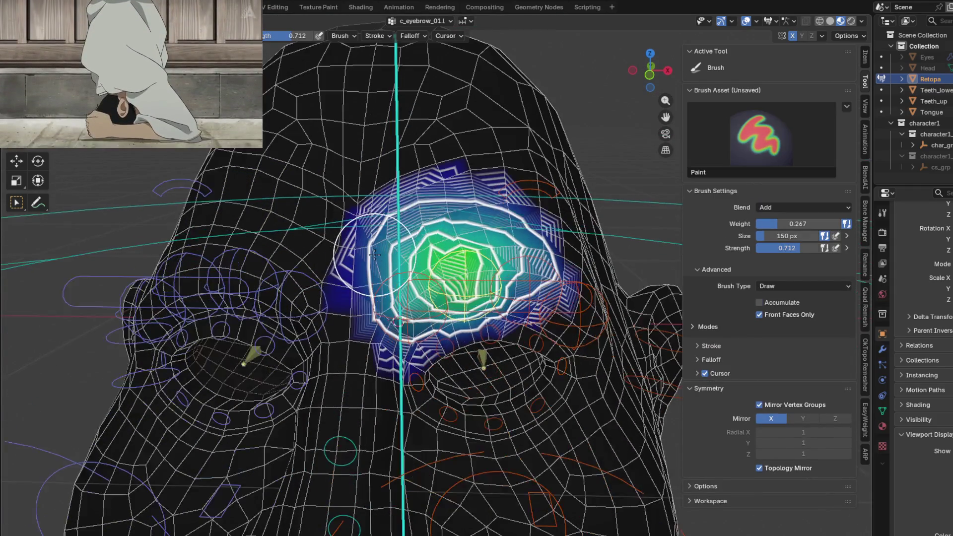
{"action": "left_click_drag", "start_coordinate": [374, 254], "coordinate": [399, 233], "text": "shift"}
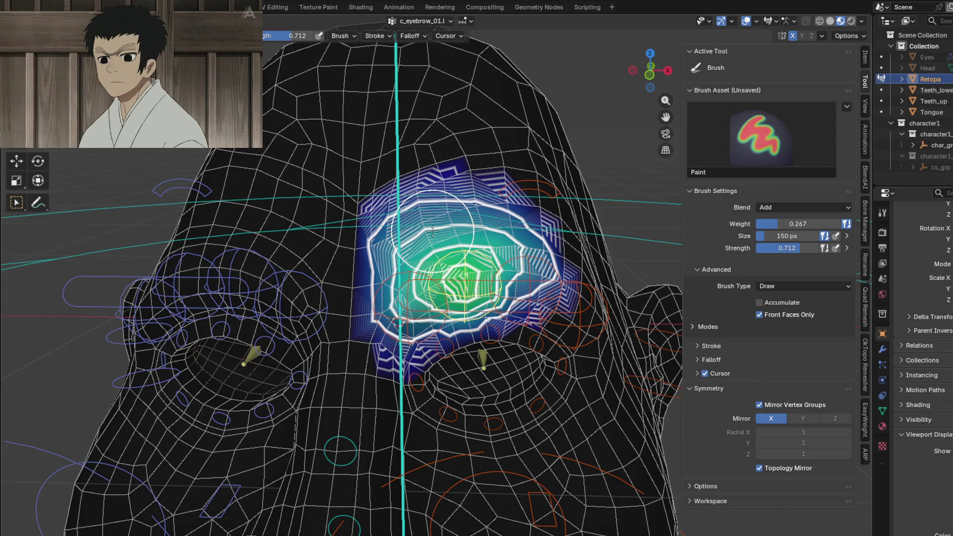
{"action": "scroll", "coordinate": [432, 231], "scroll_direction": "down", "scroll_amount": 2}
{"action": "middle_click_drag", "start_coordinate": [435, 238], "coordinate": [442, 80], "text": "shift"}
{"action": "scroll", "coordinate": [492, 333], "scroll_direction": "down", "scroll_amount": 2}
{"action": "scroll", "coordinate": [503, 268], "scroll_direction": "down", "scroll_amount": 1}
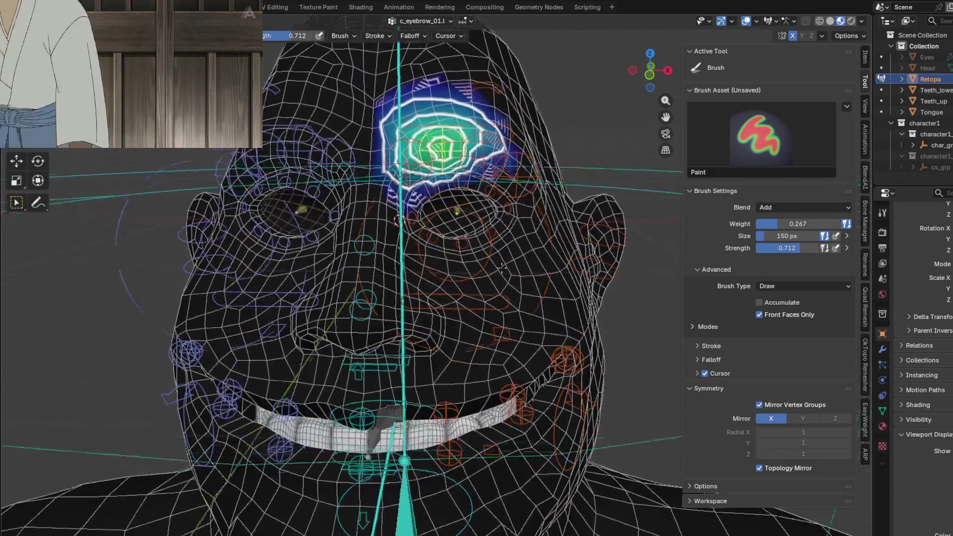
{"action": "scroll", "coordinate": [496, 298], "scroll_direction": "down", "scroll_amount": 1}
{"action": "scroll", "coordinate": [437, 288], "scroll_direction": "up", "scroll_amount": 2}
{"action": "scroll", "coordinate": [401, 286], "scroll_direction": "up", "scroll_amount": 3}
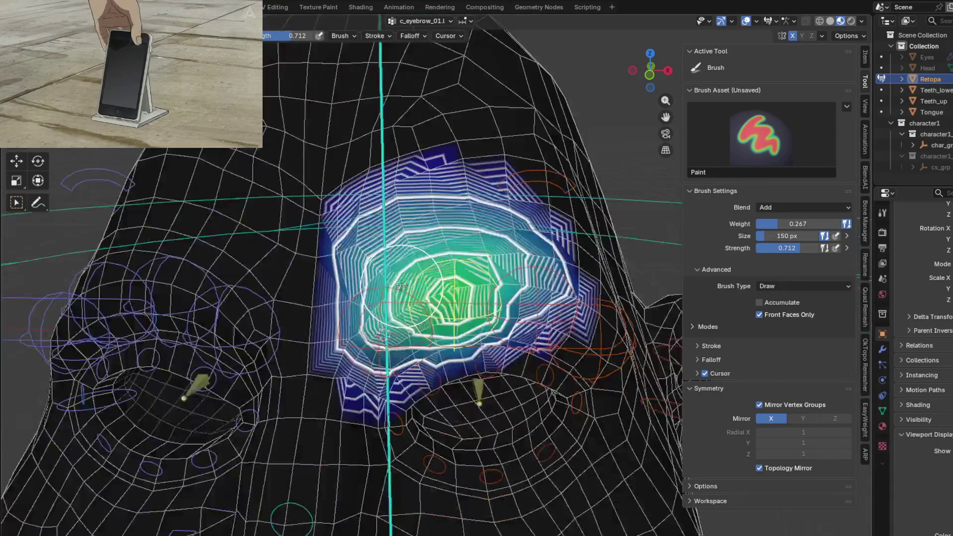
{"action": "key", "text": "shift+b"}
{"action": "mouse_move", "coordinate": [402, 287]}
{"action": "left_mouse_down"}
{"action": "mouse_move", "coordinate": [403, 227]}
{"action": "mouse_move", "coordinate": [484, 228]}
{"action": "mouse_move", "coordinate": [475, 328]}
{"action": "left_mouse_up"}
Select c_eyebrow_01_end.l and blur its forehead weights smoother.
{"action": "key", "text": "shift+b"}
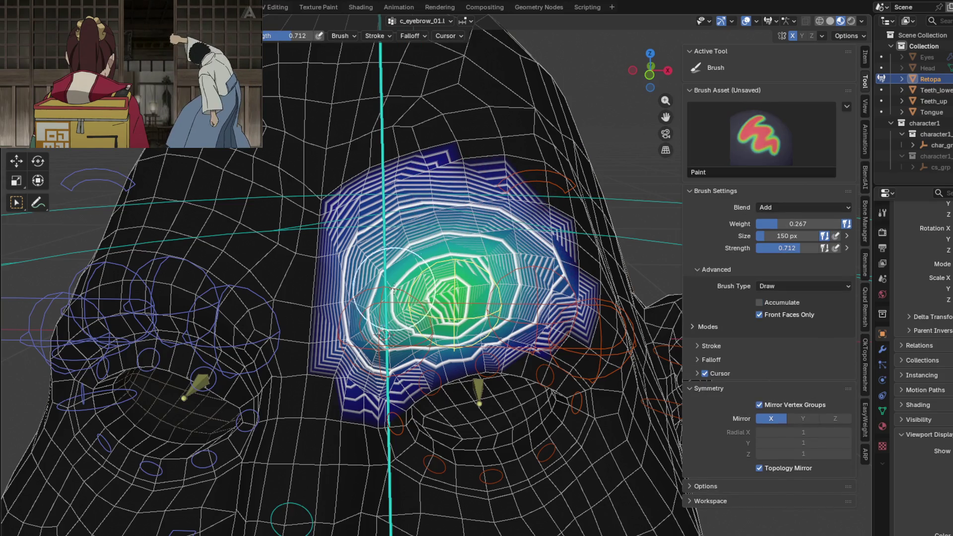
{"action": "left_click", "coordinate": [394, 288], "text": "ctrl"}
{"action": "middle_click_drag", "start_coordinate": [393, 289], "coordinate": [417, 283]}
{"action": "key", "text": "shift+b"}
{"action": "mouse_move", "coordinate": [377, 347]}
{"action": "left_mouse_down"}
{"action": "mouse_move", "coordinate": [417, 282]}
{"action": "mouse_move", "coordinate": [489, 228]}
{"action": "left_mouse_up"}
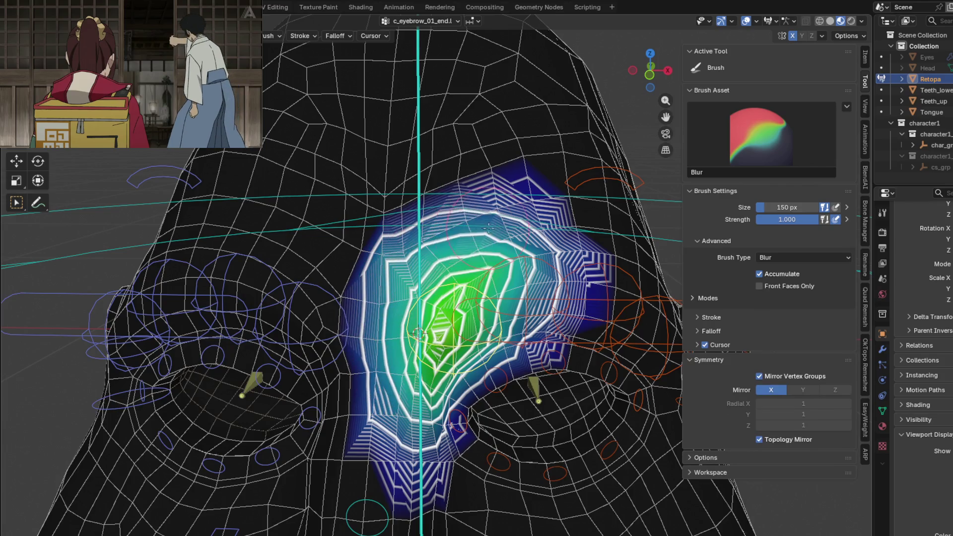
{"action": "key", "text": "shift+b"}
{"action": "key", "text": "shift+b"}
{"action": "key", "text": "shift+b"}
{"action": "mouse_move", "coordinate": [467, 402]}
{"action": "middle_mouse_down"}
{"action": "mouse_move", "coordinate": [475, 224]}
{"action": "mouse_move", "coordinate": [412, 233]}
{"action": "middle_mouse_up"}
{"action": "key", "text": "shift+b"}
{"action": "key", "text": "shift+b"}
{"action": "key", "text": "shift+b"}
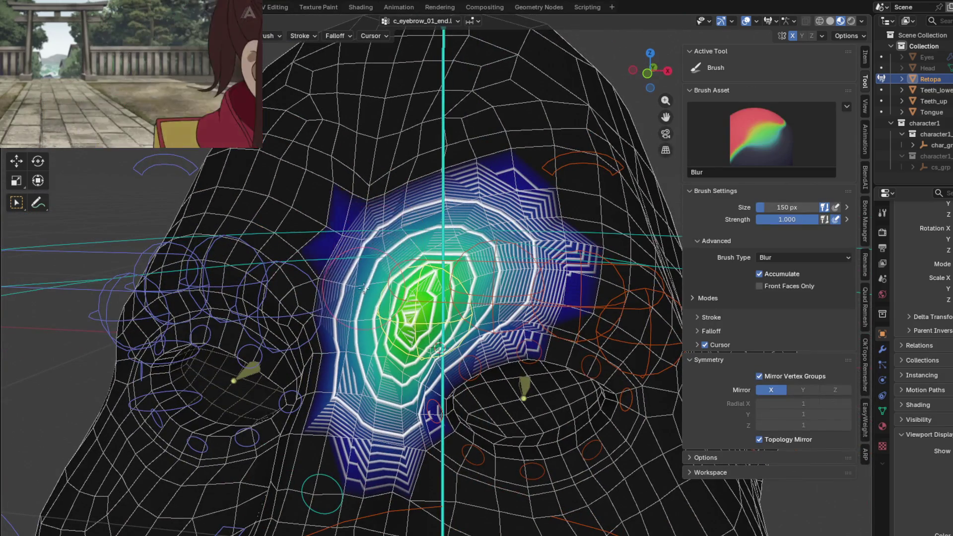
{"action": "key", "text": "shift+b"}
{"action": "middle_click_drag", "start_coordinate": [367, 332], "coordinate": [418, 250]}
{"action": "key", "text": "shift+b"}
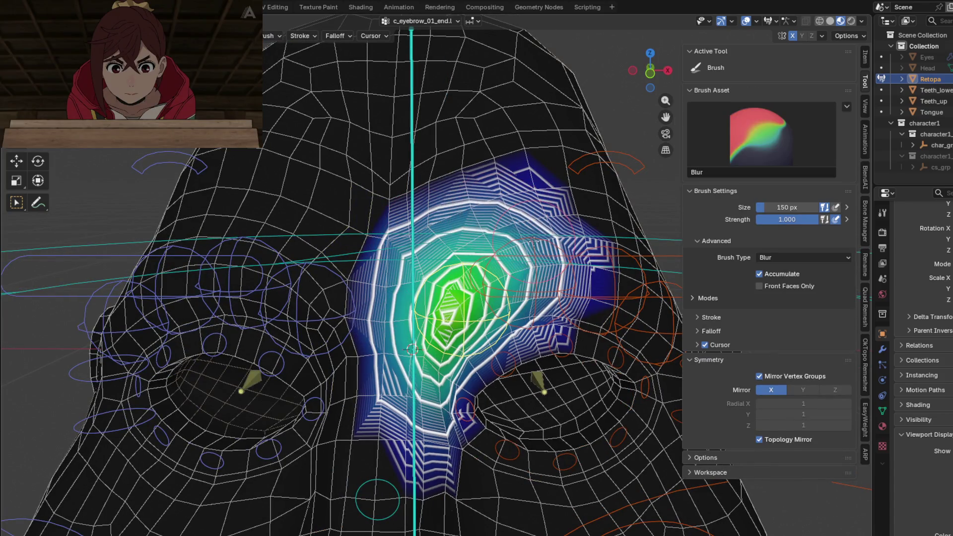
{"action": "key", "text": "shift+b"}
{"action": "key", "text": "shift+b"}
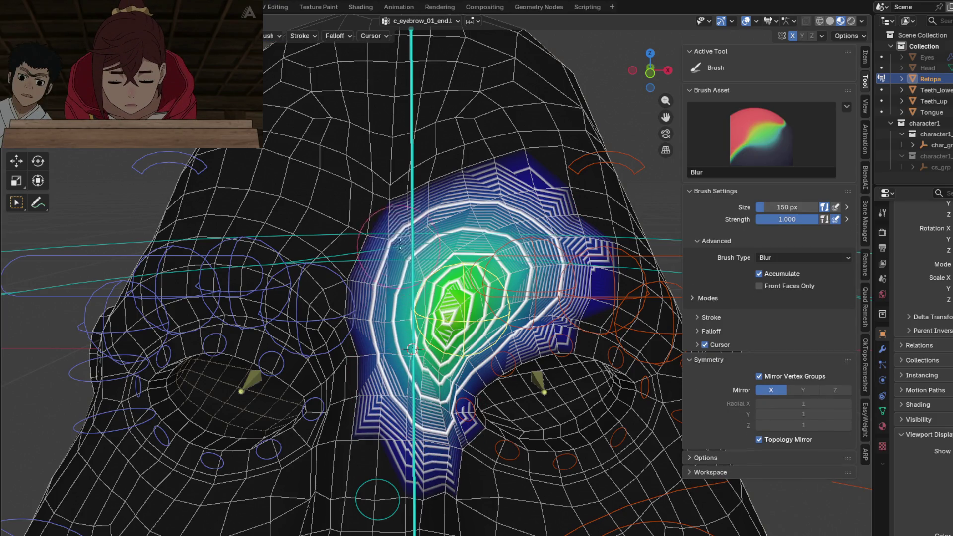
{"action": "key", "text": "shift+b"}
Test the brow deformation with a grab, then select the head.x bone.
{"action": "key", "text": "g"}
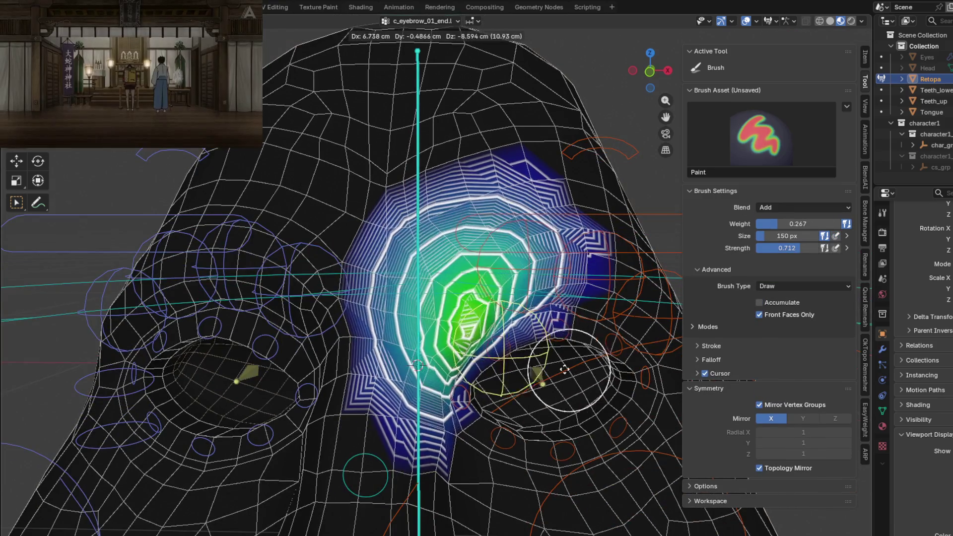
{"action": "left_click", "coordinate": [515, 346]}
{"action": "middle_click_drag", "start_coordinate": [515, 346], "coordinate": [428, 335]}
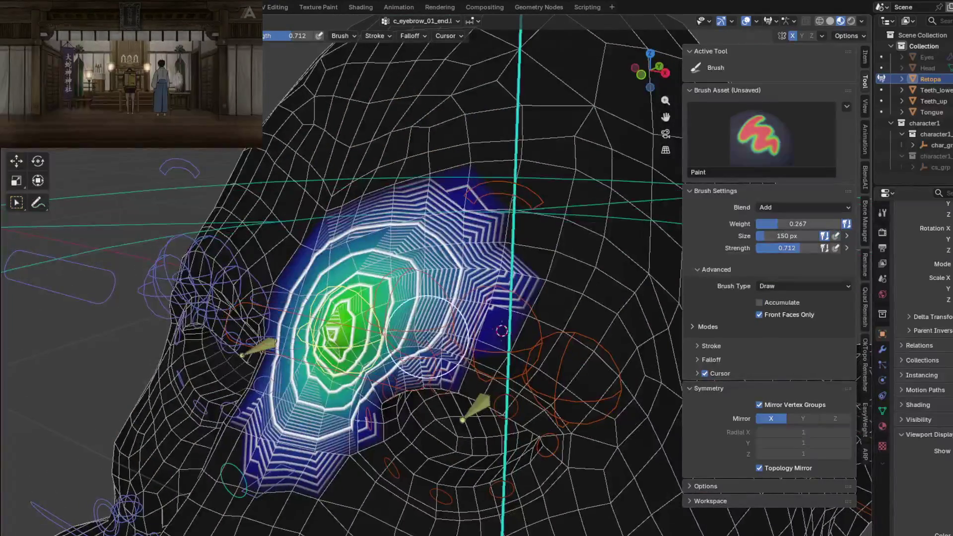
{"action": "left_click", "coordinate": [498, 350], "text": "ctrl"}
Bring up the c_eyebrow_02.l weights and blur them across the brow.
{"action": "left_click", "coordinate": [490, 337], "text": "ctrl"}
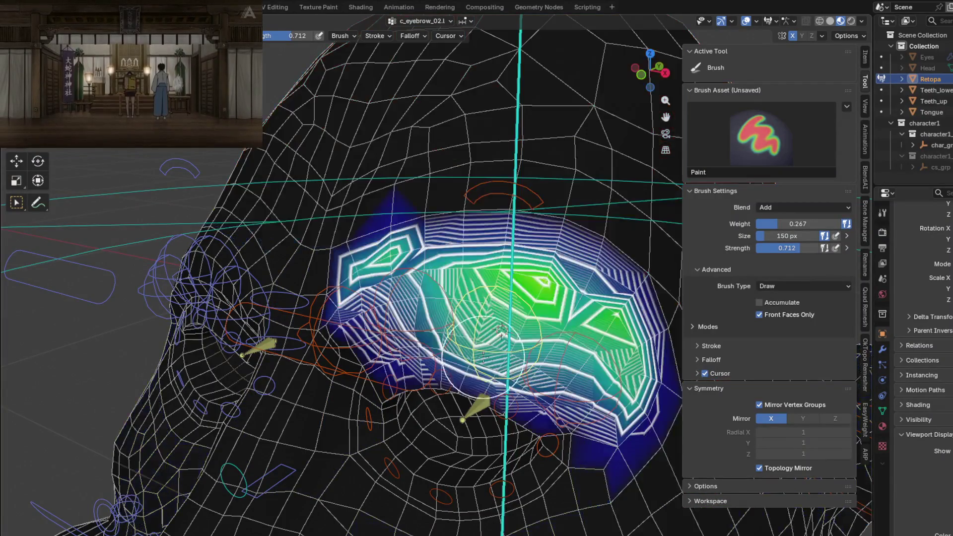
{"action": "middle_click_drag", "start_coordinate": [491, 337], "coordinate": [524, 355]}
{"action": "middle_click_drag", "start_coordinate": [457, 276], "coordinate": [382, 266]}
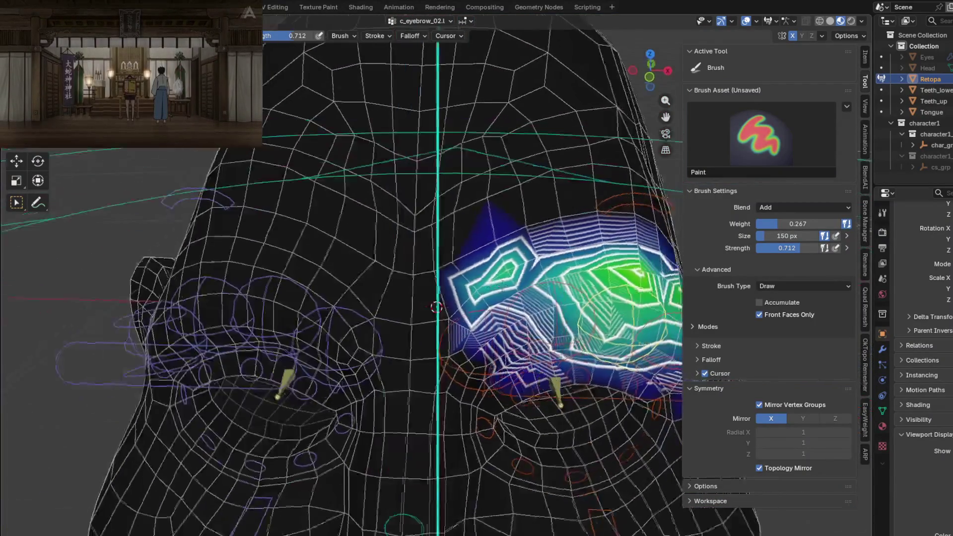
{"action": "key", "text": "shift"}
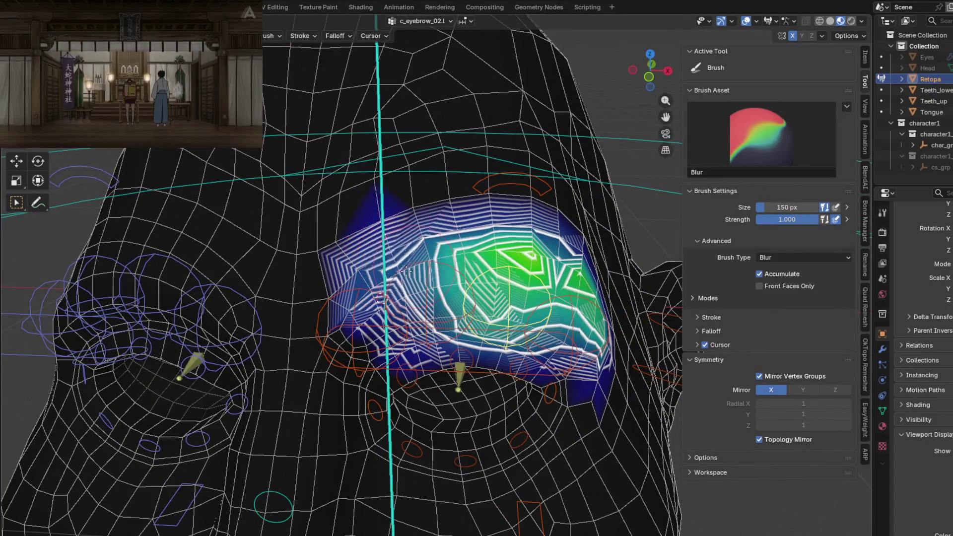
{"action": "middle_click_drag", "start_coordinate": [436, 243], "coordinate": [406, 333]}
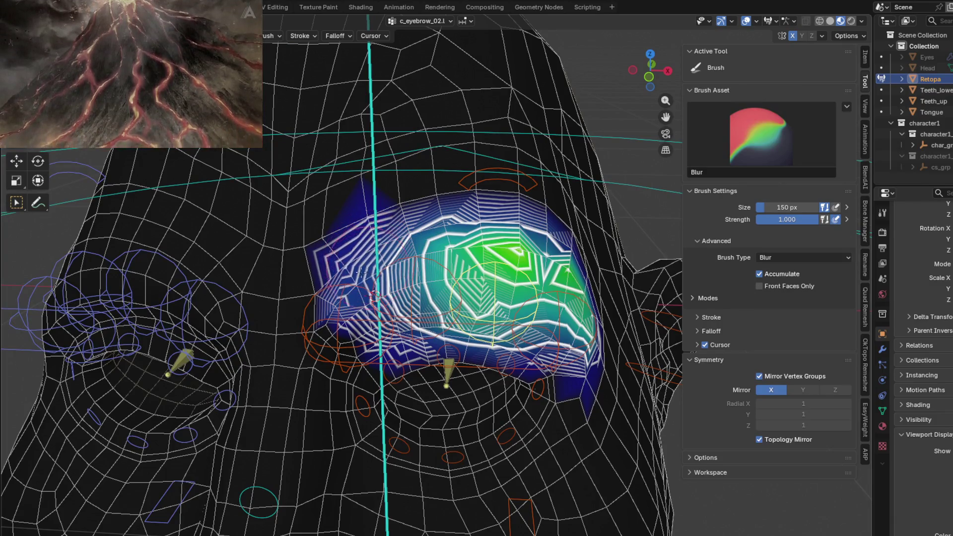
{"action": "middle_click_drag", "start_coordinate": [384, 241], "coordinate": [476, 271]}
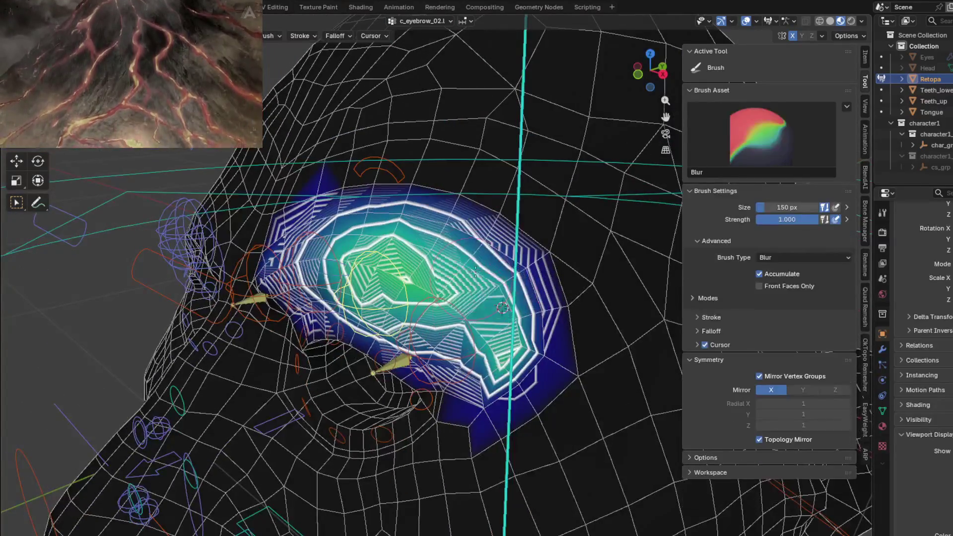
{"action": "middle_click_drag", "start_coordinate": [503, 308], "coordinate": [541, 303]}
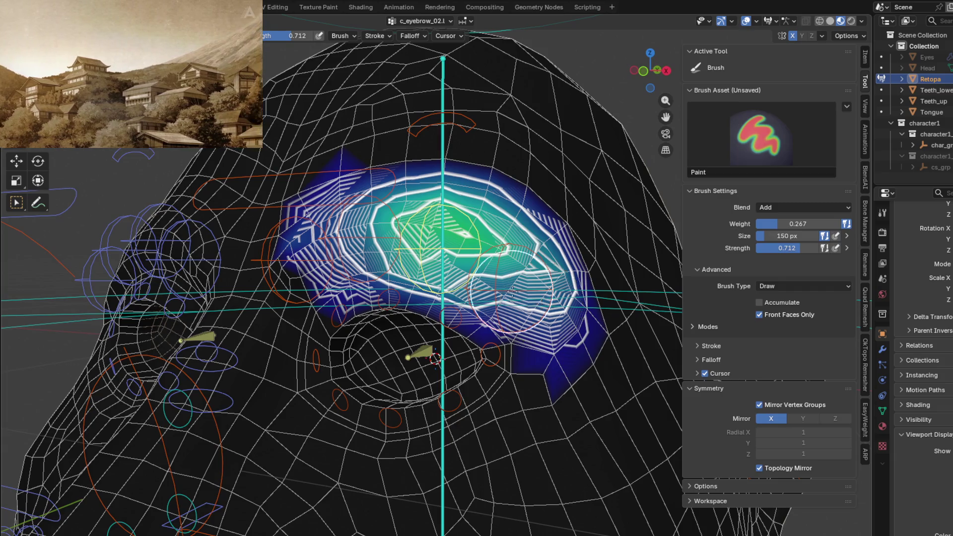
Test the eyebrow bone with a cancelled G move, then bring up the c_eyebrow_03.l weights.
{"action": "scroll", "coordinate": [513, 291], "scroll_direction": "down", "scroll_amount": 1}
{"action": "key", "text": "g"}
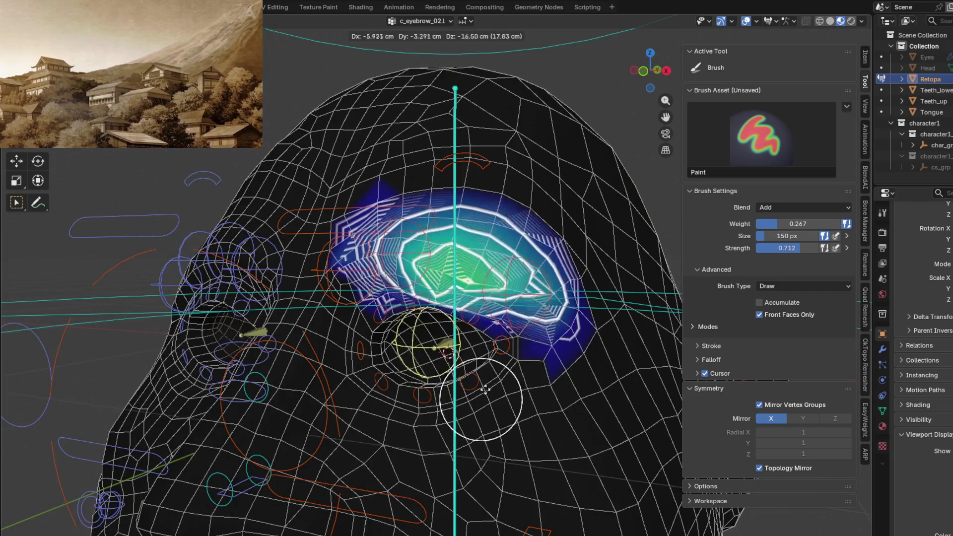
{"action": "right_click", "coordinate": [486, 389]}
{"action": "left_click", "coordinate": [491, 347], "text": "ctrl"}
{"action": "middle_click_drag", "start_coordinate": [491, 347], "coordinate": [507, 298]}
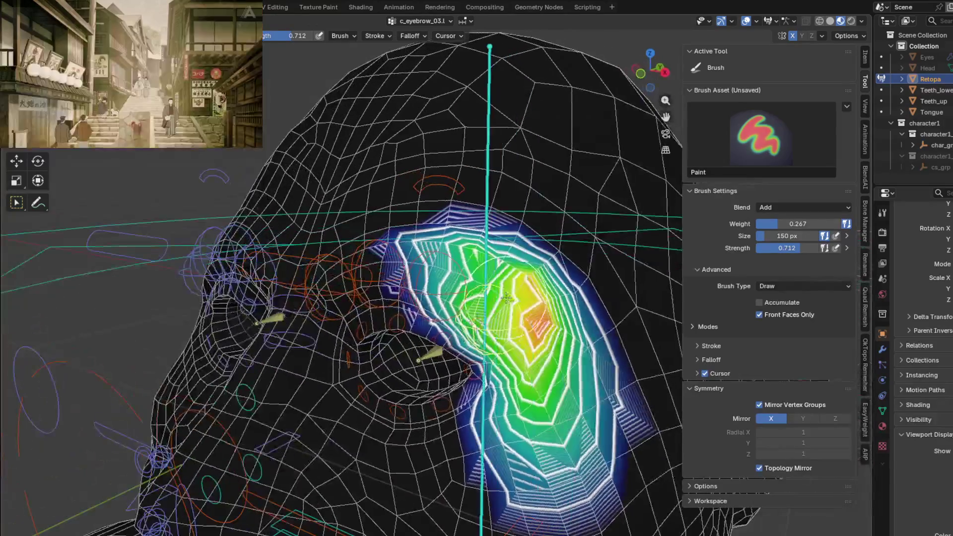
Test c_eyebrow_03.l with a cancelled move, then blur its weights over the outer brow.
{"action": "key", "text": "g"}
{"action": "right_click", "coordinate": [493, 271]}
{"action": "mouse_move", "coordinate": [493, 271]}
{"action": "middle_mouse_down"}
{"action": "mouse_move", "coordinate": [452, 343]}
{"action": "mouse_move", "coordinate": [511, 280]}
{"action": "middle_mouse_up"}
{"action": "key", "text": "shift"}
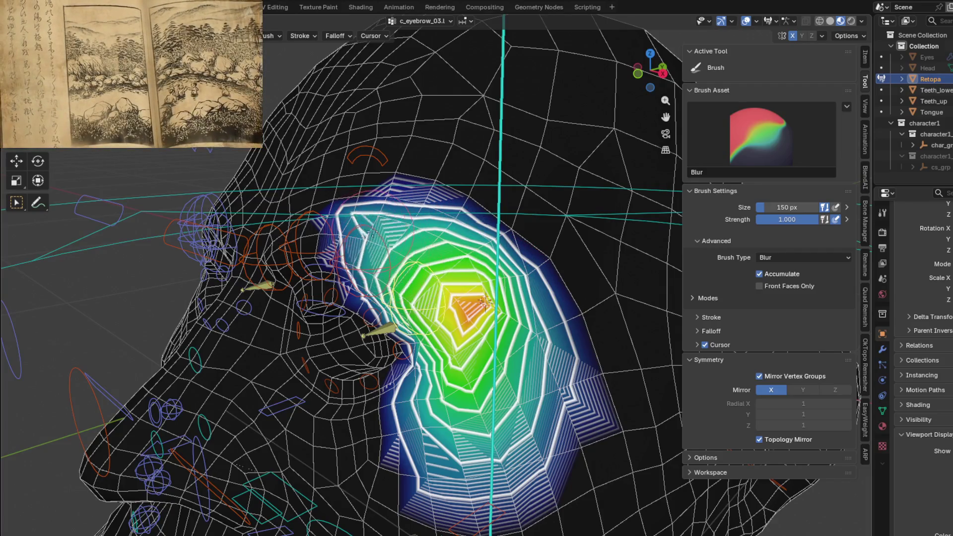
{"action": "mouse_move", "coordinate": [356, 215]}
{"action": "middle_mouse_down"}
{"action": "mouse_move", "coordinate": [508, 312]}
{"action": "mouse_move", "coordinate": [563, 308]}
{"action": "mouse_move", "coordinate": [546, 331]}
{"action": "middle_mouse_up"}
From a front view, move an eyebrow bone to check how the brow deforms.
{"action": "key", "text": "shift"}
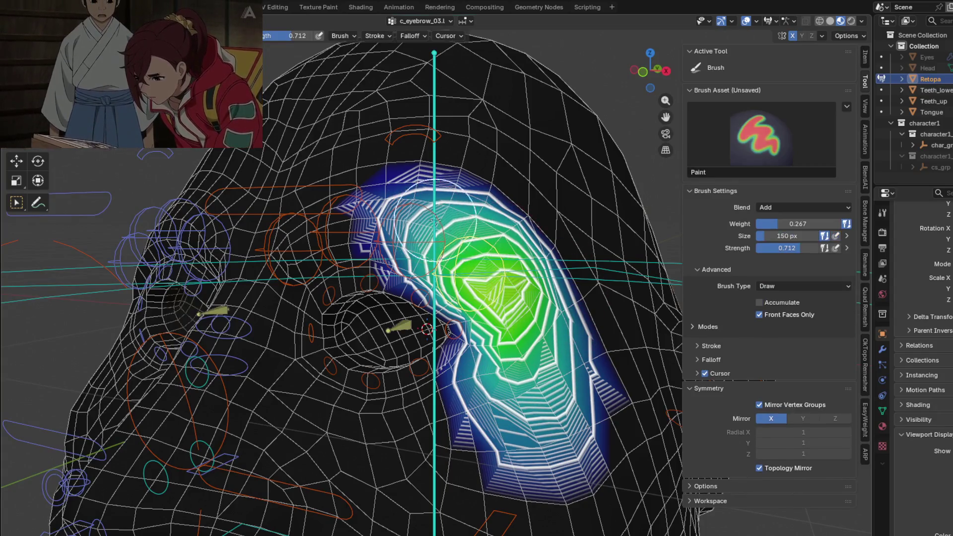
{"action": "middle_click_drag", "start_coordinate": [403, 215], "coordinate": [479, 256]}
{"action": "middle_click_drag", "start_coordinate": [391, 287], "coordinate": [490, 387]}
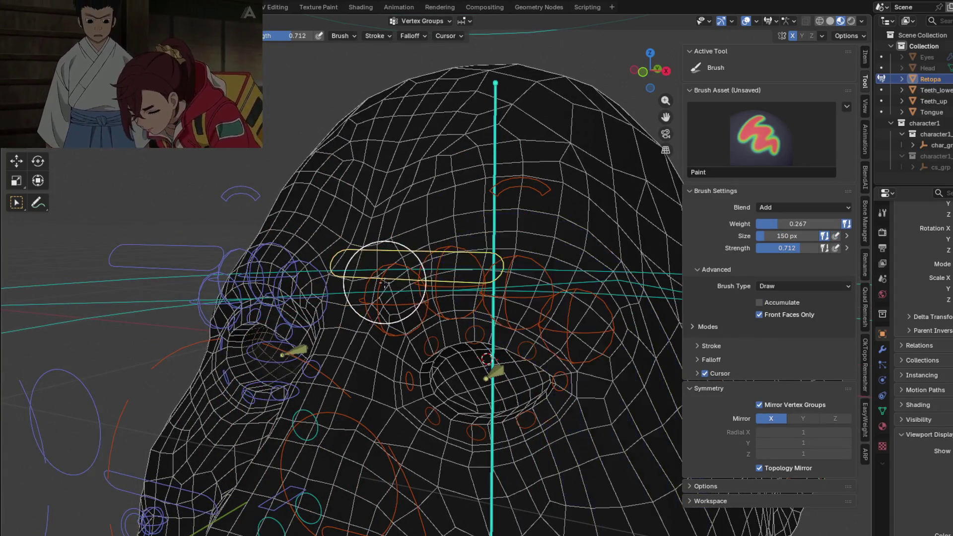
{"action": "key", "text": "g"}
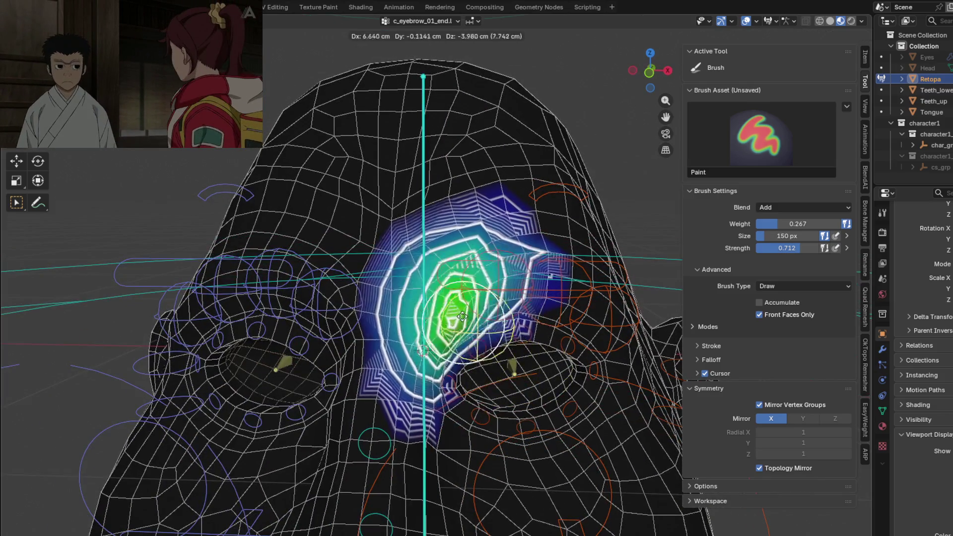
{"action": "left_click", "coordinate": [475, 292]}
Bring up the c_eyebrow_01.l weights on the inner brow, then the c_nose_03.x weights.
{"action": "left_click", "coordinate": [495, 256], "text": "ctrl"}
{"action": "middle_click_drag", "start_coordinate": [495, 256], "coordinate": [525, 247]}
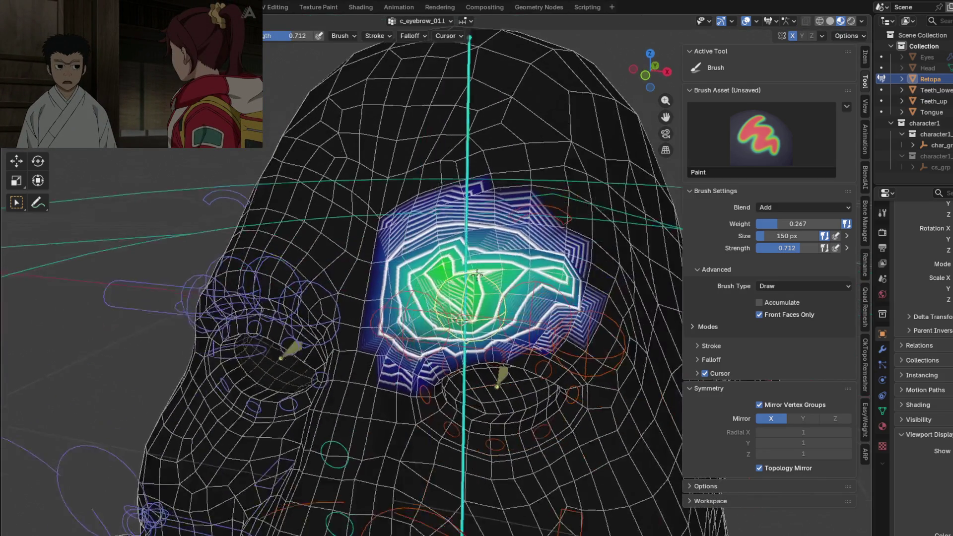
{"action": "key", "text": "shift"}
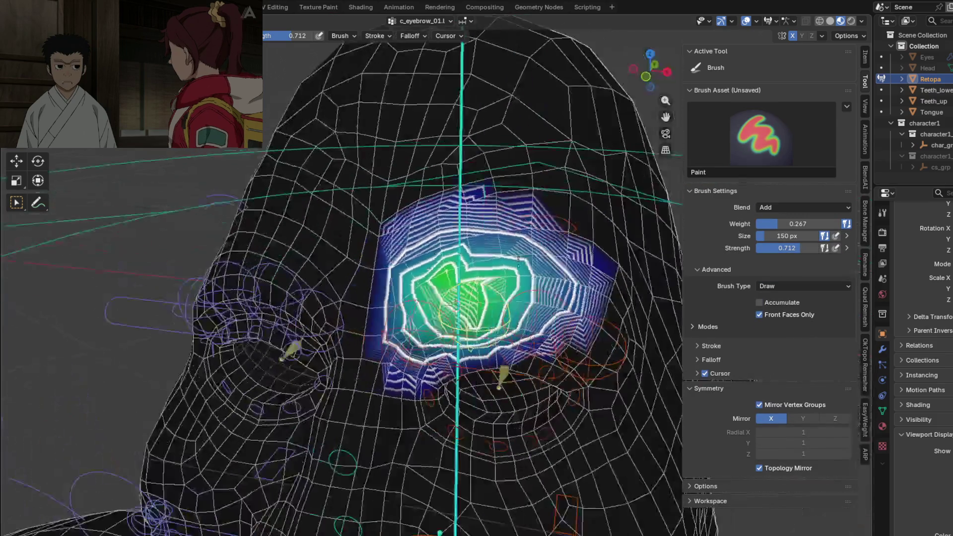
{"action": "left_click", "coordinate": [346, 454], "text": "ctrl"}
Blur the c_nose_03.x weights and paint faint 0.031 weight across the forehead.
{"action": "scroll", "coordinate": [346, 454], "scroll_direction": "down", "scroll_amount": 3}
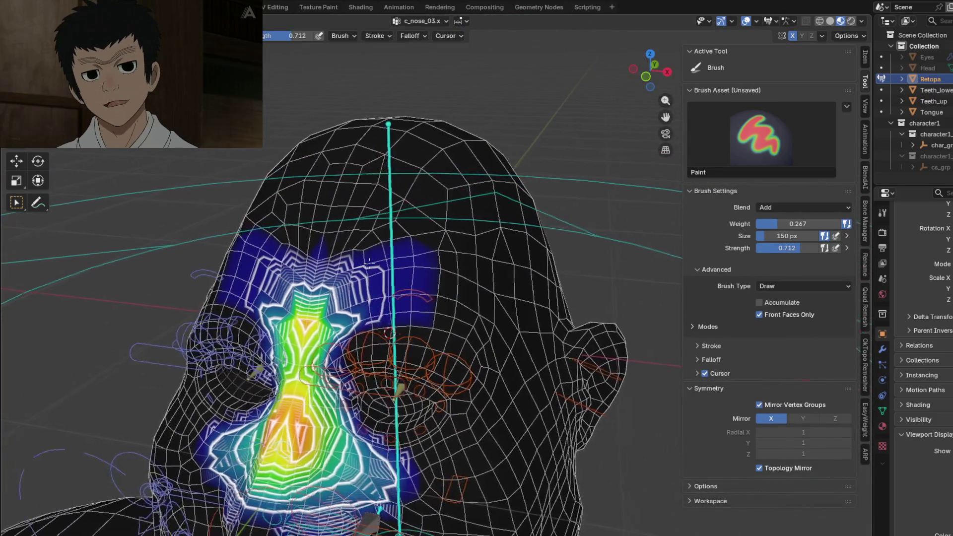
{"action": "middle_click_drag", "start_coordinate": [345, 455], "coordinate": [303, 302], "text": "shift"}
{"action": "left_click_drag", "start_coordinate": [303, 302], "coordinate": [484, 325], "text": "shift"}
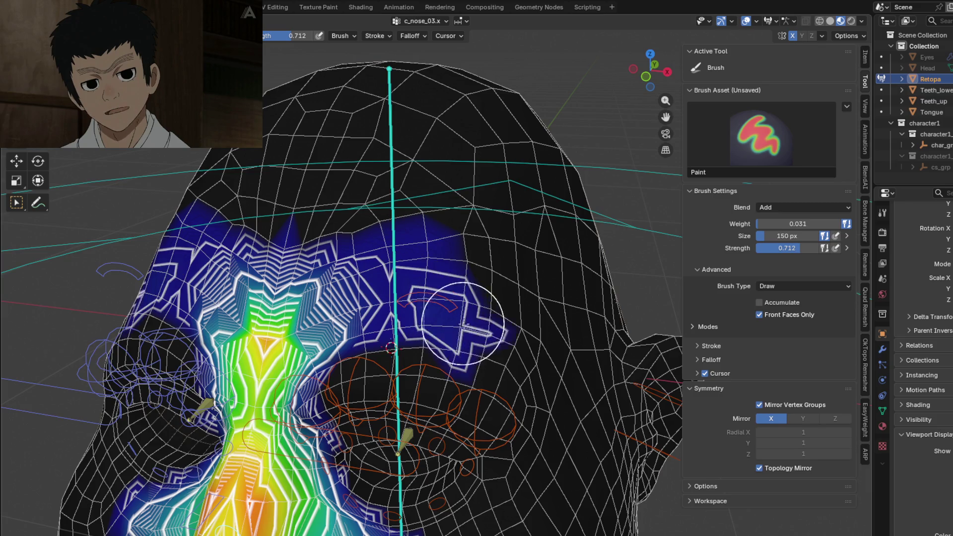
{"action": "mouse_move", "coordinate": [521, 322]}
{"action": "left_mouse_down"}
{"action": "mouse_move", "coordinate": [456, 254]}
{"action": "mouse_move", "coordinate": [293, 236]}
{"action": "left_mouse_up"}
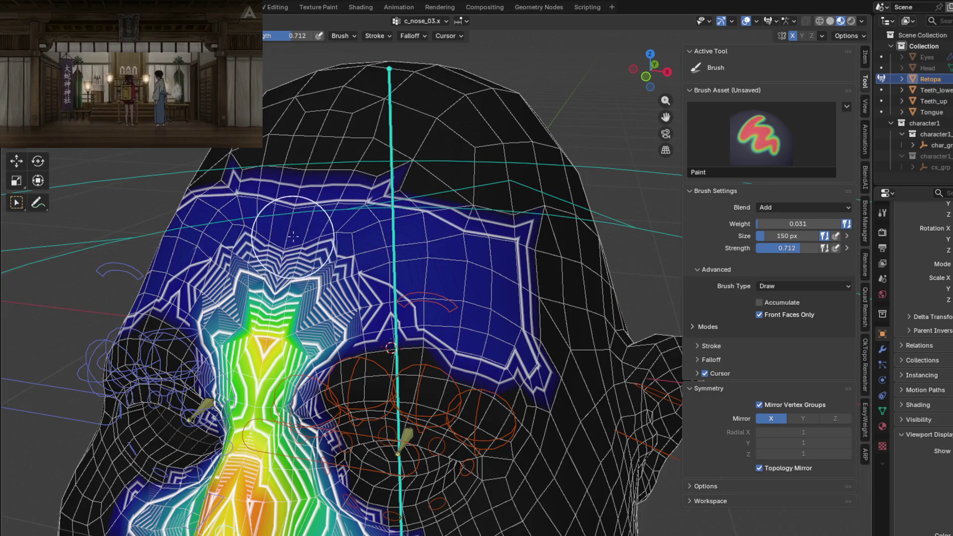
From the front view, bring up the head.x weights over the skull and brow.
{"action": "key", "text": "KP_1"}
{"action": "scroll", "coordinate": [517, 258], "scroll_direction": "down", "scroll_amount": 5}
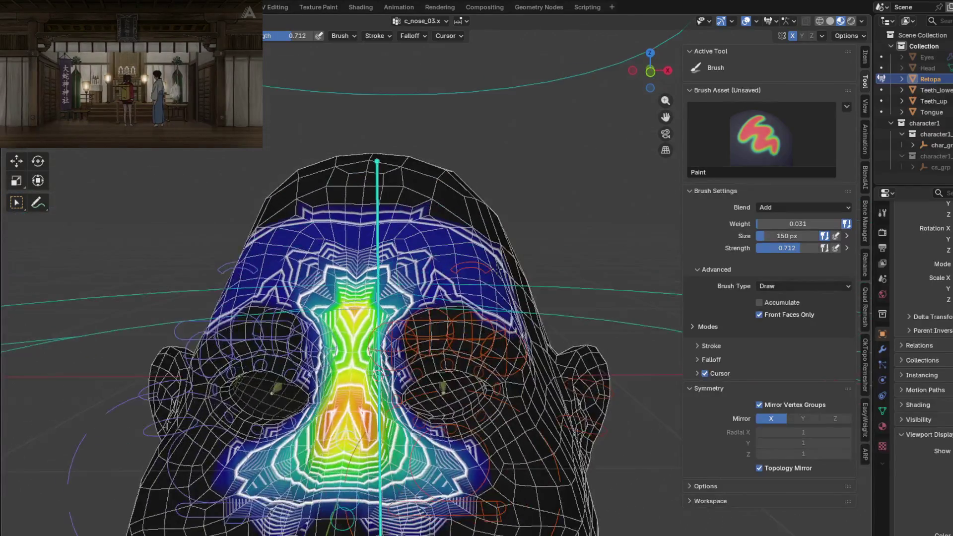
{"action": "middle_click_drag", "start_coordinate": [494, 262], "coordinate": [462, 273]}
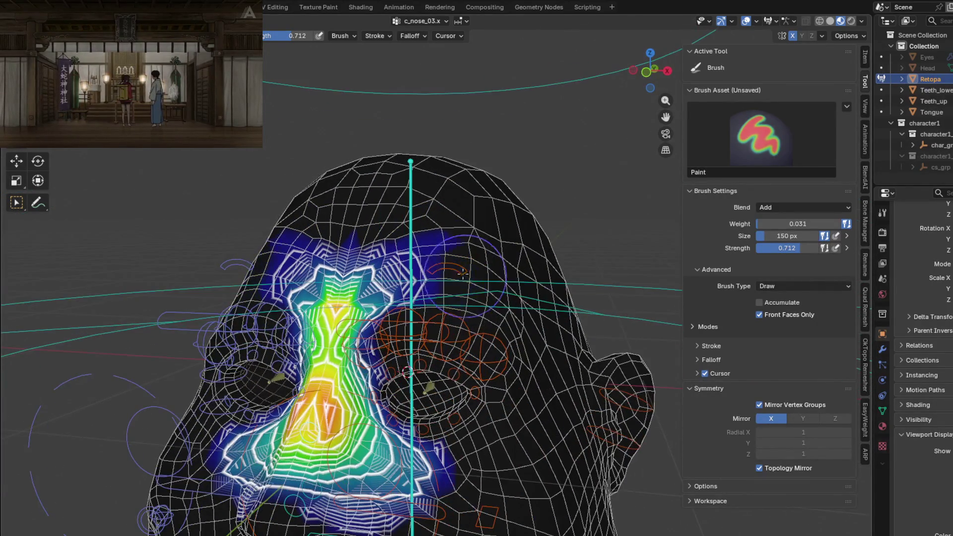
{"action": "middle_click_drag", "start_coordinate": [462, 236], "coordinate": [454, 258]}
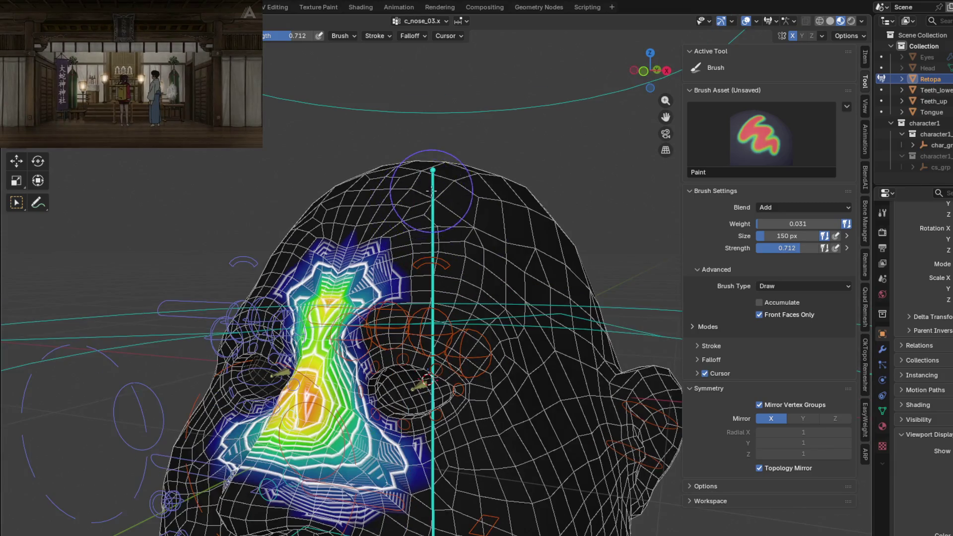
{"action": "left_click", "coordinate": [449, 278], "text": "ctrl+shift"}
{"action": "scroll", "coordinate": [447, 291], "scroll_direction": "up", "scroll_amount": 2}
{"action": "scroll", "coordinate": [447, 291], "scroll_direction": "up", "scroll_amount": 1}
{"action": "mouse_move", "coordinate": [528, 286]}
{"action": "middle_mouse_down"}
{"action": "mouse_move", "coordinate": [342, 276]}
{"action": "mouse_move", "coordinate": [357, 261]}
{"action": "middle_mouse_up"}
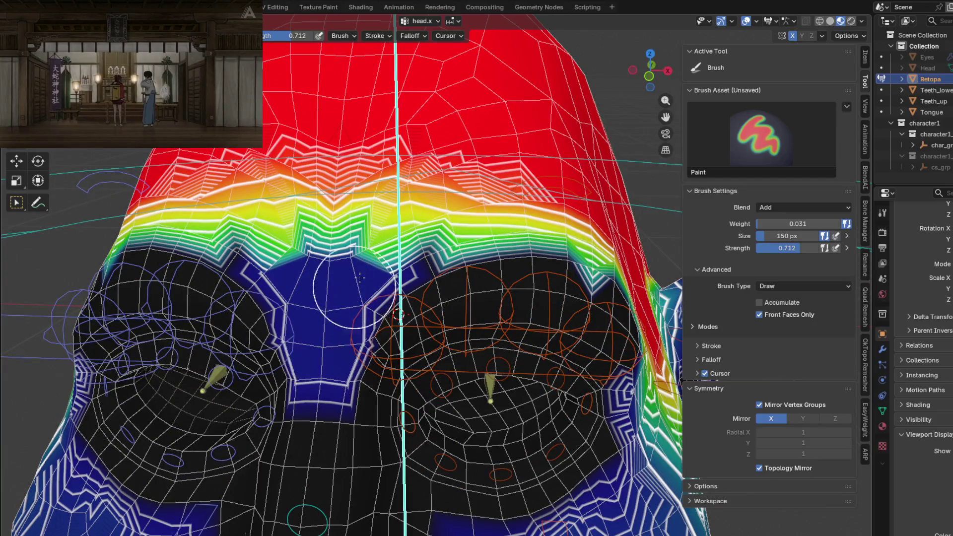
{"action": "middle_click_drag", "start_coordinate": [601, 259], "coordinate": [540, 270]}
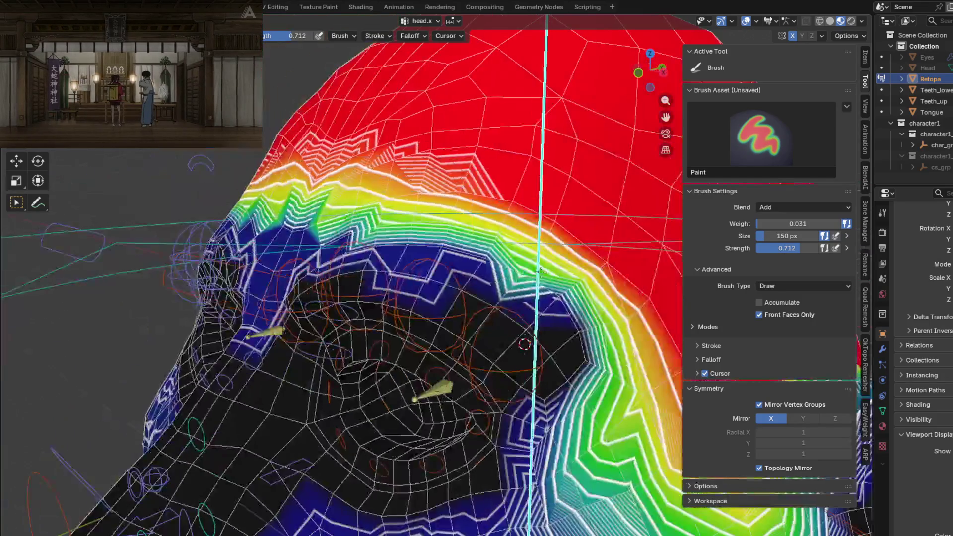
{"action": "middle_click_drag", "start_coordinate": [570, 391], "coordinate": [473, 363]}
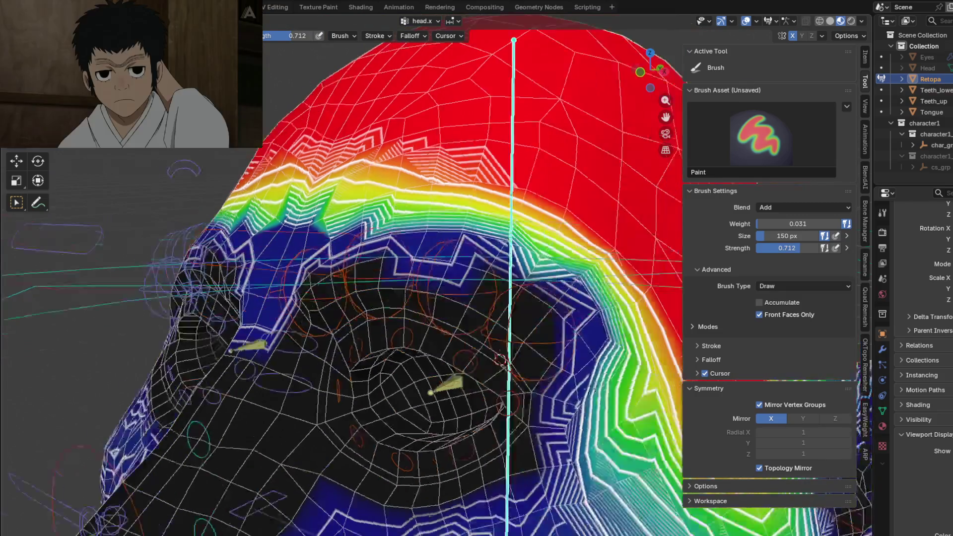
{"action": "scroll", "coordinate": [473, 363], "scroll_direction": "up", "scroll_amount": 3}
{"action": "scroll", "coordinate": [473, 363], "scroll_direction": "down", "scroll_amount": 4}
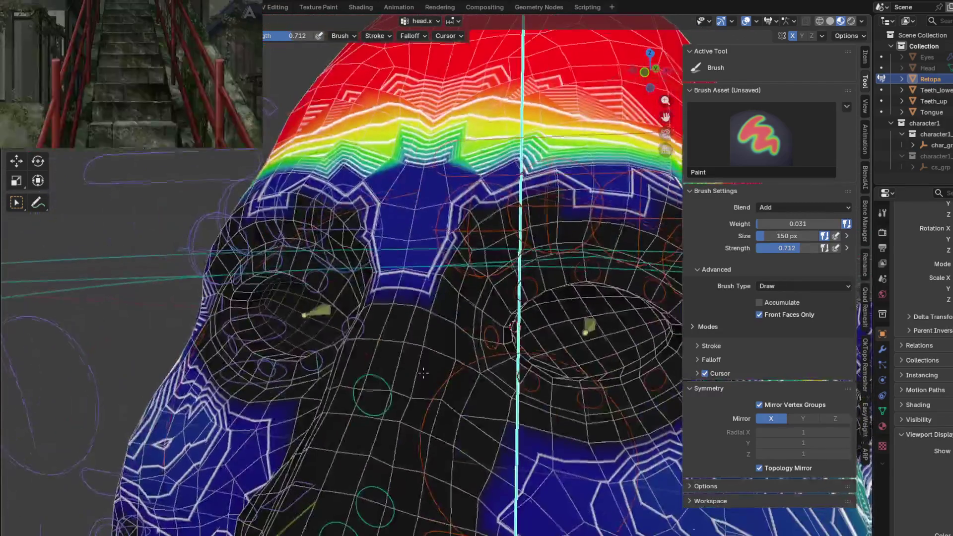
{"action": "middle_click_drag", "start_coordinate": [457, 258], "coordinate": [457, 303], "text": "shift"}
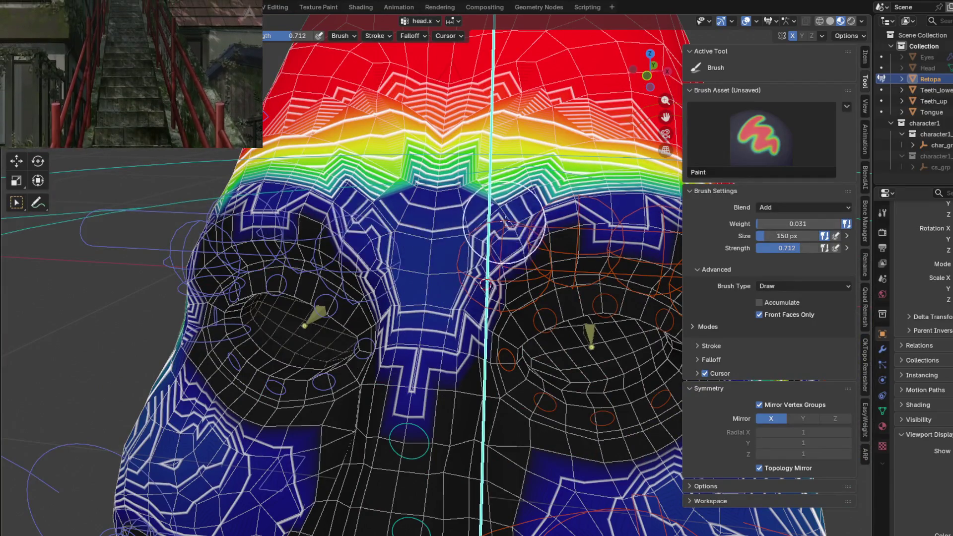
{"action": "middle_click_drag", "start_coordinate": [504, 223], "coordinate": [326, 230]}
{"action": "scroll", "coordinate": [326, 231], "scroll_direction": "up", "scroll_amount": 2}
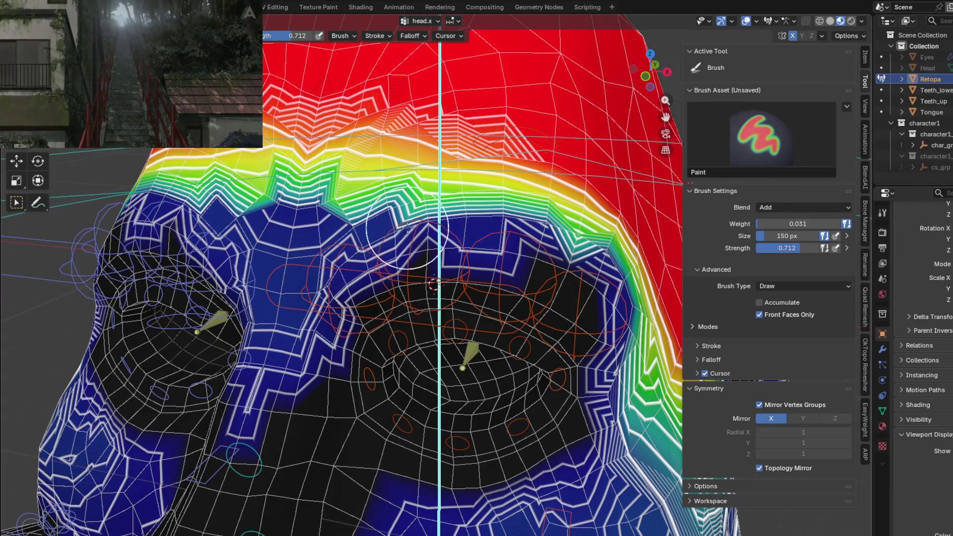
{"action": "left_click", "coordinate": [407, 229], "text": "ctrl"}
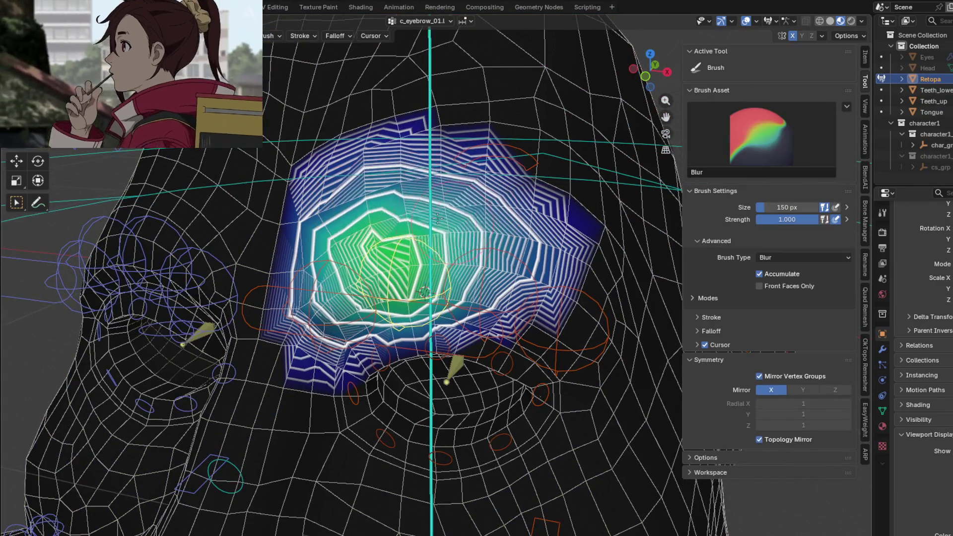
Paint c_eyebrow_01_end.l weight along the inner brow and blur the c_eyebrow_02.l weights.
{"action": "left_click", "coordinate": [331, 252], "text": "ctrl"}
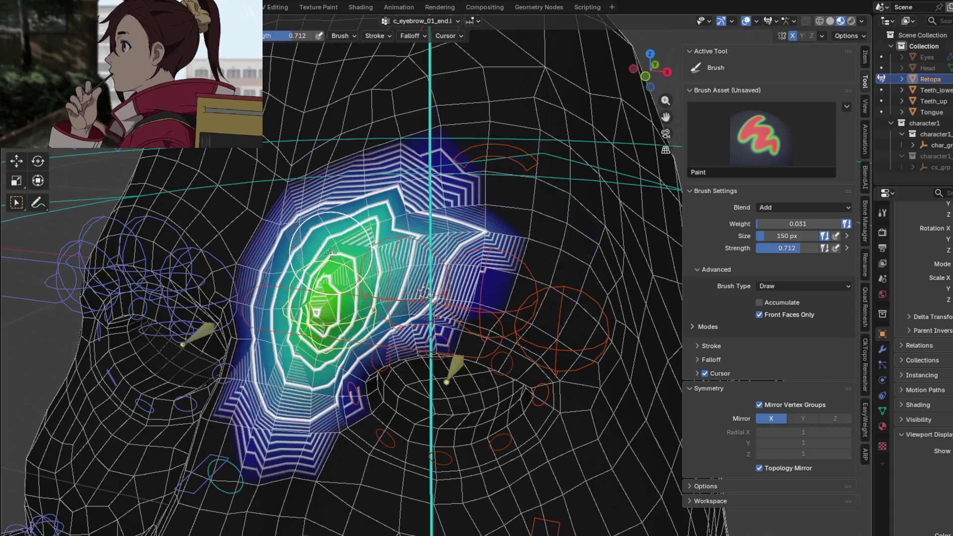
{"action": "left_click_drag", "start_coordinate": [342, 327], "coordinate": [313, 350]}
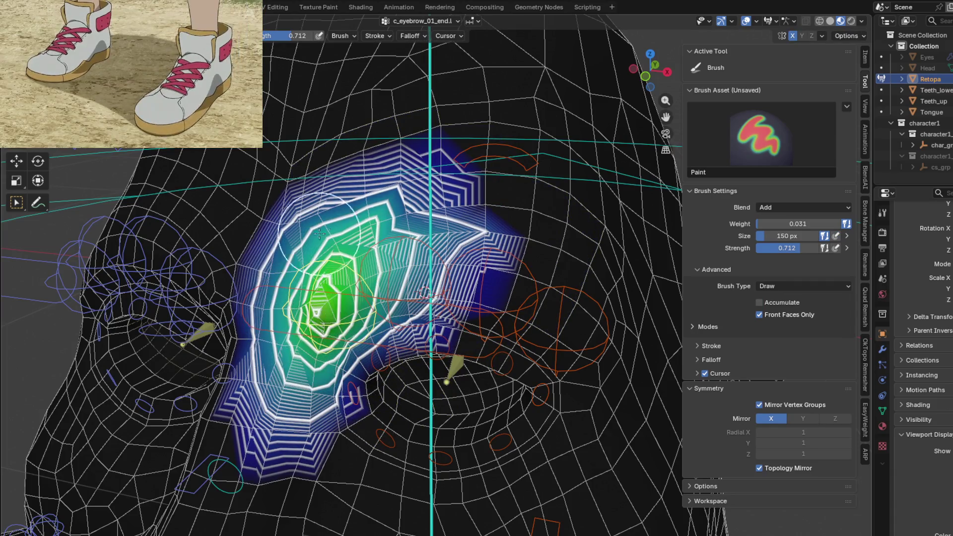
{"action": "middle_click_drag", "start_coordinate": [319, 234], "coordinate": [425, 244]}
{"action": "left_click", "coordinate": [503, 257], "text": "ctrl"}
{"action": "middle_click_drag", "start_coordinate": [502, 257], "coordinate": [494, 262]}
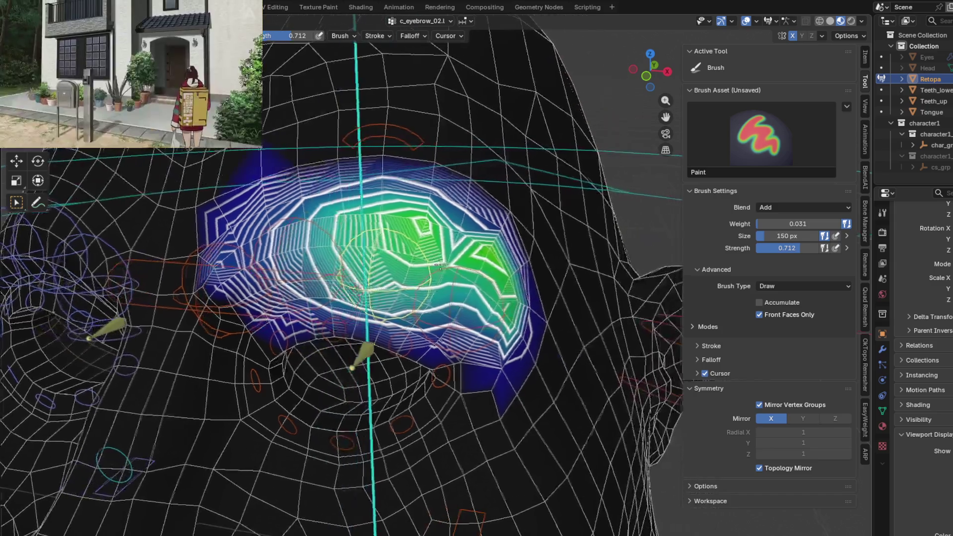
{"action": "left_click_drag", "start_coordinate": [494, 262], "coordinate": [453, 276], "text": "shift"}
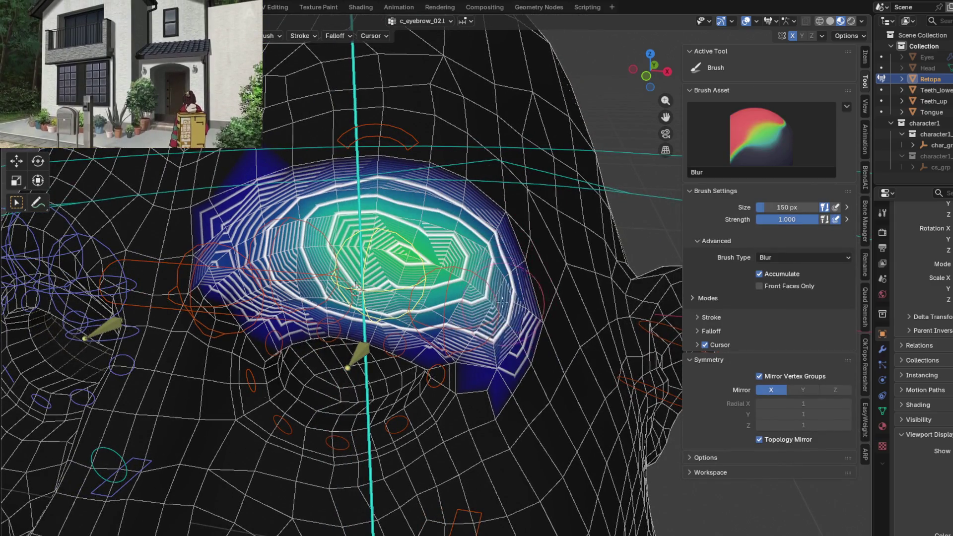
Blur the c_eyebrow_03.l weights into a smooth falloff, testing the bone with a cancelled move.
{"action": "left_click", "coordinate": [453, 276], "text": "ctrl"}
{"action": "left_click_drag", "start_coordinate": [403, 246], "coordinate": [411, 214], "text": "shift"}
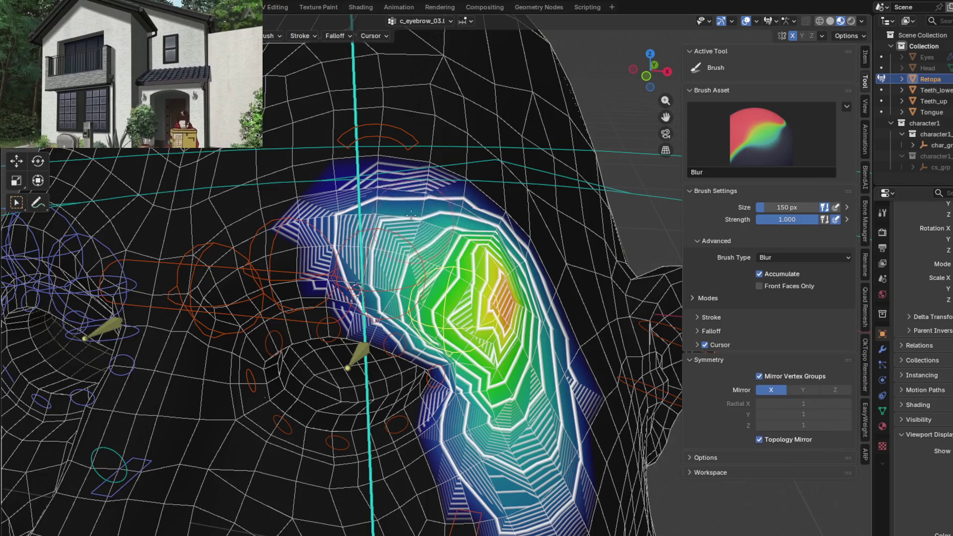
{"action": "middle_click_drag", "start_coordinate": [403, 278], "coordinate": [427, 318]}
{"action": "mouse_move", "coordinate": [426, 318]}
{"action": "left_mouse_down", "text": "shift"}
{"action": "mouse_move", "coordinate": [443, 375]}
{"action": "mouse_move", "coordinate": [475, 268]}
{"action": "mouse_move", "coordinate": [447, 407]}
{"action": "left_mouse_up", "text": "shift"}
{"action": "key", "text": "Escape"}
{"action": "middle_click_drag", "start_coordinate": [447, 407], "coordinate": [481, 435]}
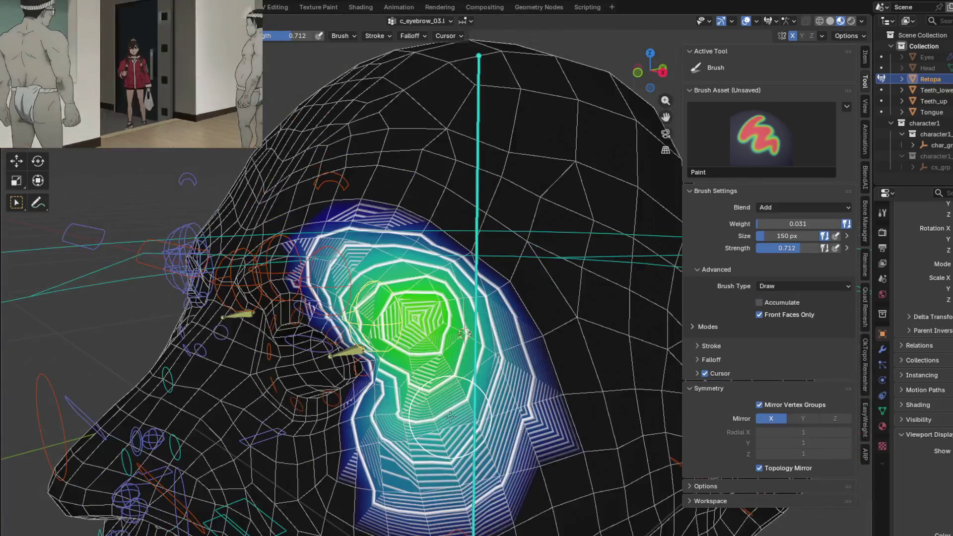
{"action": "mouse_move", "coordinate": [480, 435]}
{"action": "left_mouse_down", "text": "shift"}
{"action": "mouse_move", "coordinate": [475, 480]}
{"action": "mouse_move", "coordinate": [319, 248]}
{"action": "left_mouse_up", "text": "shift"}
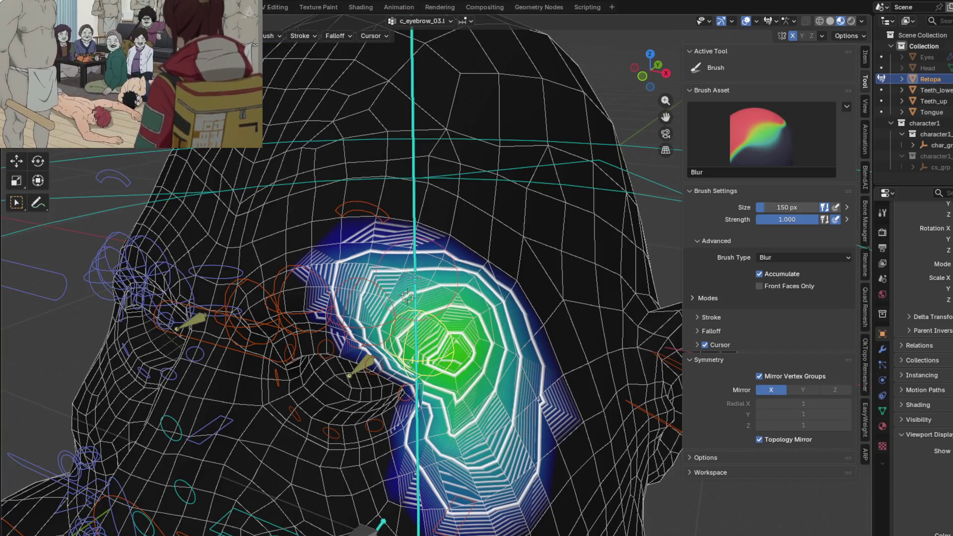
Blur the c_eyebrow_02.l and c_eyebrow_01.l weight groups along the brow.
{"action": "middle_click_drag", "start_coordinate": [318, 249], "coordinate": [398, 281]}
{"action": "left_click", "coordinate": [398, 282], "text": "ctrl"}
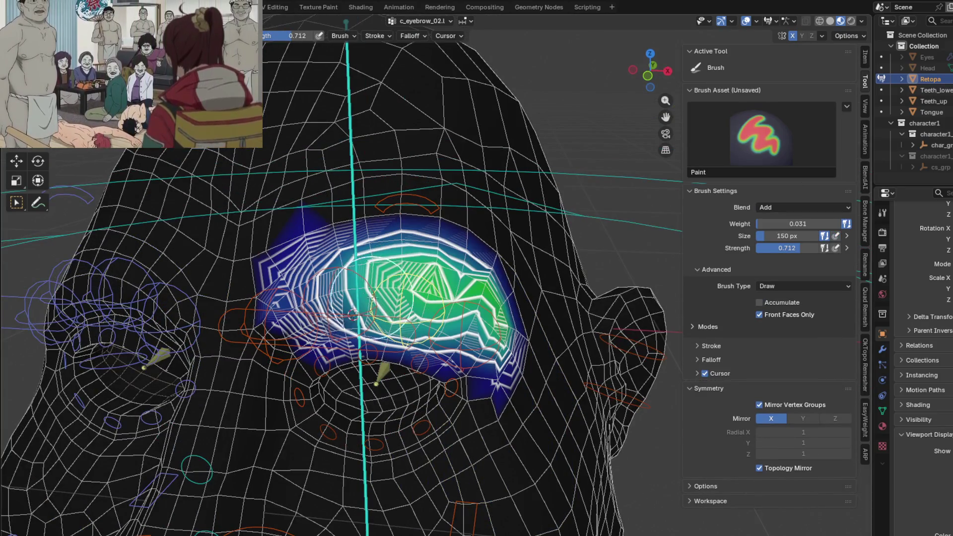
{"action": "mouse_move", "coordinate": [372, 298]}
{"action": "left_mouse_down", "text": "shift"}
{"action": "mouse_move", "coordinate": [479, 333]}
{"action": "mouse_move", "coordinate": [323, 285]}
{"action": "left_mouse_up", "text": "shift"}
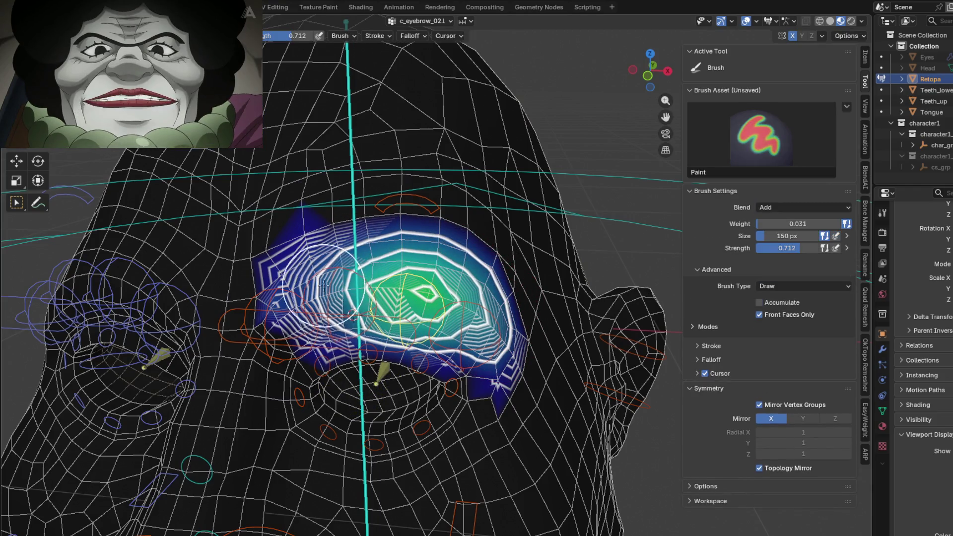
{"action": "left_click", "coordinate": [324, 286], "text": "ctrl"}
{"action": "left_click_drag", "start_coordinate": [446, 268], "coordinate": [269, 291], "text": "shift"}
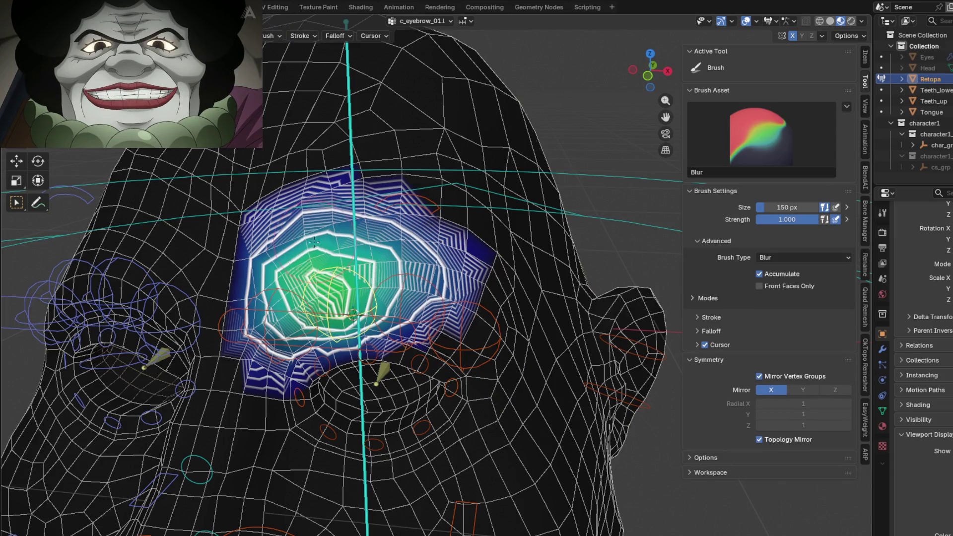
Blur the c_eyebrow_01_end.l weights beside the brow, then bring up c_eyelid_top_01.l.
{"action": "left_click", "coordinate": [269, 298], "text": "ctrl"}
{"action": "scroll", "coordinate": [361, 261], "scroll_direction": "up", "scroll_amount": 2}
{"action": "mouse_move", "coordinate": [361, 261]}
{"action": "left_mouse_down", "text": "shift"}
{"action": "mouse_move", "coordinate": [408, 228]}
{"action": "mouse_move", "coordinate": [387, 248]}
{"action": "left_mouse_up", "text": "shift"}
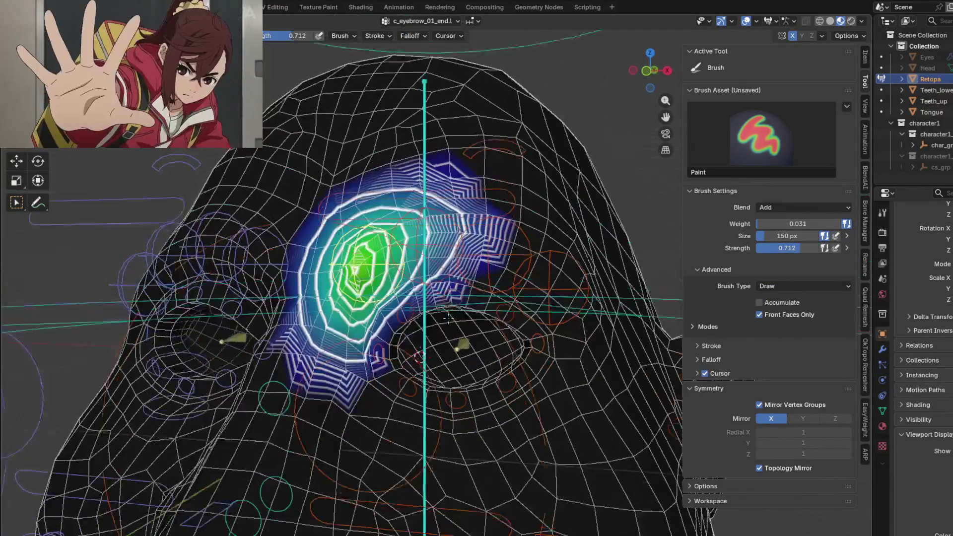
{"action": "middle_click_drag", "start_coordinate": [439, 365], "coordinate": [407, 308]}
{"action": "left_click", "coordinate": [403, 295], "text": "ctrl"}
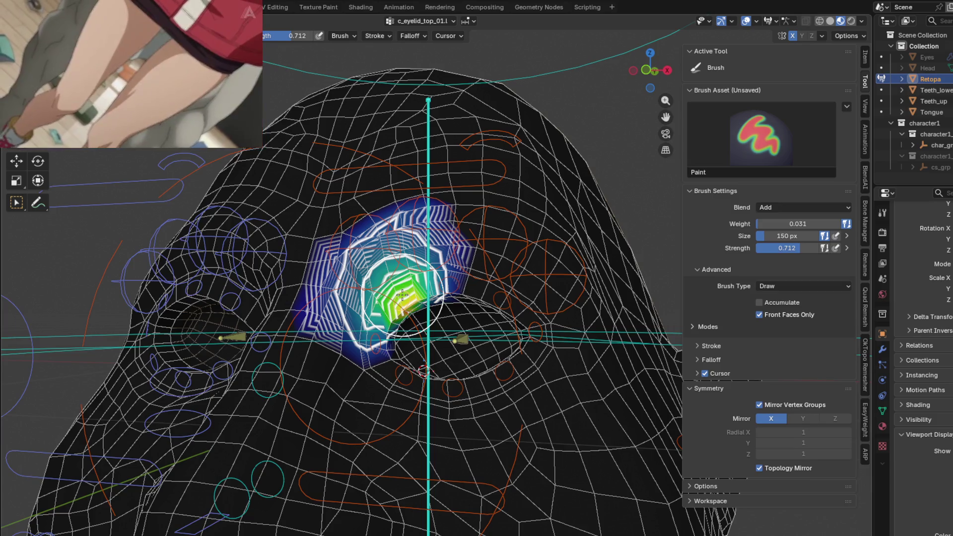
Step through the c_eyelid_corner_01.l and c_eyelid_top_02.l weights above the left eye, then take the Blur brush.
{"action": "mouse_move", "coordinate": [419, 287]}
{"action": "middle_mouse_down"}
{"action": "mouse_move", "coordinate": [455, 335]}
{"action": "mouse_move", "coordinate": [427, 348]}
{"action": "mouse_move", "coordinate": [398, 323]}
{"action": "middle_mouse_up"}
{"action": "left_click", "coordinate": [412, 343], "text": "ctrl"}
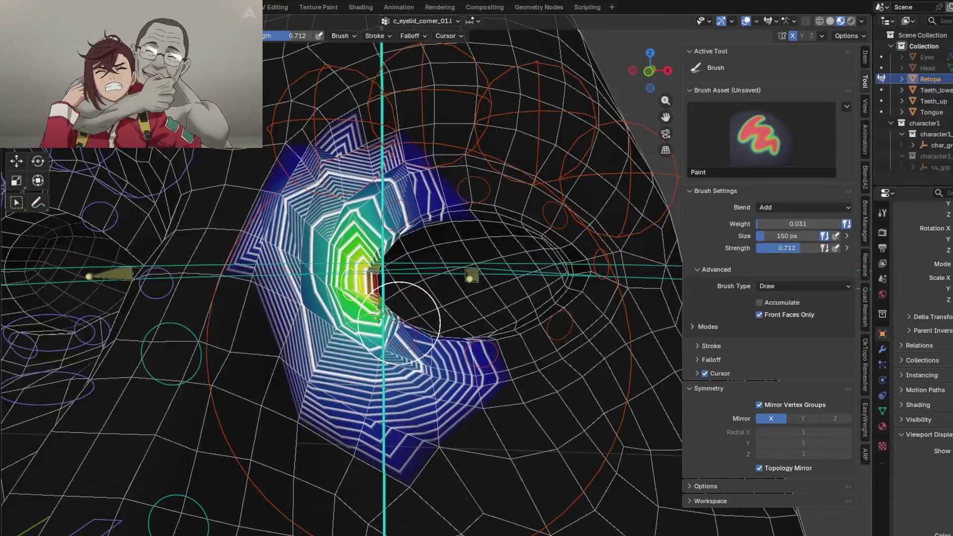
{"action": "left_click", "coordinate": [469, 191], "text": "ctrl"}
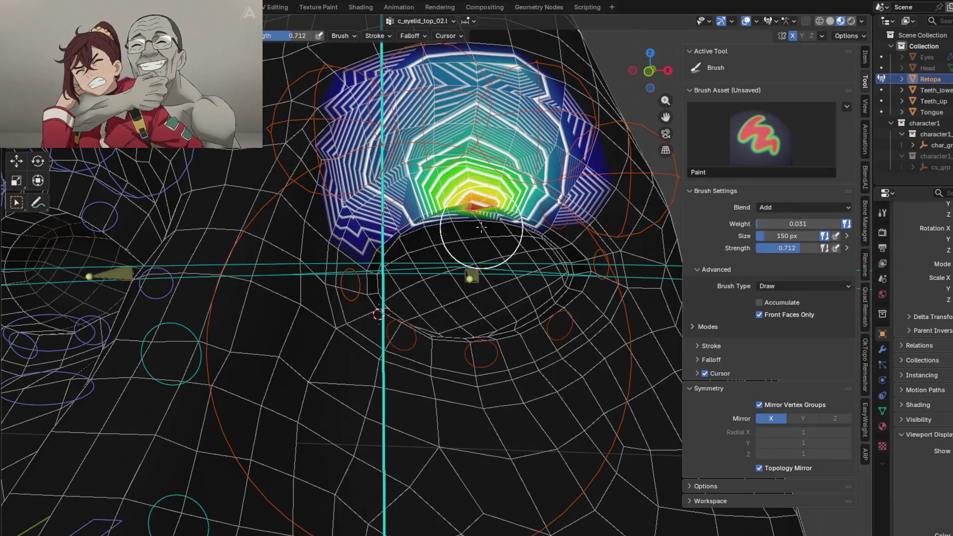
{"action": "middle_click_drag", "start_coordinate": [469, 192], "coordinate": [348, 196]}
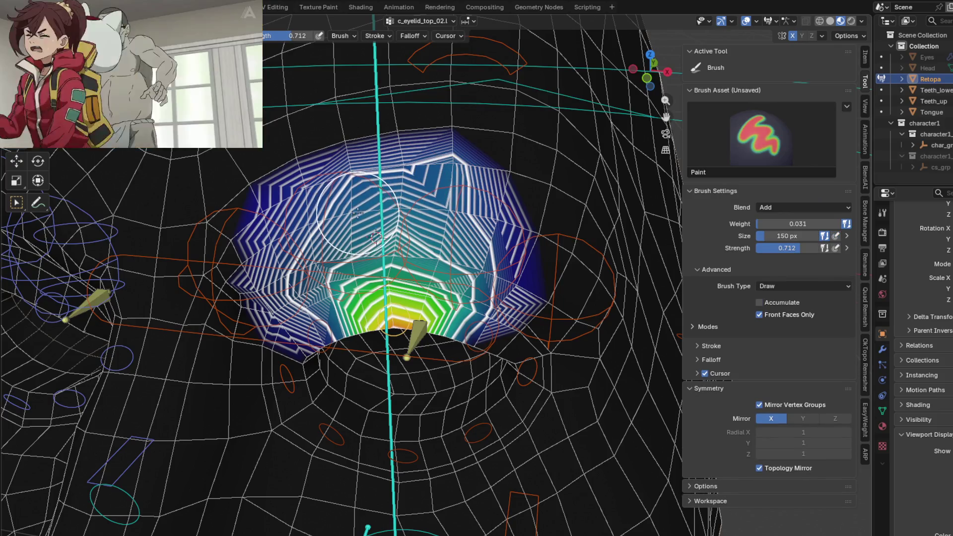
{"action": "key", "text": "shift+b"}
Blur the c_eyelid_top_02.l and c_eyelid_top_03.l weights over the upper eyelid.
{"action": "mouse_move", "coordinate": [398, 199]}
{"action": "left_mouse_down"}
{"action": "mouse_move", "coordinate": [316, 226]}
{"action": "mouse_move", "coordinate": [447, 288]}
{"action": "left_mouse_up"}
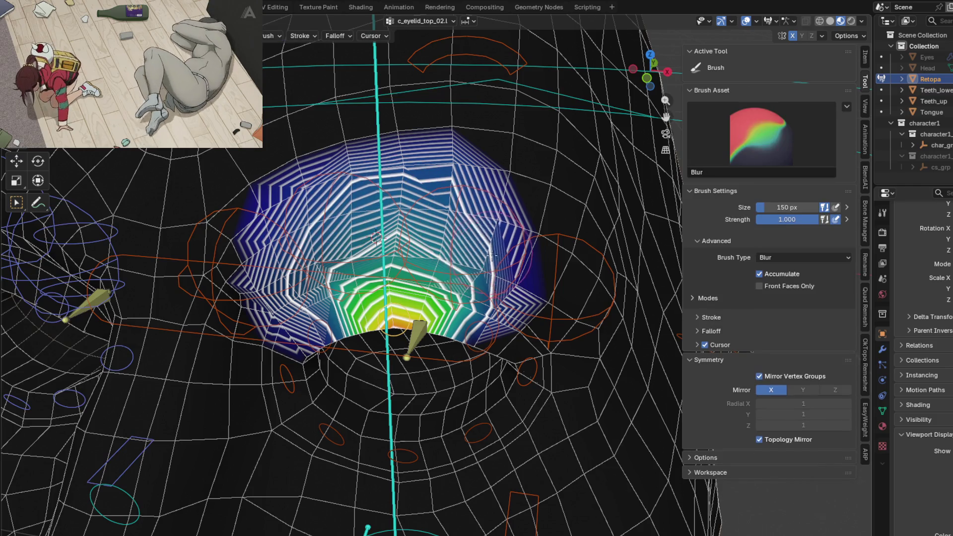
{"action": "left_click", "coordinate": [473, 329], "text": "ctrl"}
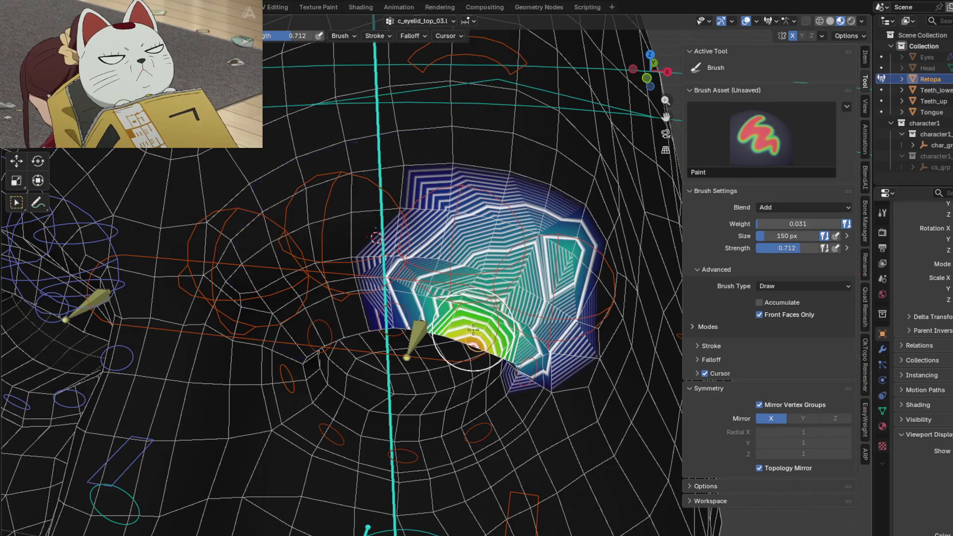
{"action": "middle_click_drag", "start_coordinate": [496, 305], "coordinate": [467, 278]}
{"action": "left_click_drag", "start_coordinate": [467, 278], "coordinate": [440, 227], "text": "shift"}
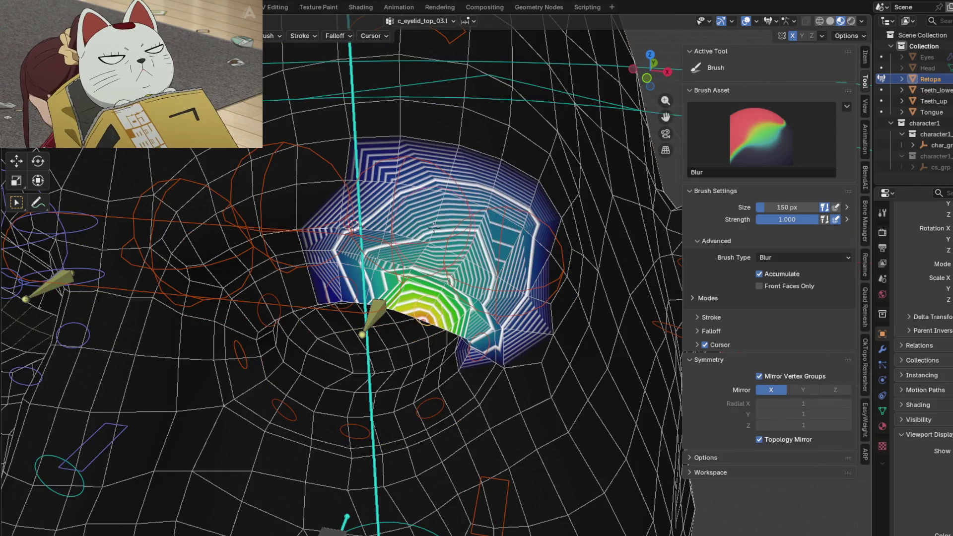
Blur the c_eyelid_corner_02.l weights from the eye corner toward the centre.
{"action": "left_click", "coordinate": [424, 318], "text": "ctrl"}
{"action": "mouse_move", "coordinate": [424, 318]}
{"action": "middle_mouse_down"}
{"action": "mouse_move", "coordinate": [463, 356]}
{"action": "mouse_move", "coordinate": [412, 308]}
{"action": "middle_mouse_up"}
{"action": "left_click_drag", "start_coordinate": [412, 308], "coordinate": [400, 298], "text": "shift"}
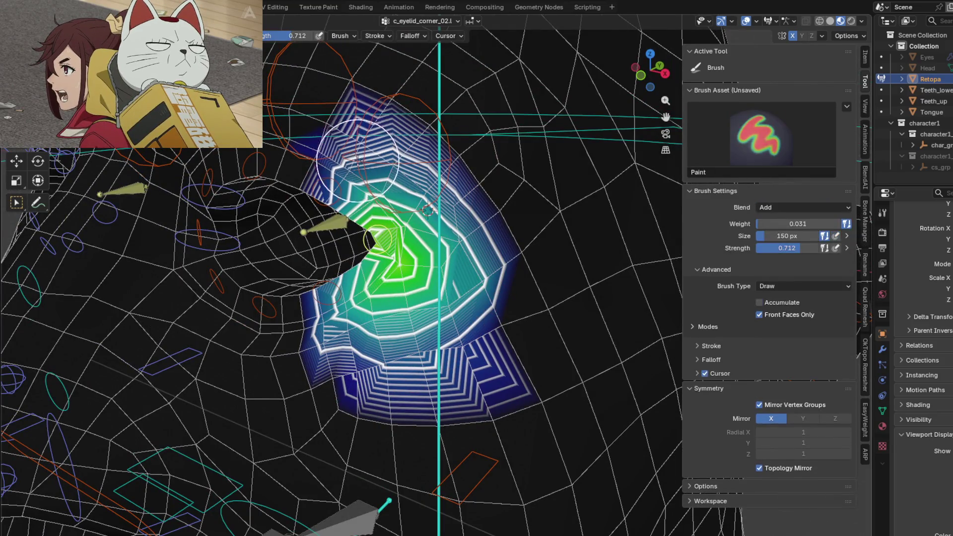
{"action": "middle_click_drag", "start_coordinate": [382, 159], "coordinate": [394, 147]}
{"action": "mouse_move", "coordinate": [394, 147]}
{"action": "left_mouse_down", "text": "shift"}
{"action": "mouse_move", "coordinate": [477, 254]}
{"action": "mouse_move", "coordinate": [492, 323]}
{"action": "mouse_move", "coordinate": [452, 269]}
{"action": "left_mouse_up", "text": "shift"}
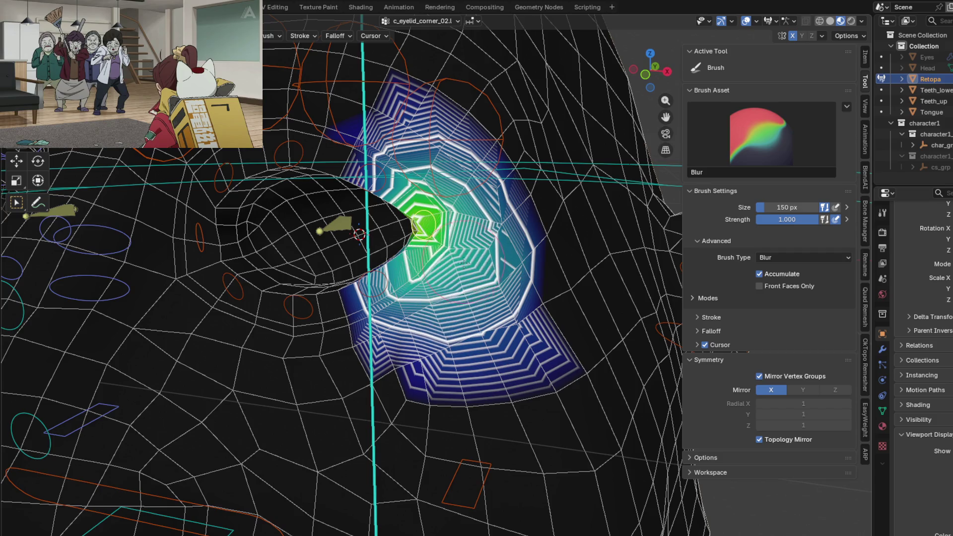
{"action": "left_click_drag", "start_coordinate": [452, 270], "coordinate": [443, 260]}
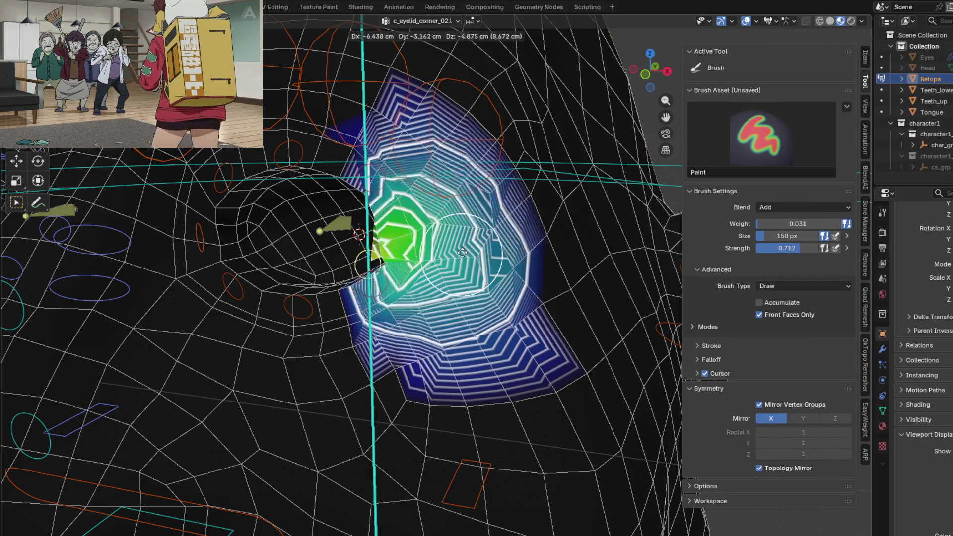
Blur the lower-eyelid weights for c_eyelid_bot_03.l, c_eyelid_bot_02.l and c_eyelid_bot_01.l.
{"action": "left_click", "coordinate": [299, 306], "text": "ctrl"}
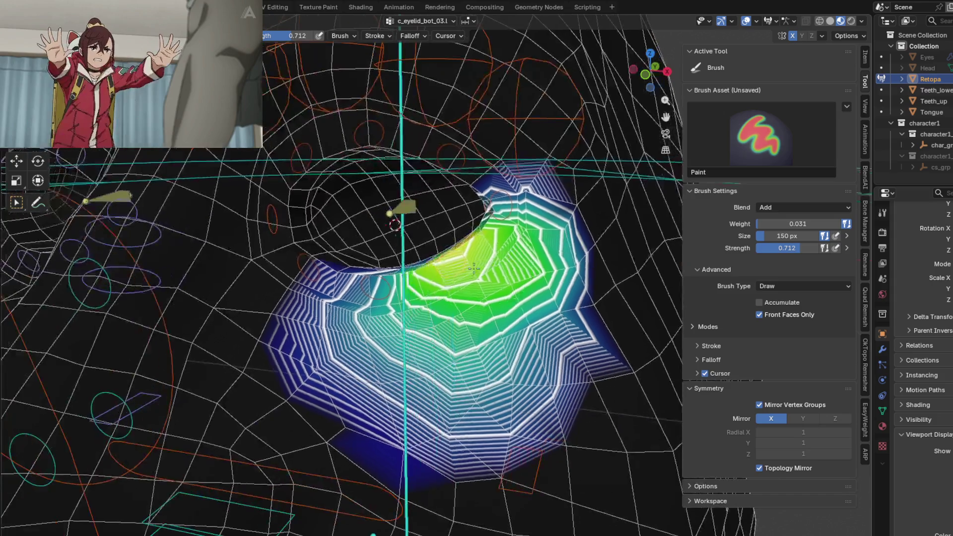
{"action": "middle_click_drag", "start_coordinate": [299, 307], "coordinate": [458, 346]}
{"action": "key", "text": "ctrl+z"}
{"action": "key", "text": "ctrl+shift+z"}
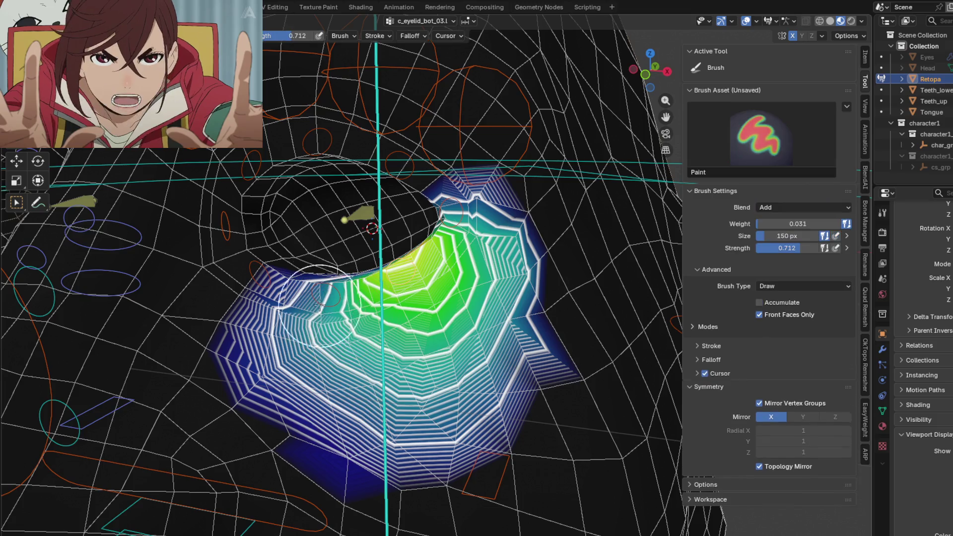
{"action": "left_click", "coordinate": [318, 284], "text": "ctrl"}
{"action": "middle_click_drag", "start_coordinate": [318, 284], "coordinate": [339, 275], "text": "shift"}
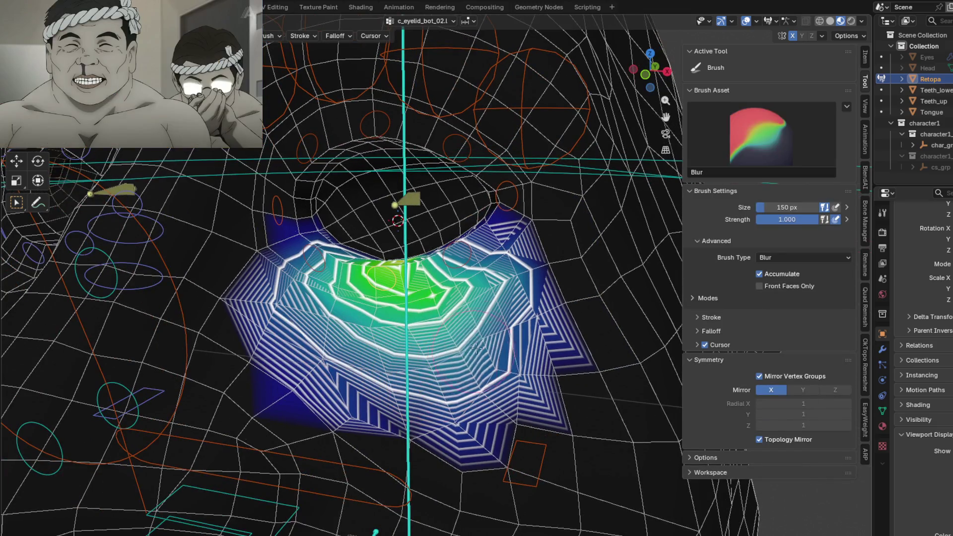
{"action": "left_click", "coordinate": [397, 310], "text": "ctrl"}
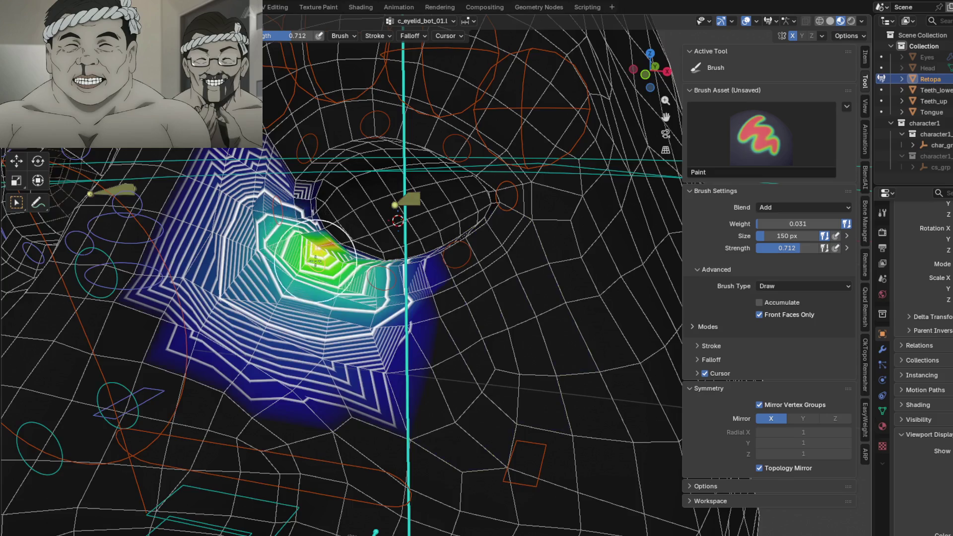
{"action": "middle_click_drag", "start_coordinate": [397, 311], "coordinate": [462, 326], "text": "shift"}
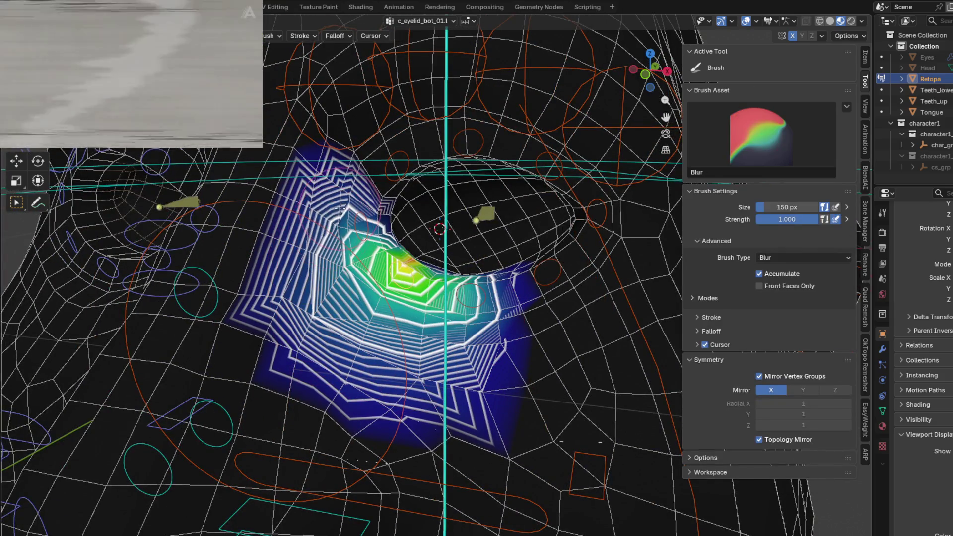
Check the c_eyelid_corner_01.l weights around the eye, then bring up c_nose_02.x.
{"action": "left_click", "coordinate": [365, 224], "text": "ctrl"}
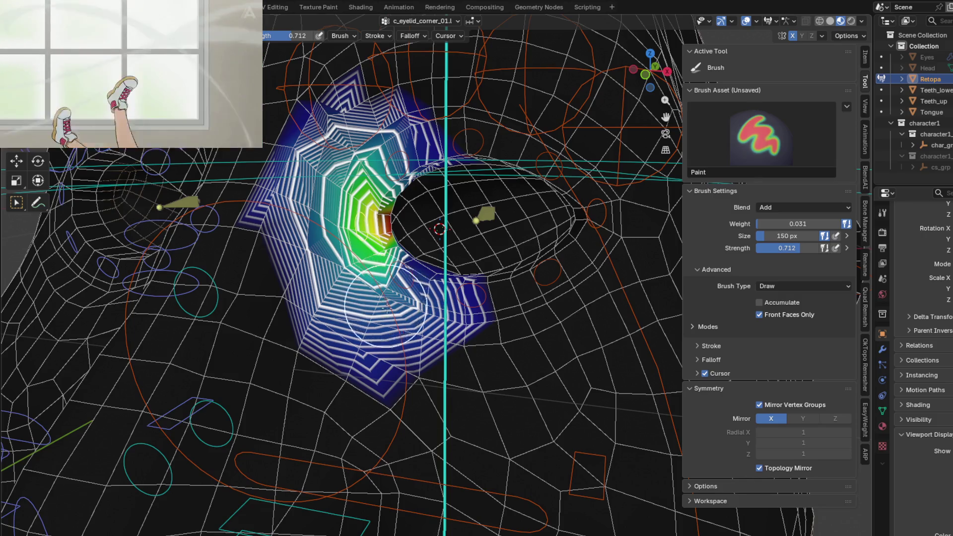
{"action": "mouse_move", "coordinate": [386, 307]}
{"action": "middle_mouse_down"}
{"action": "mouse_move", "coordinate": [463, 364]}
{"action": "mouse_move", "coordinate": [359, 349]}
{"action": "middle_mouse_up"}
{"action": "mouse_move", "coordinate": [139, 321]}
{"action": "middle_mouse_down"}
{"action": "mouse_move", "coordinate": [230, 394]}
{"action": "mouse_move", "coordinate": [406, 431]}
{"action": "middle_mouse_up"}
{"action": "left_click", "coordinate": [238, 400], "text": "ctrl"}
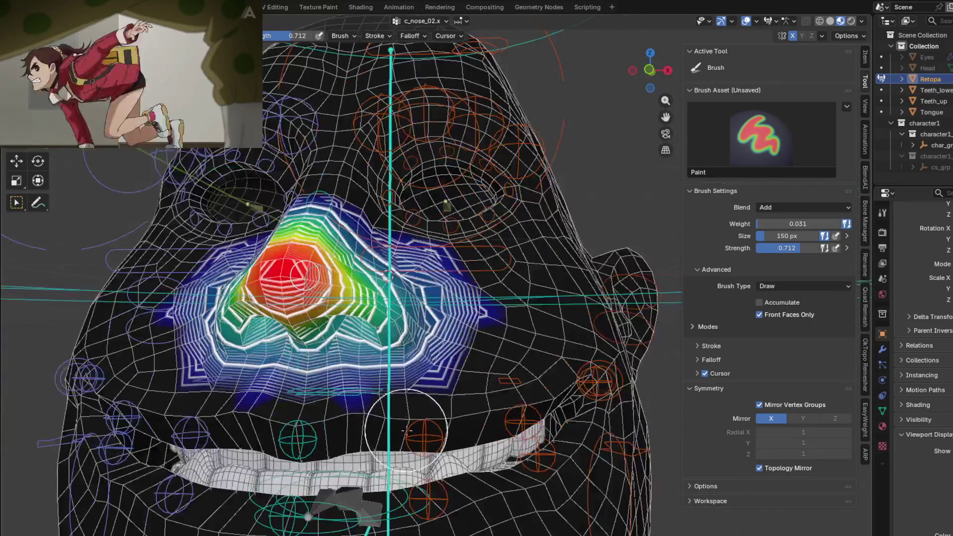
Review the c_lips_top.l and c_lips_top_01.l weights and test the lip bone with a cancelled move.
{"action": "left_click", "coordinate": [423, 418], "text": "ctrl"}
{"action": "middle_click_drag", "start_coordinate": [436, 381], "coordinate": [479, 425]}
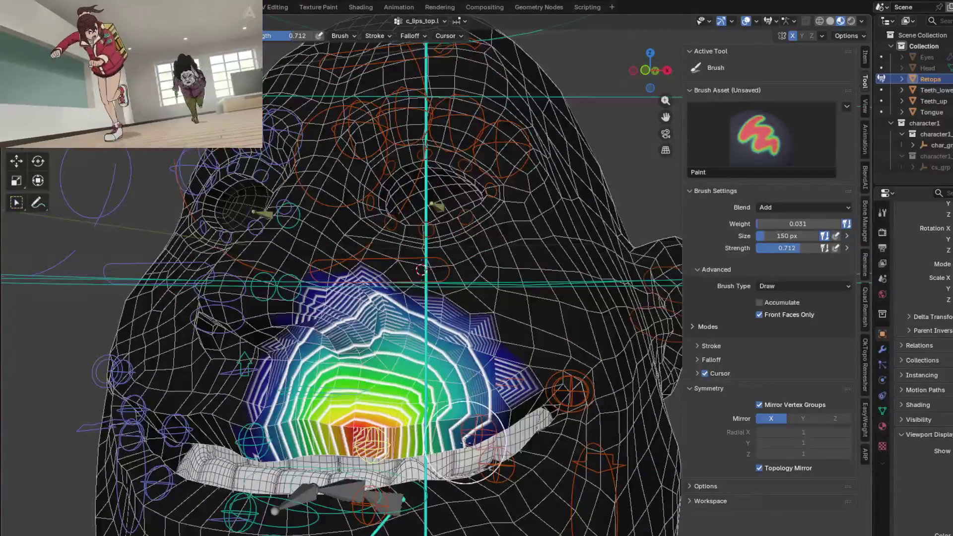
{"action": "left_click", "coordinate": [481, 427], "text": "ctrl"}
{"action": "middle_click_drag", "start_coordinate": [483, 359], "coordinate": [469, 392]}
{"action": "key", "text": "g"}
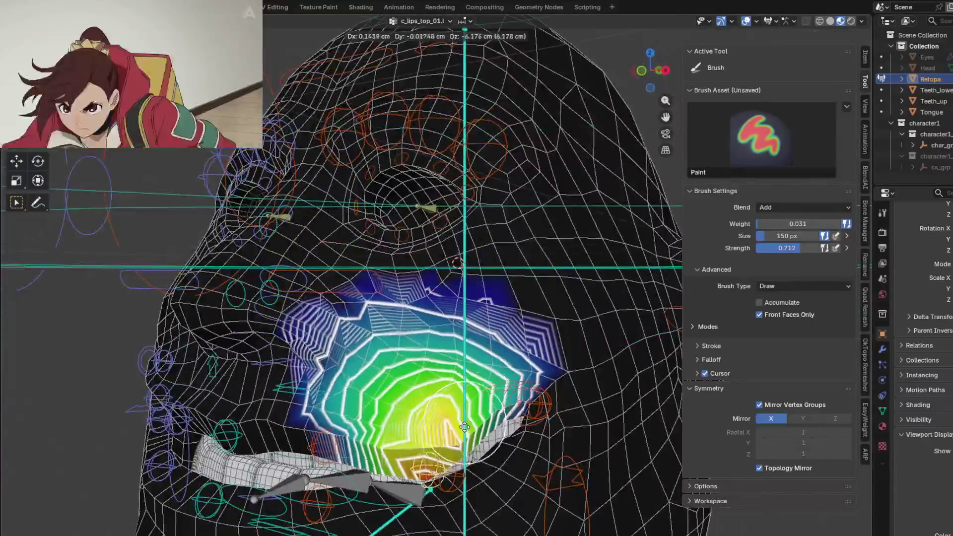
{"action": "right_click", "coordinate": [460, 407]}
Select c_lips_corner_mini.l and paint its weights around the mouth corner.
{"action": "left_click", "coordinate": [516, 400], "text": "ctrl"}
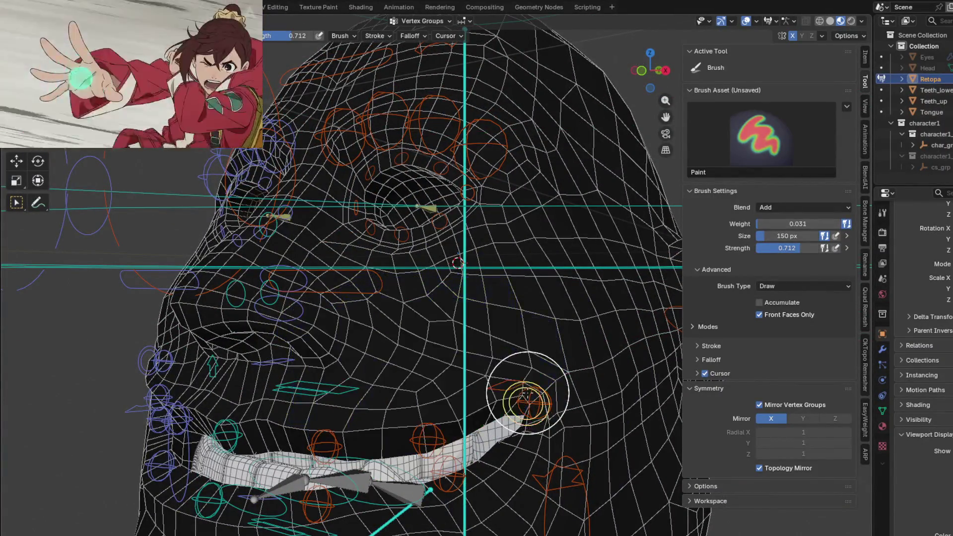
{"action": "left_click", "coordinate": [514, 397], "text": "ctrl"}
{"action": "middle_click_drag", "start_coordinate": [513, 397], "coordinate": [502, 357]}
{"action": "left_click_drag", "start_coordinate": [502, 357], "coordinate": [537, 367]}
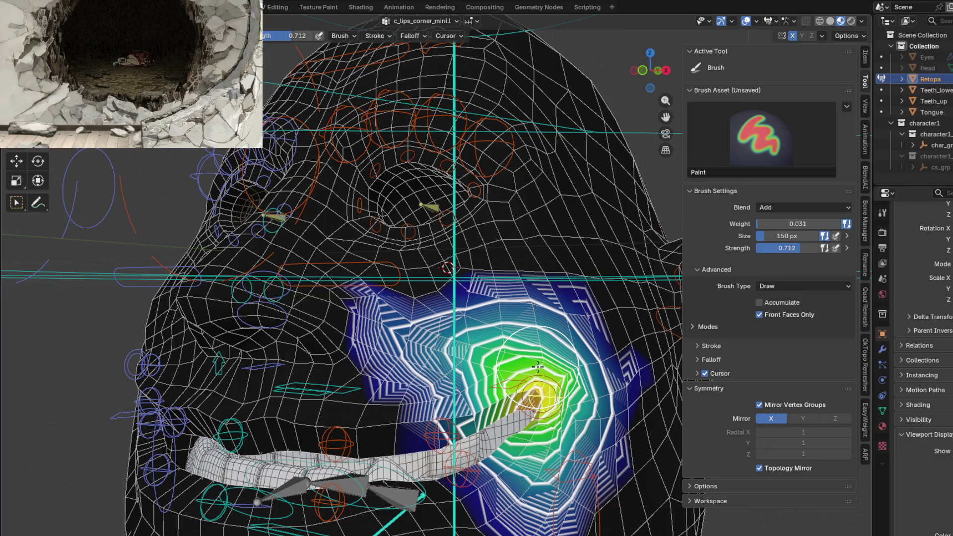
Bring up the c_lips_bot_01.l weights and blur them along the lower lip.
{"action": "mouse_move", "coordinate": [484, 298]}
{"action": "middle_mouse_down"}
{"action": "mouse_move", "coordinate": [421, 265]}
{"action": "mouse_move", "coordinate": [334, 253]}
{"action": "mouse_move", "coordinate": [397, 323]}
{"action": "middle_mouse_up"}
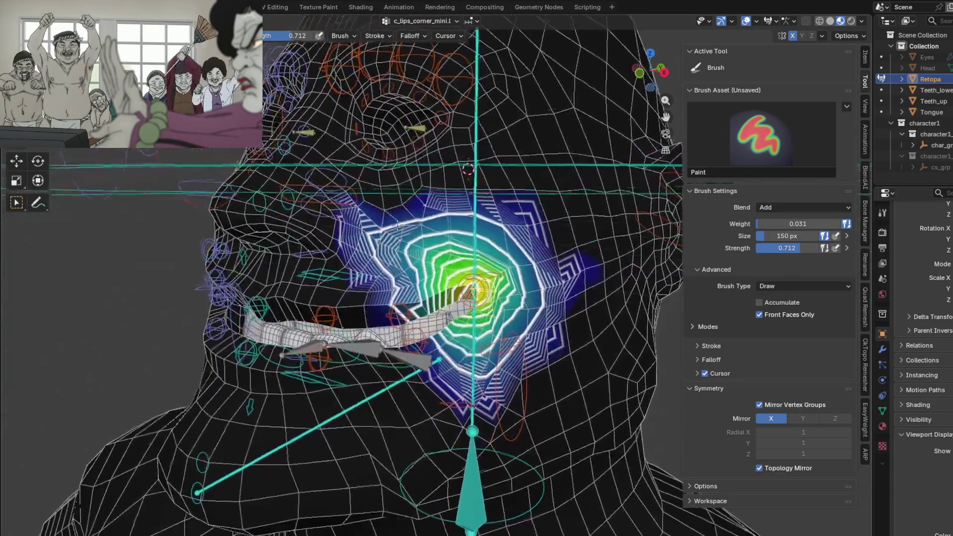
{"action": "scroll", "coordinate": [440, 377], "scroll_direction": "up", "scroll_amount": 2}
{"action": "scroll", "coordinate": [439, 377], "scroll_direction": "down", "scroll_amount": 3}
{"action": "mouse_move", "coordinate": [439, 377]}
{"action": "middle_mouse_down"}
{"action": "mouse_move", "coordinate": [427, 382]}
{"action": "mouse_move", "coordinate": [449, 395]}
{"action": "mouse_move", "coordinate": [444, 423]}
{"action": "middle_mouse_up"}
{"action": "scroll", "coordinate": [427, 382], "scroll_direction": "up", "scroll_amount": 2}
{"action": "left_click", "coordinate": [432, 372], "text": "ctrl"}
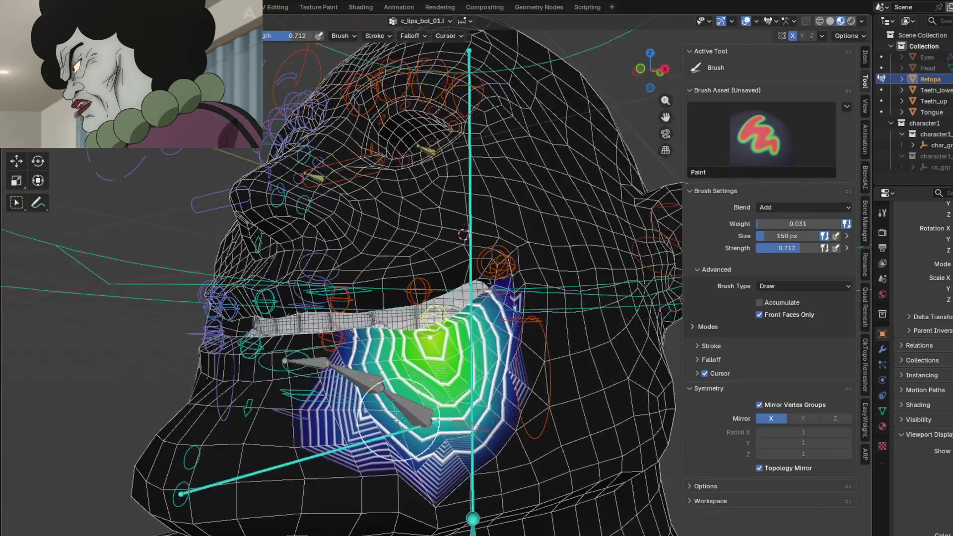
{"action": "key", "text": "shift"}
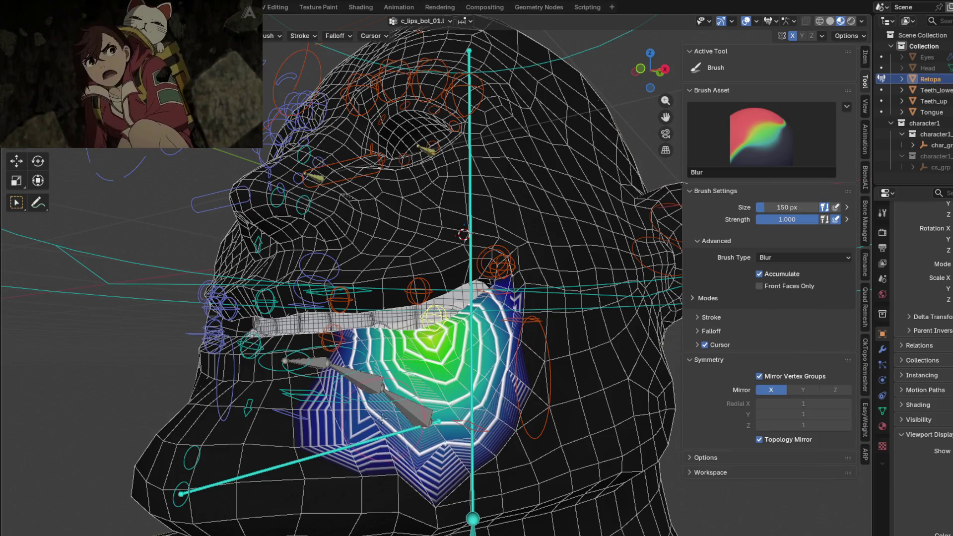
{"action": "middle_click_drag", "start_coordinate": [381, 380], "coordinate": [347, 349]}
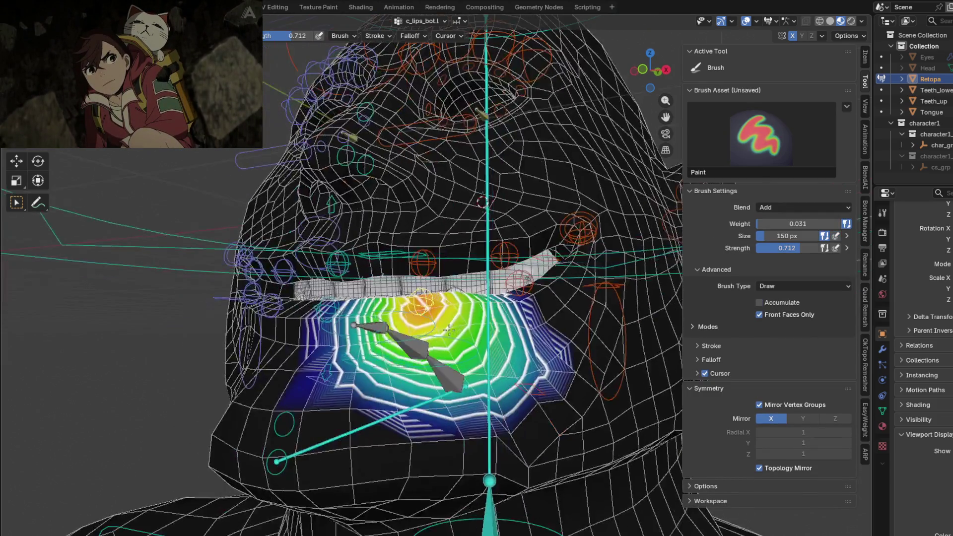
{"action": "key", "text": "shift"}
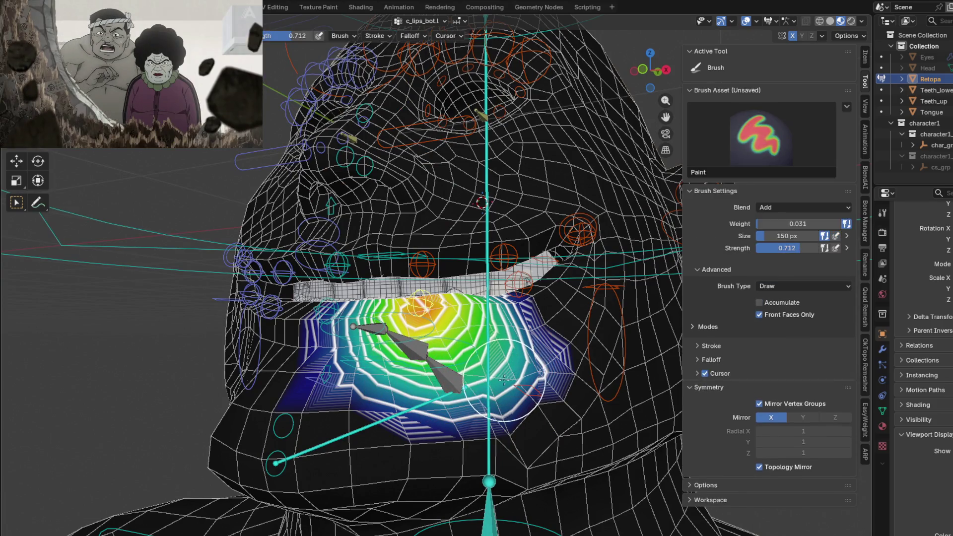
{"action": "left_click_drag", "start_coordinate": [501, 367], "coordinate": [468, 380], "text": "shift"}
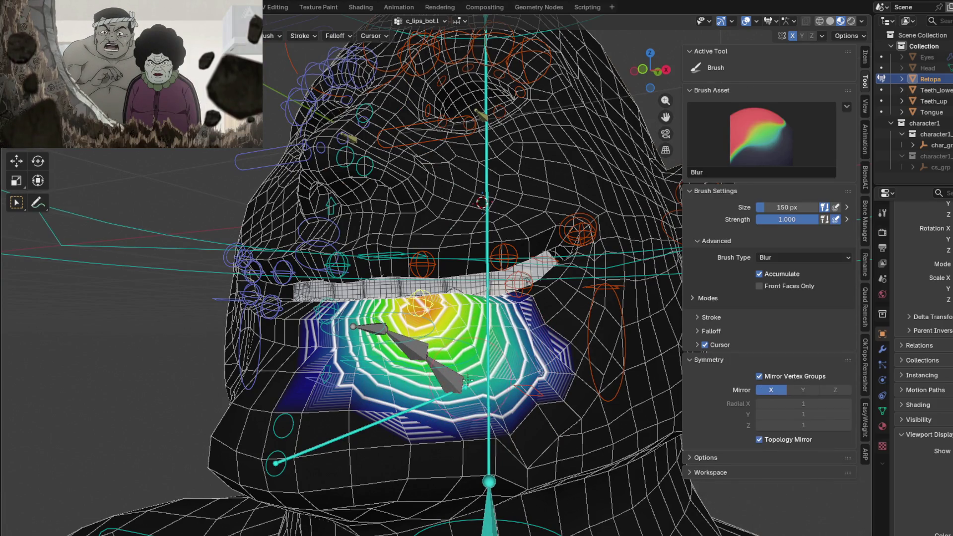
Blur the lower-lip weight gradient from the front, then bring up c_lips_bot.r.
{"action": "mouse_move", "coordinate": [500, 367]}
{"action": "middle_mouse_down"}
{"action": "mouse_move", "coordinate": [389, 333]}
{"action": "mouse_move", "coordinate": [398, 335]}
{"action": "middle_mouse_up"}
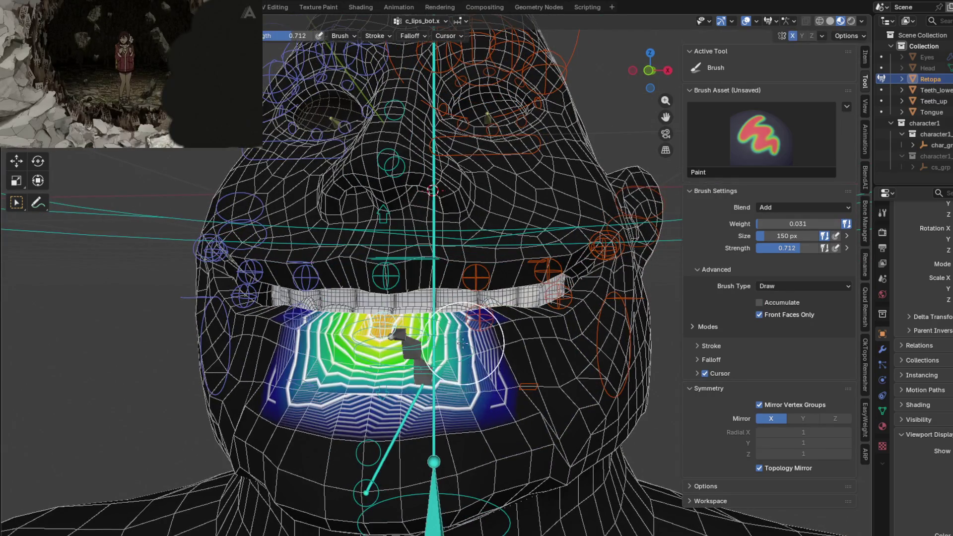
{"action": "key", "text": "shift"}
{"action": "left_click_drag", "start_coordinate": [416, 392], "coordinate": [409, 380], "text": "shift"}
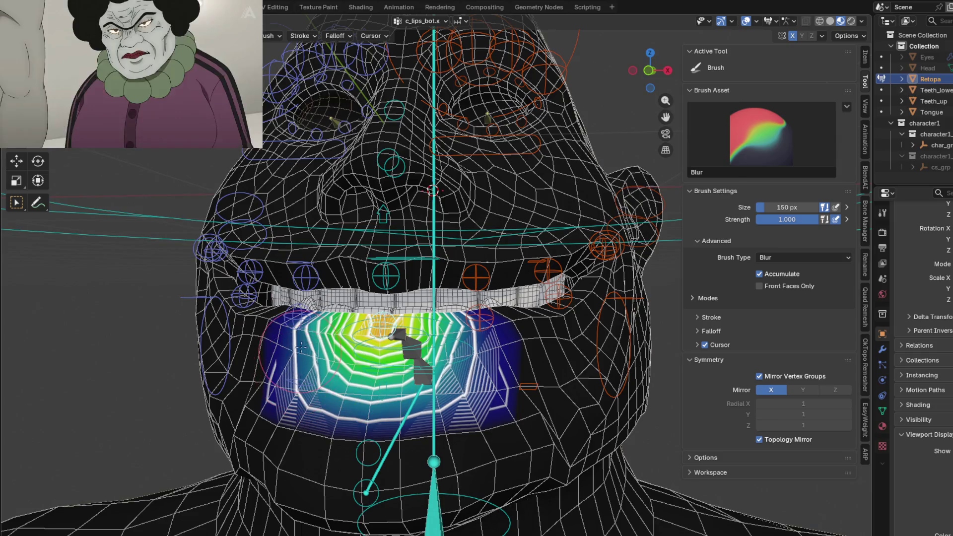
{"action": "mouse_move", "coordinate": [325, 383]}
{"action": "middle_mouse_down"}
{"action": "mouse_move", "coordinate": [340, 326]}
{"action": "mouse_move", "coordinate": [360, 367]}
{"action": "middle_mouse_up"}
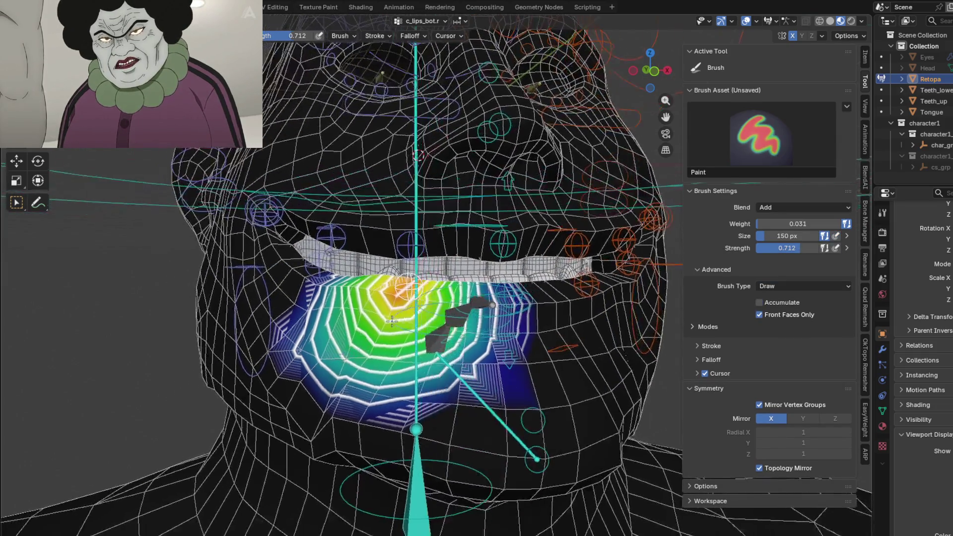
{"action": "key", "text": "shift+f"}
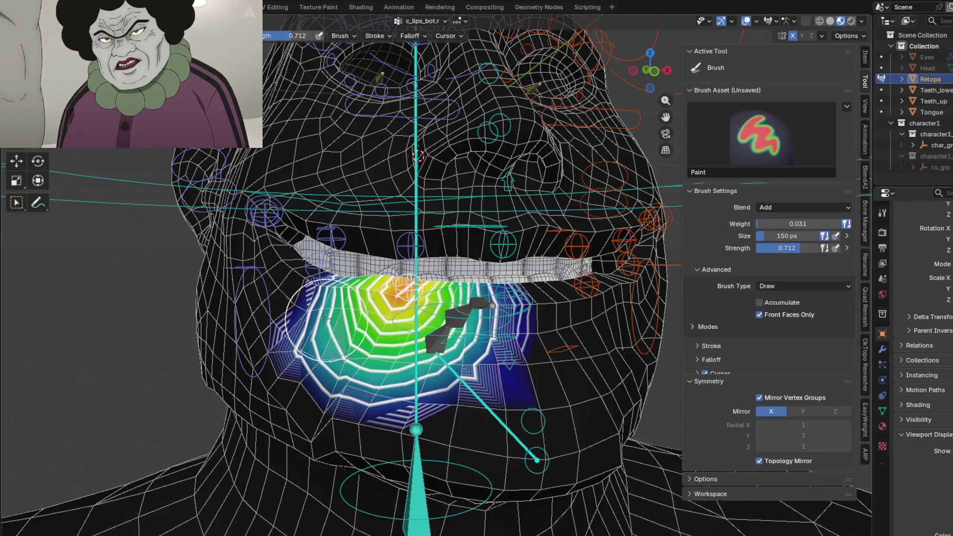
{"action": "left_click", "coordinate": [313, 266], "text": "ctrl"}
Repaint the right upper-lip weights with the Draw brush, adding weight at the lip centre.
{"action": "left_click", "coordinate": [334, 235], "text": "ctrl"}
{"action": "middle_click_drag", "start_coordinate": [333, 235], "coordinate": [409, 261]}
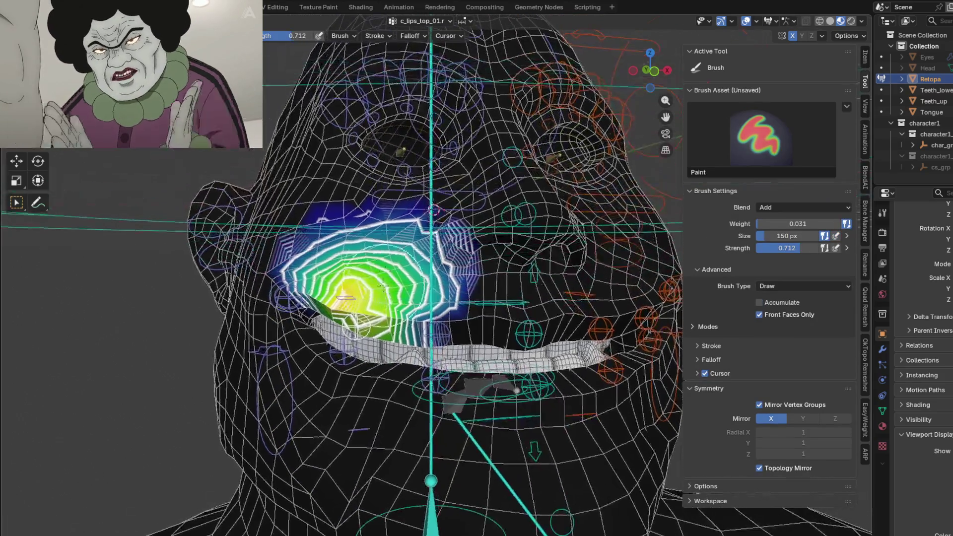
{"action": "key", "text": "shift+f"}
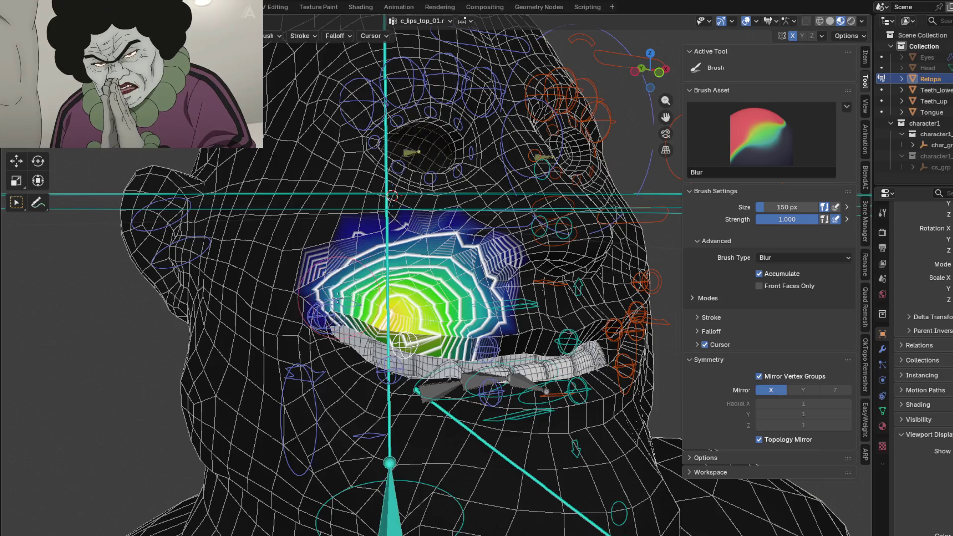
{"action": "key", "text": "shift+f"}
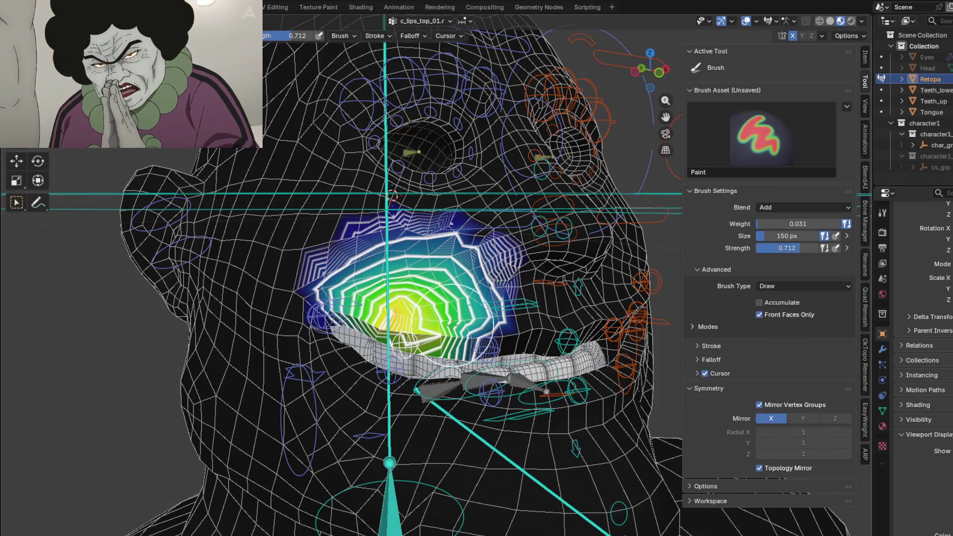
{"action": "left_click_drag", "start_coordinate": [361, 268], "coordinate": [441, 327]}
{"action": "middle_click_drag", "start_coordinate": [442, 327], "coordinate": [472, 298]}
{"action": "left_click_drag", "start_coordinate": [472, 299], "coordinate": [319, 287]}
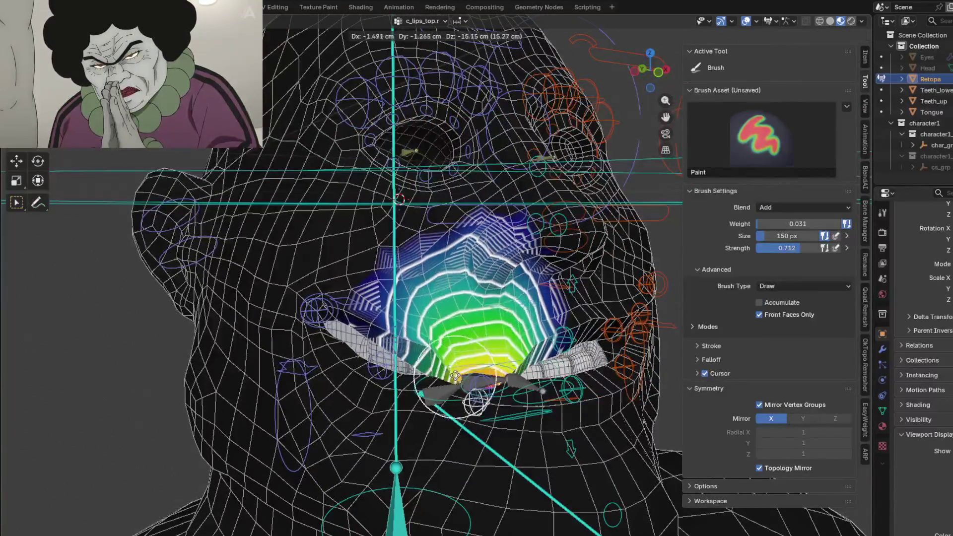
{"action": "scroll", "coordinate": [320, 288], "scroll_direction": "down", "scroll_amount": 2}
{"action": "middle_click_drag", "start_coordinate": [319, 287], "coordinate": [350, 239], "text": "shift"}
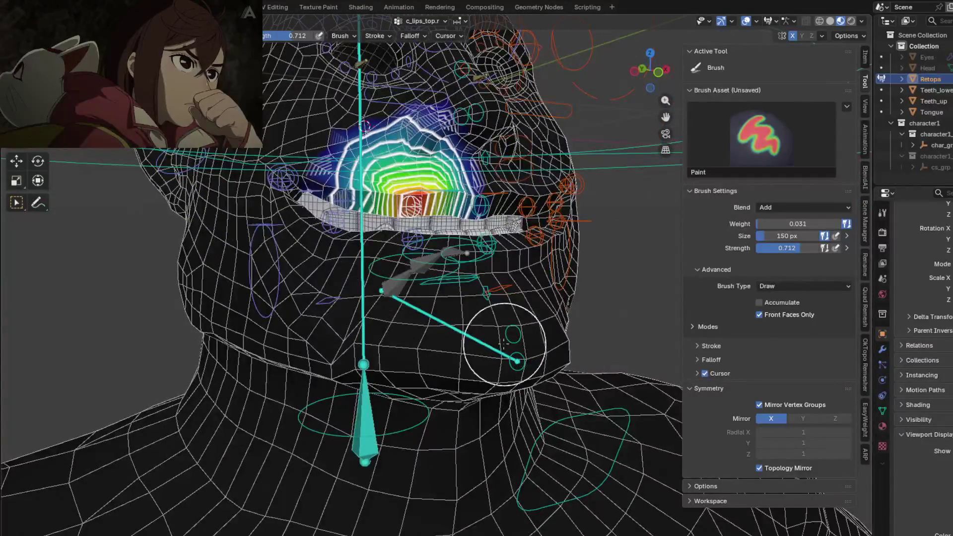
Review the jawbone.x and c_chin_01.x weights around the jaw and chin.
{"action": "left_click", "coordinate": [516, 362], "text": "ctrl"}
{"action": "scroll", "coordinate": [516, 357], "scroll_direction": "down", "scroll_amount": 3}
{"action": "middle_click_drag", "start_coordinate": [536, 320], "coordinate": [497, 278]}
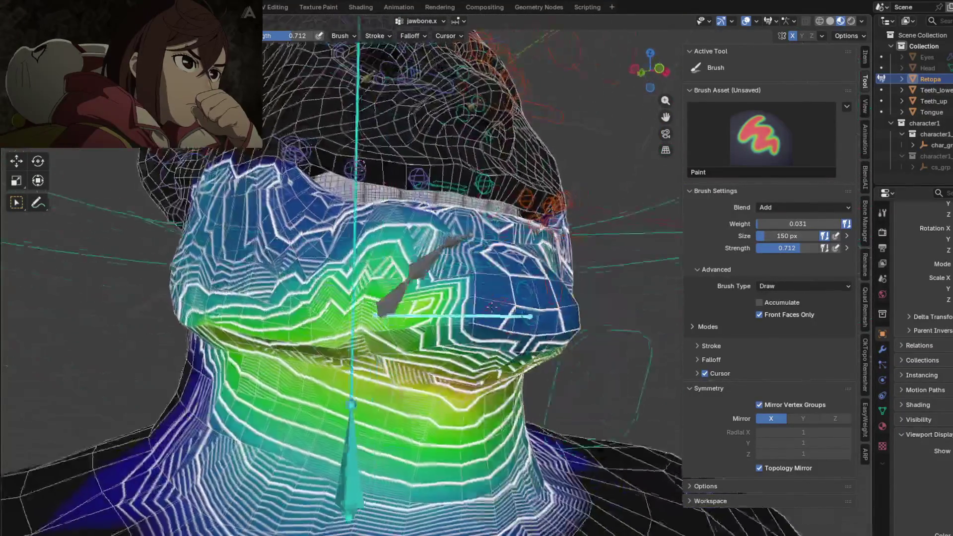
{"action": "left_click", "coordinate": [447, 308], "text": "ctrl"}
{"action": "mouse_move", "coordinate": [447, 307]}
{"action": "middle_mouse_down"}
{"action": "mouse_move", "coordinate": [482, 314]}
{"action": "mouse_move", "coordinate": [483, 342]}
{"action": "mouse_move", "coordinate": [447, 318]}
{"action": "mouse_move", "coordinate": [392, 240]}
{"action": "middle_mouse_up"}
Bring up the c_ear_01.r weights and test the ear bone with a cancelled rotation.
{"action": "left_click", "coordinate": [392, 240], "text": "ctrl"}
{"action": "scroll", "coordinate": [392, 240], "scroll_direction": "up", "scroll_amount": 2}
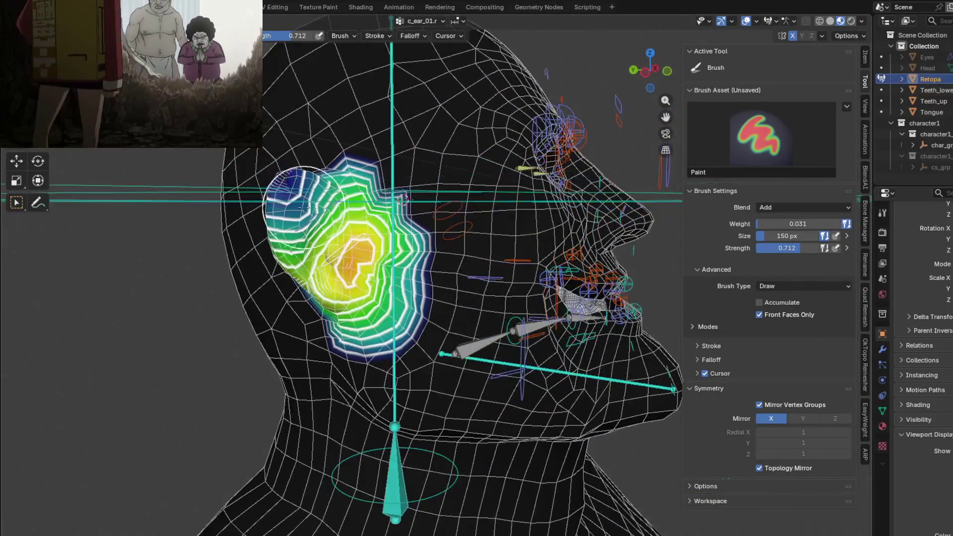
{"action": "left_click", "coordinate": [348, 258], "text": "ctrl"}
{"action": "middle_click_drag", "start_coordinate": [348, 258], "coordinate": [330, 184]}
{"action": "left_click", "coordinate": [346, 262], "text": "ctrl"}
{"action": "key", "text": "r"}
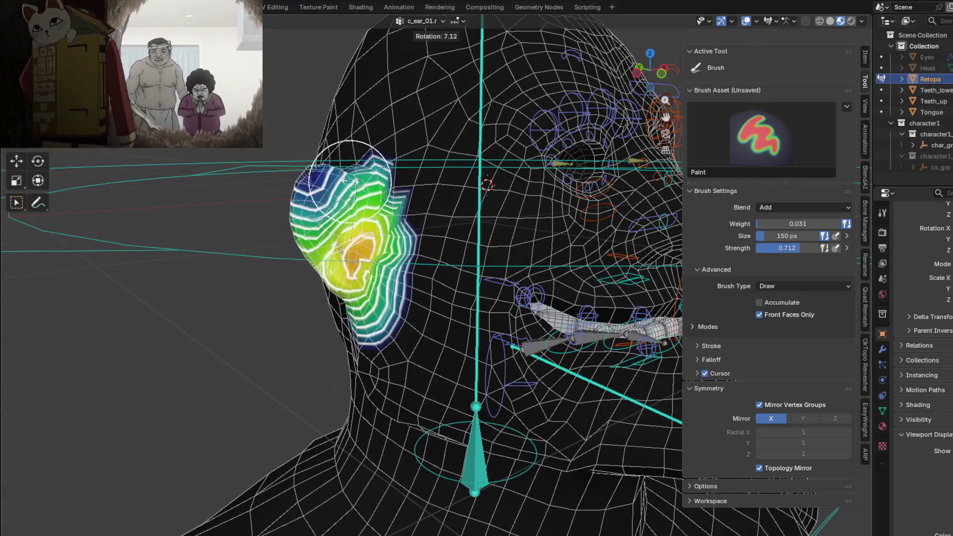
{"action": "key", "text": "Escape"}
Blur the ear weights outward onto the head and down toward the jaw, then test-move the bone.
{"action": "scroll", "coordinate": [399, 208], "scroll_direction": "up", "scroll_amount": 2}
{"action": "left_click_drag", "start_coordinate": [400, 208], "coordinate": [412, 245]}
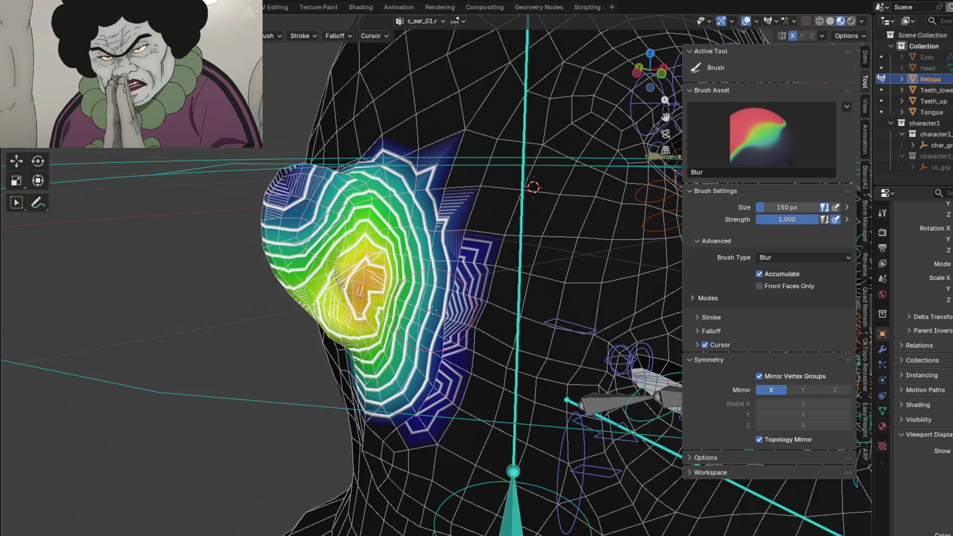
{"action": "middle_click_drag", "start_coordinate": [425, 355], "coordinate": [422, 387]}
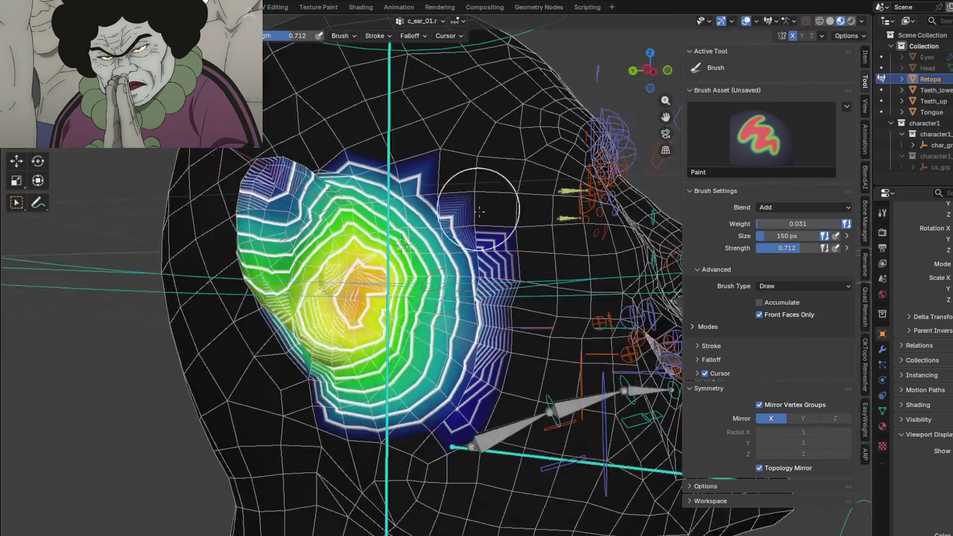
{"action": "left_click_drag", "start_coordinate": [421, 386], "coordinate": [351, 407]}
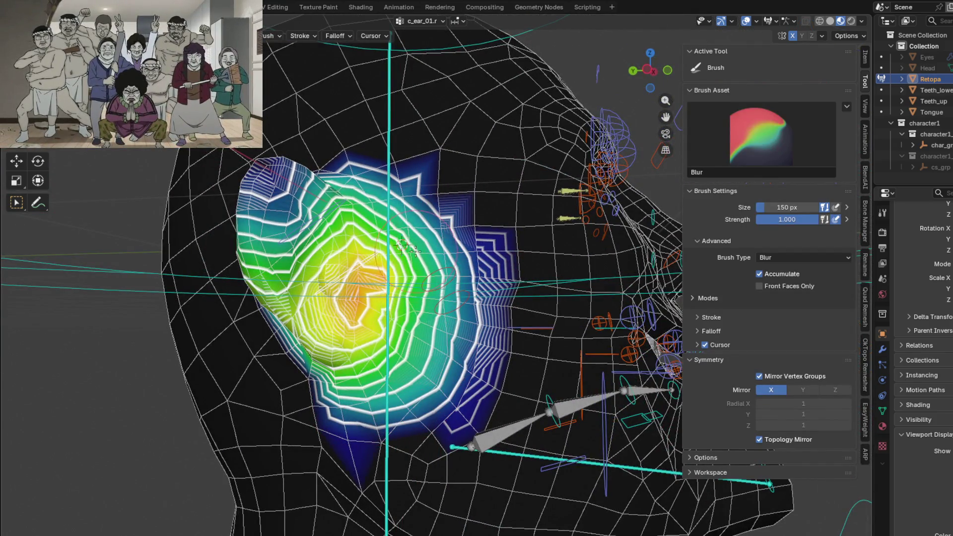
{"action": "mouse_move", "coordinate": [366, 392]}
{"action": "middle_mouse_down"}
{"action": "mouse_move", "coordinate": [404, 269]}
{"action": "mouse_move", "coordinate": [402, 321]}
{"action": "mouse_move", "coordinate": [485, 252]}
{"action": "middle_mouse_up"}
{"action": "key", "text": "g"}
{"action": "key", "text": "Escape"}
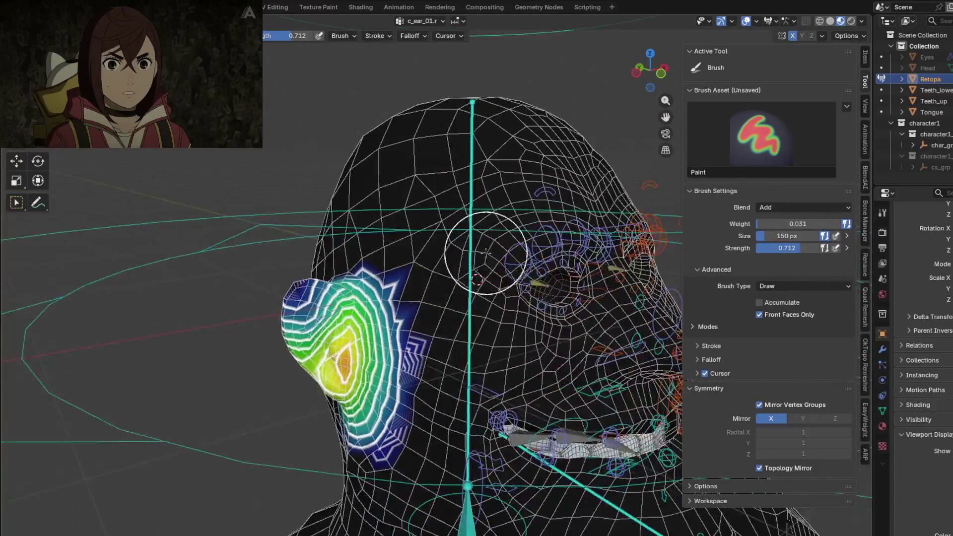
{"action": "middle_click_drag", "start_coordinate": [481, 334], "coordinate": [404, 365]}
Select c_cheek_inflate.r and blur its cheek weights, orbiting to check from several angles.
{"action": "left_click", "coordinate": [407, 360], "text": "ctrl"}
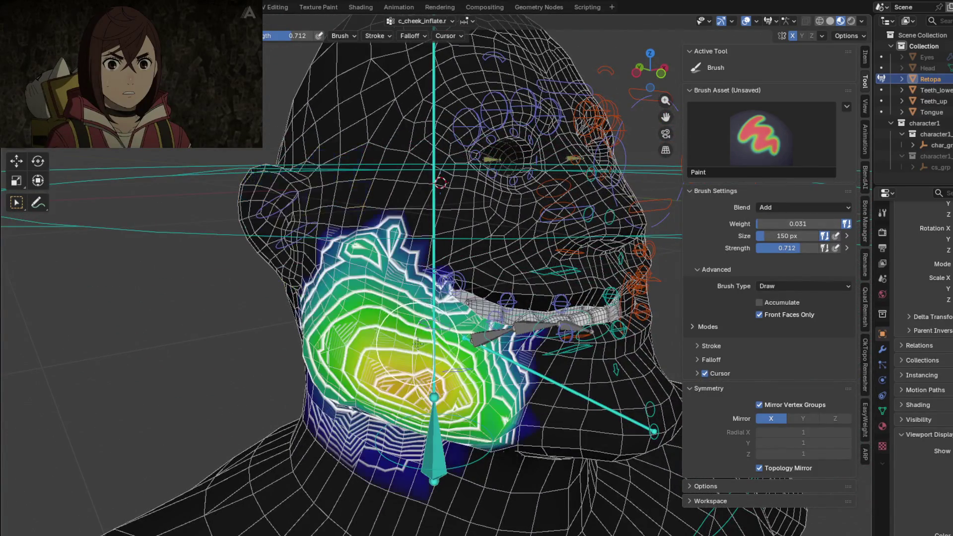
{"action": "scroll", "coordinate": [464, 336], "scroll_direction": "up", "scroll_amount": 3}
{"action": "middle_click_drag", "start_coordinate": [464, 336], "coordinate": [388, 263]}
{"action": "key", "text": "shift"}
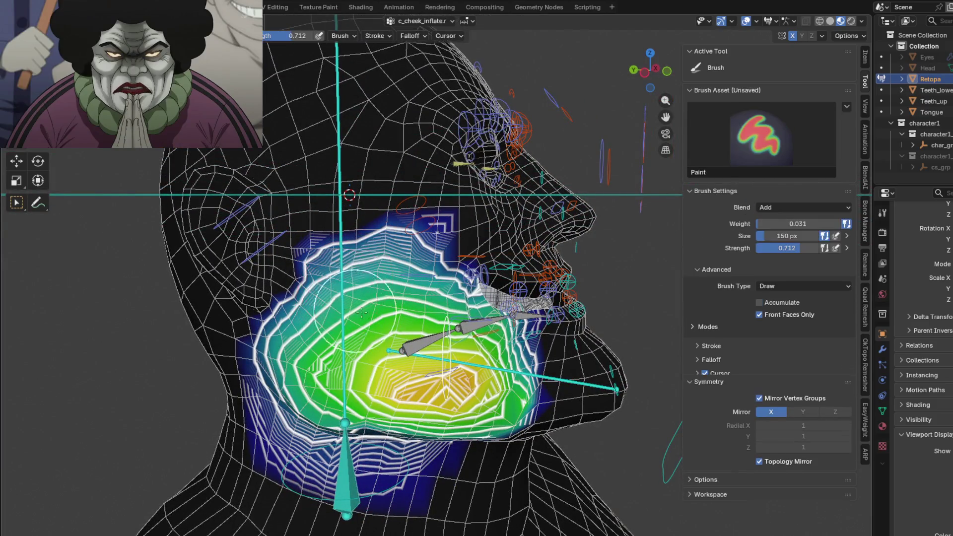
{"action": "middle_click_drag", "start_coordinate": [371, 284], "coordinate": [344, 270]}
{"action": "key", "text": "shift"}
{"action": "left_click_drag", "start_coordinate": [344, 270], "coordinate": [298, 397], "text": "shift"}
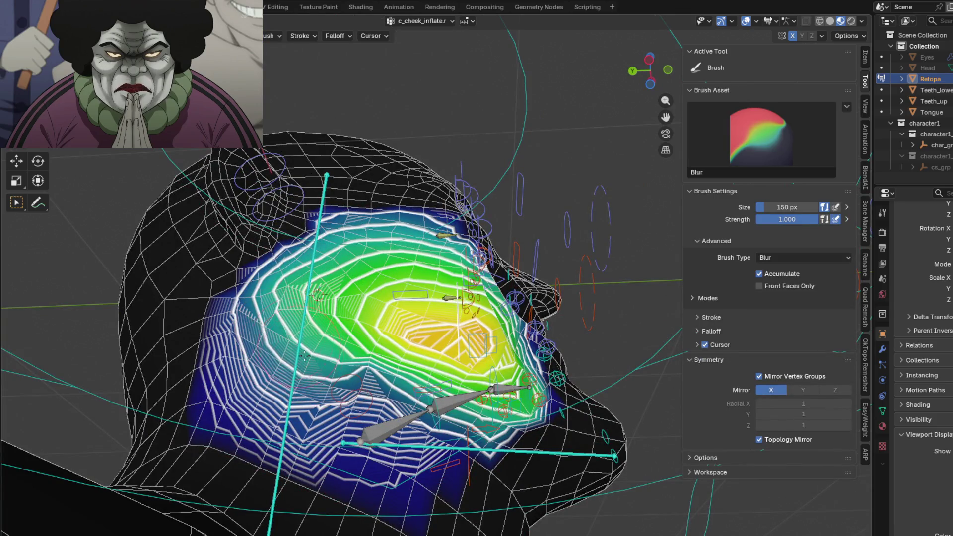
{"action": "mouse_move", "coordinate": [298, 397]}
{"action": "middle_mouse_down"}
{"action": "mouse_move", "coordinate": [378, 300]}
{"action": "mouse_move", "coordinate": [446, 303]}
{"action": "middle_mouse_up"}
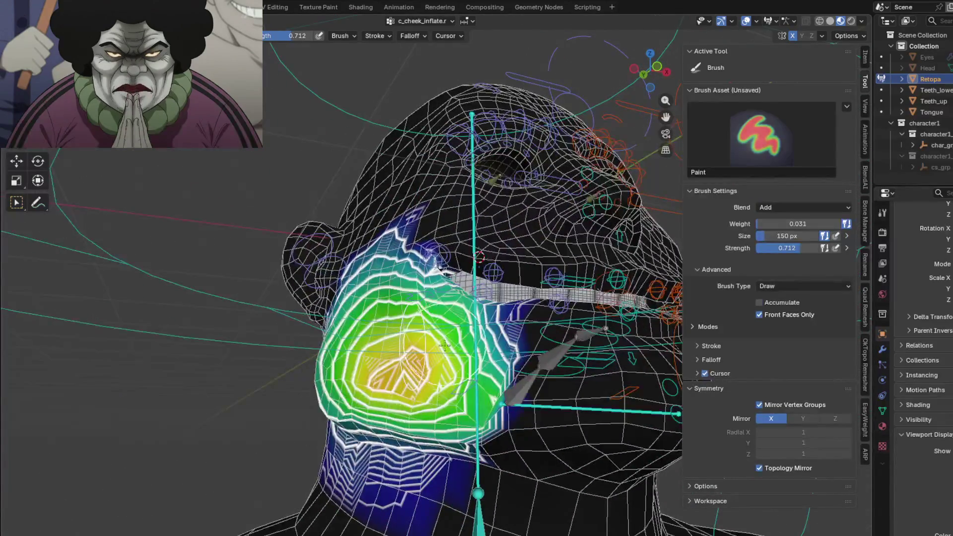
{"action": "scroll", "coordinate": [446, 303], "scroll_direction": "up", "scroll_amount": 3}
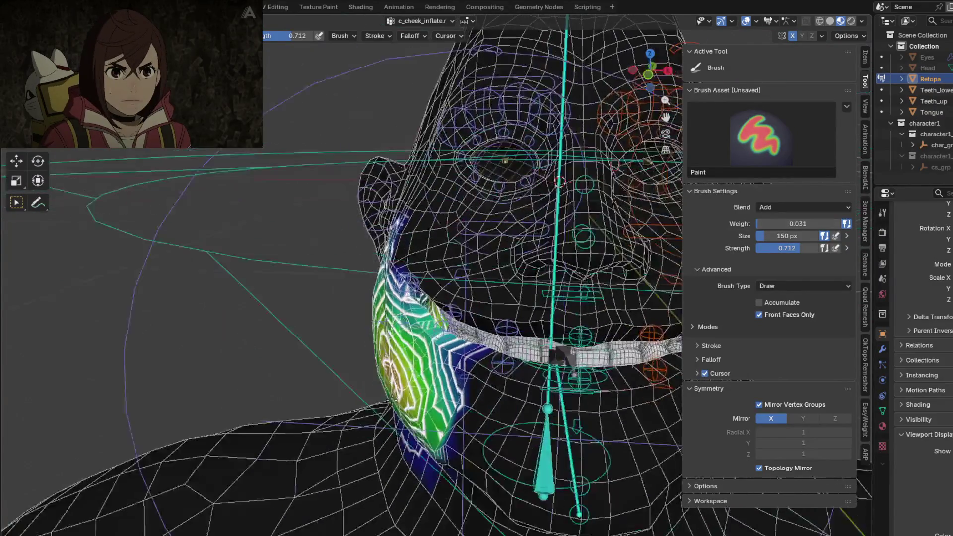
{"action": "middle_click_drag", "start_coordinate": [446, 304], "coordinate": [385, 369]}
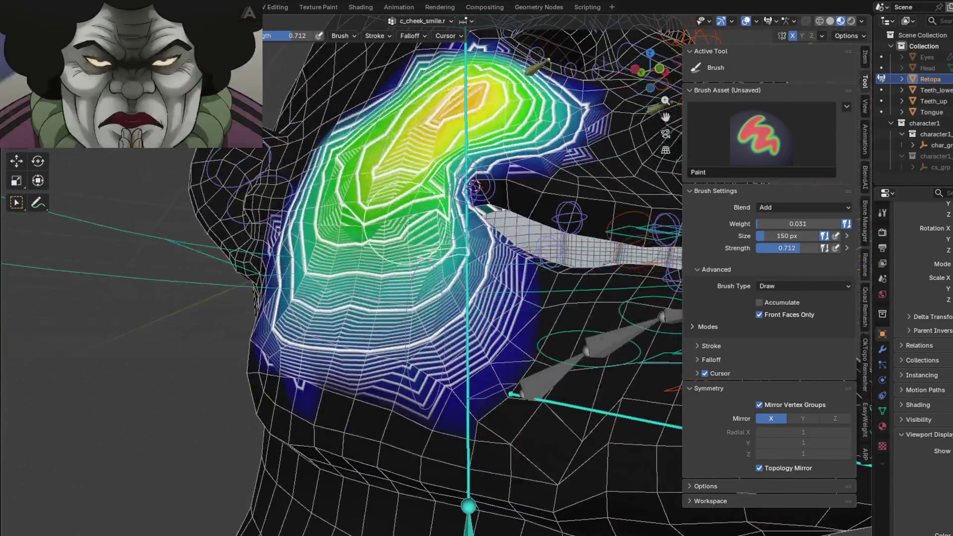
Blur the c_cheek_smile.r cheek contours into a softer falloff from a side view.
{"action": "scroll", "coordinate": [325, 376], "scroll_direction": "up", "scroll_amount": 2}
{"action": "scroll", "coordinate": [325, 376], "scroll_direction": "up", "scroll_amount": 2}
{"action": "middle_click_drag", "start_coordinate": [325, 376], "coordinate": [260, 327]}
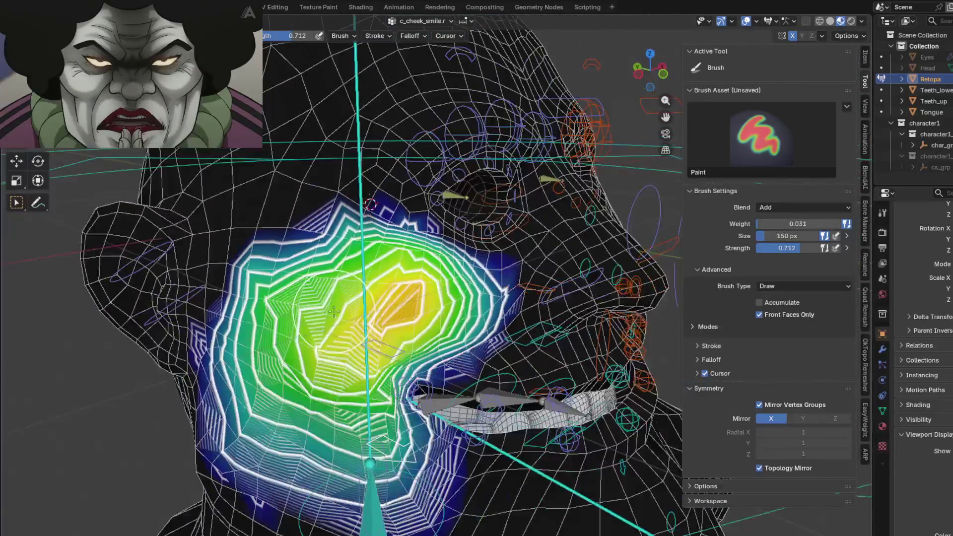
{"action": "key", "text": "shift"}
{"action": "left_click_drag", "start_coordinate": [259, 328], "coordinate": [348, 223], "text": "shift"}
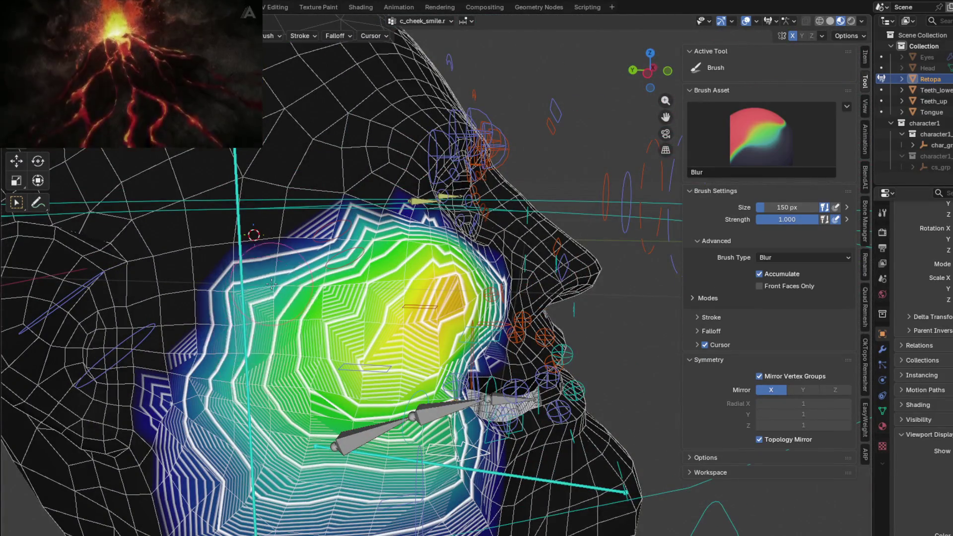
{"action": "mouse_move", "coordinate": [348, 223]}
{"action": "middle_mouse_down"}
{"action": "mouse_move", "coordinate": [342, 270]}
{"action": "mouse_move", "coordinate": [343, 233]}
{"action": "middle_mouse_up"}
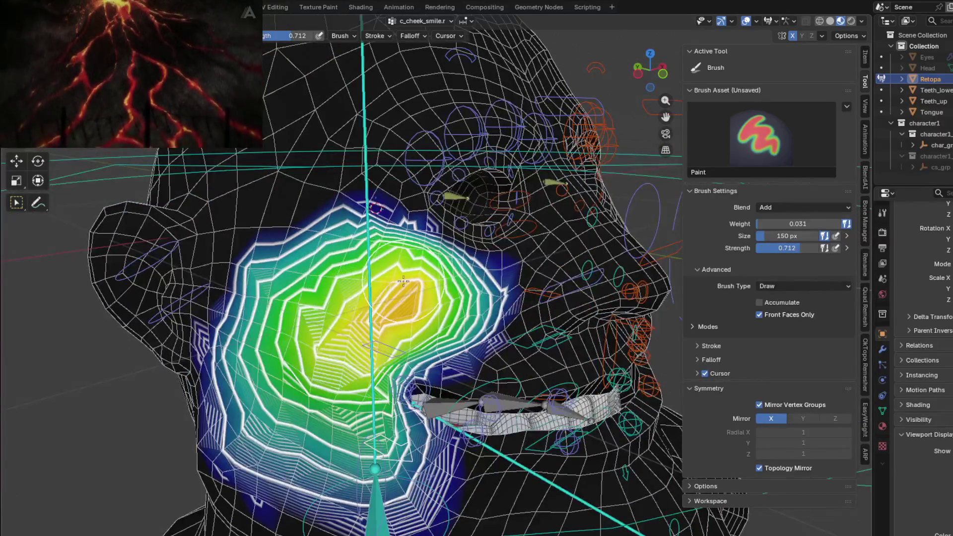
{"action": "key", "text": "shift"}
{"action": "mouse_move", "coordinate": [442, 286]}
{"action": "left_mouse_down", "text": "shift"}
{"action": "mouse_move", "coordinate": [372, 263]}
{"action": "mouse_move", "coordinate": [425, 279]}
{"action": "mouse_move", "coordinate": [376, 323]}
{"action": "mouse_move", "coordinate": [415, 288]}
{"action": "left_mouse_up", "text": "shift"}
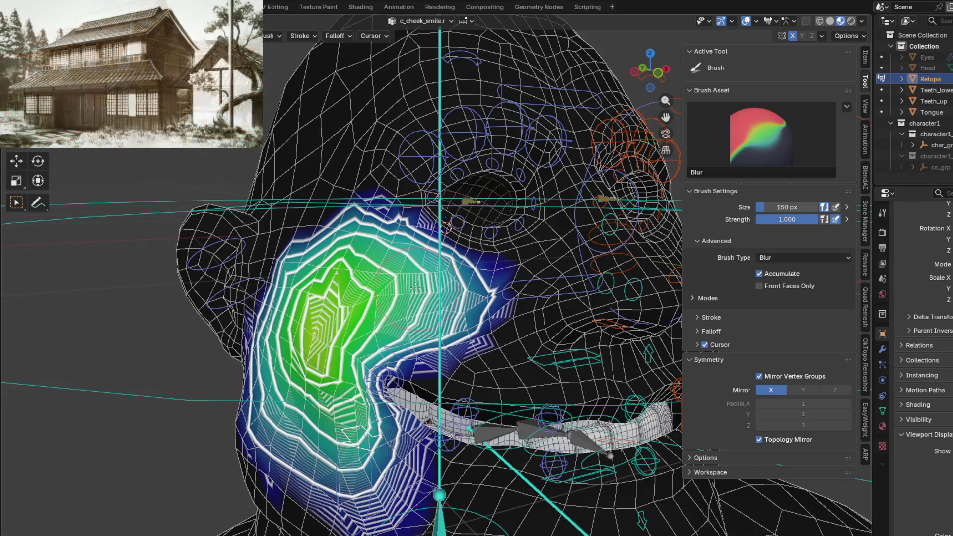
Add a little cheek weight and blur the gradient upward toward the nose.
{"action": "middle_click_drag", "start_coordinate": [371, 262], "coordinate": [278, 301]}
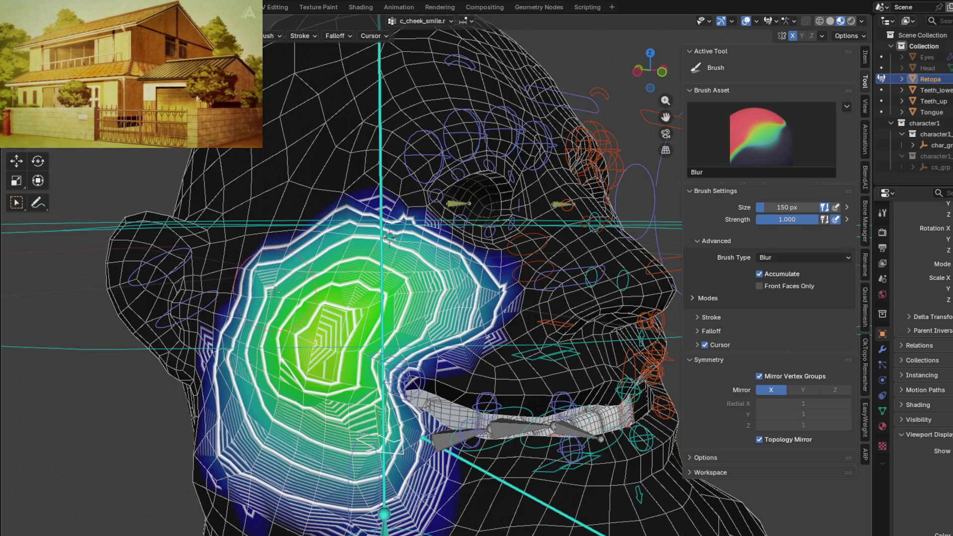
{"action": "left_click_drag", "start_coordinate": [266, 404], "coordinate": [392, 279]}
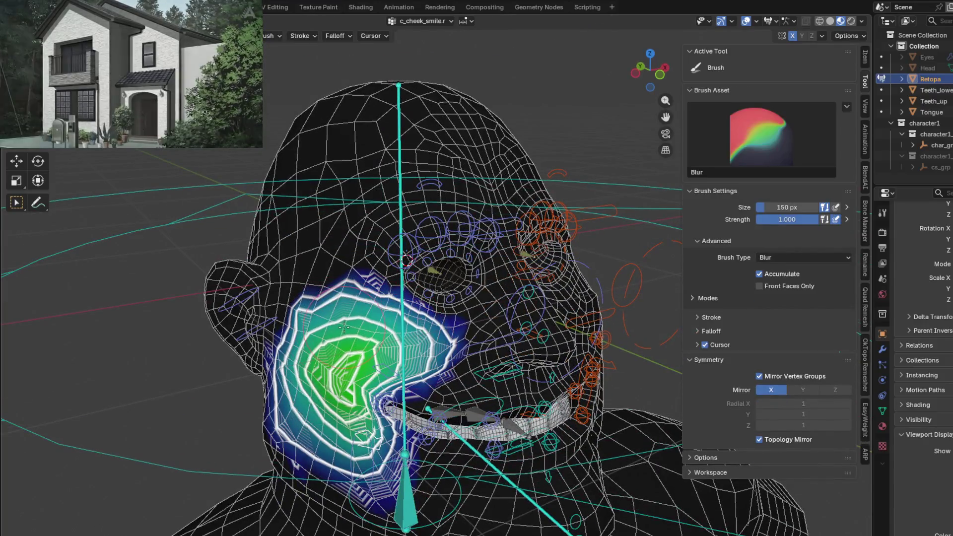
{"action": "mouse_move", "coordinate": [344, 326]}
{"action": "left_mouse_down"}
{"action": "mouse_move", "coordinate": [366, 330]}
{"action": "mouse_move", "coordinate": [350, 320]}
{"action": "left_mouse_up"}
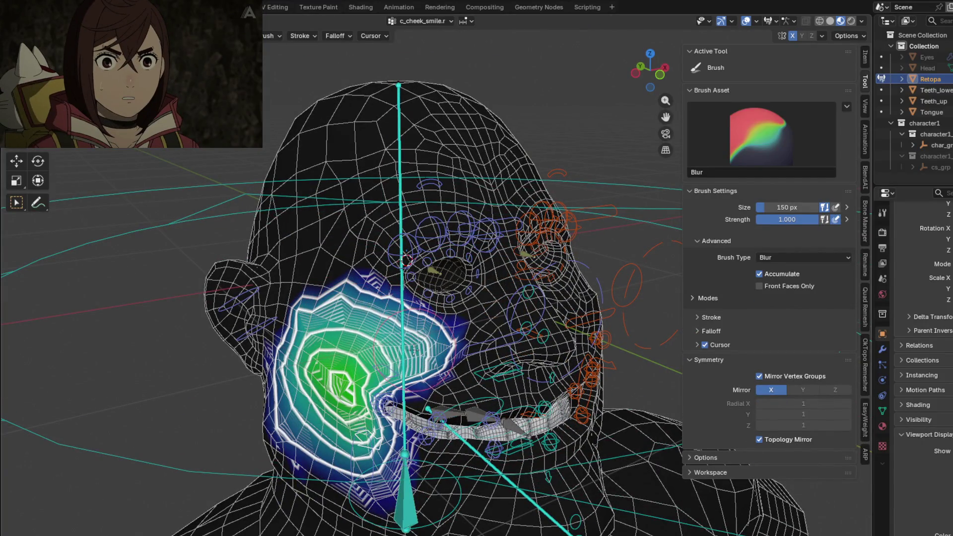
{"action": "left_click_drag", "start_coordinate": [413, 350], "coordinate": [349, 356]}
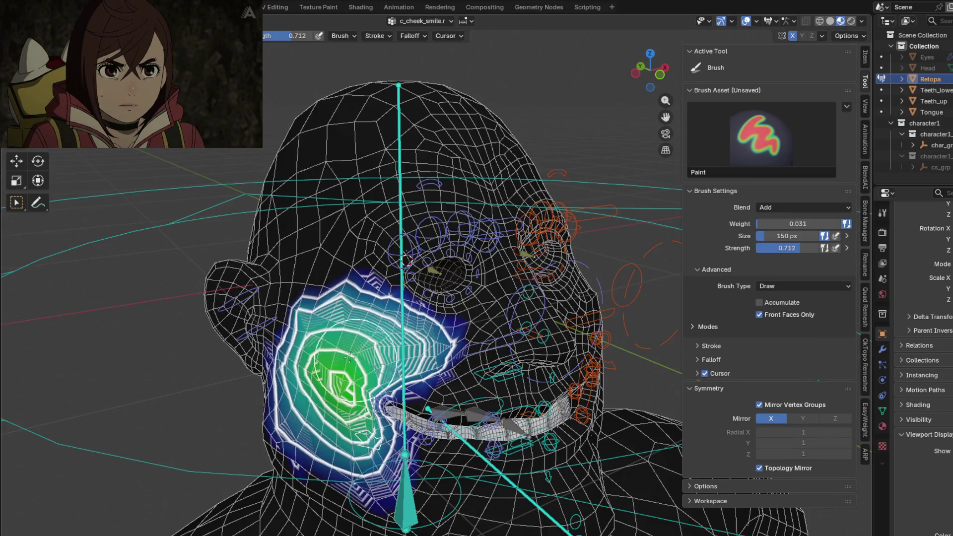
{"action": "middle_click_drag", "start_coordinate": [349, 356], "coordinate": [304, 364]}
{"action": "key", "text": "shift"}
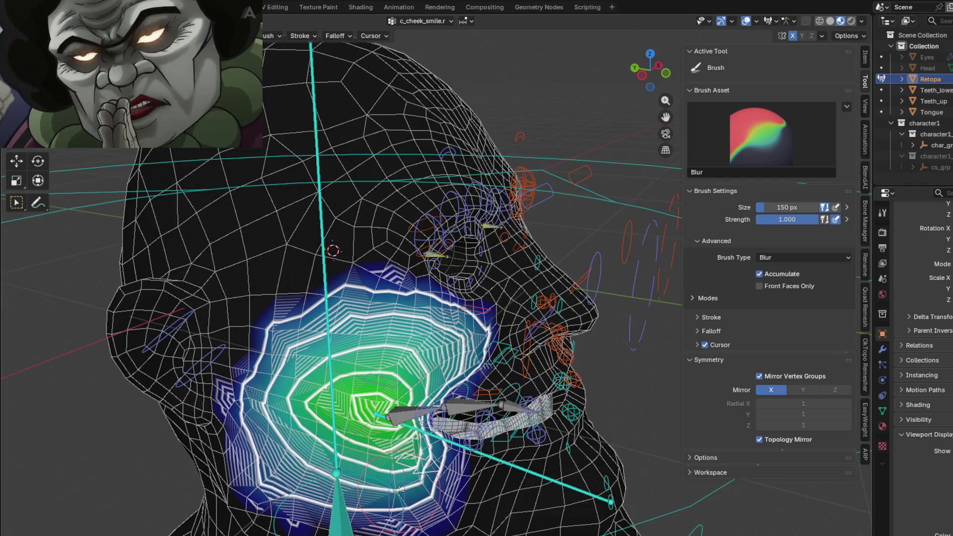
{"action": "left_click_drag", "start_coordinate": [308, 372], "coordinate": [403, 353], "text": "shift"}
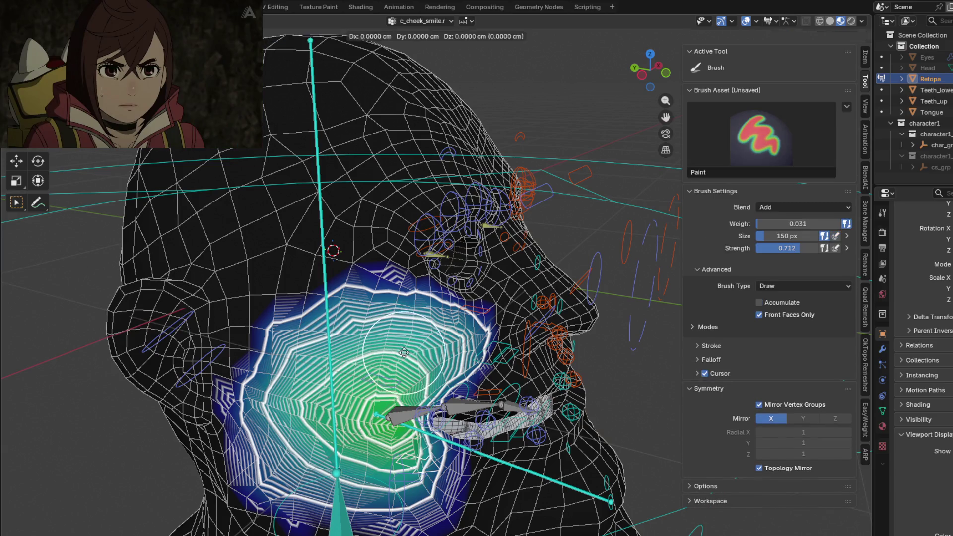
{"action": "scroll", "coordinate": [288, 343], "scroll_direction": "up", "scroll_amount": 3}
Blur the c_cheek_smile.r weights wider toward the ear and upper cheek, checking front and side.
{"action": "mouse_move", "coordinate": [287, 344]}
{"action": "left_mouse_down"}
{"action": "mouse_move", "coordinate": [392, 274]}
{"action": "mouse_move", "coordinate": [233, 411]}
{"action": "left_mouse_up"}
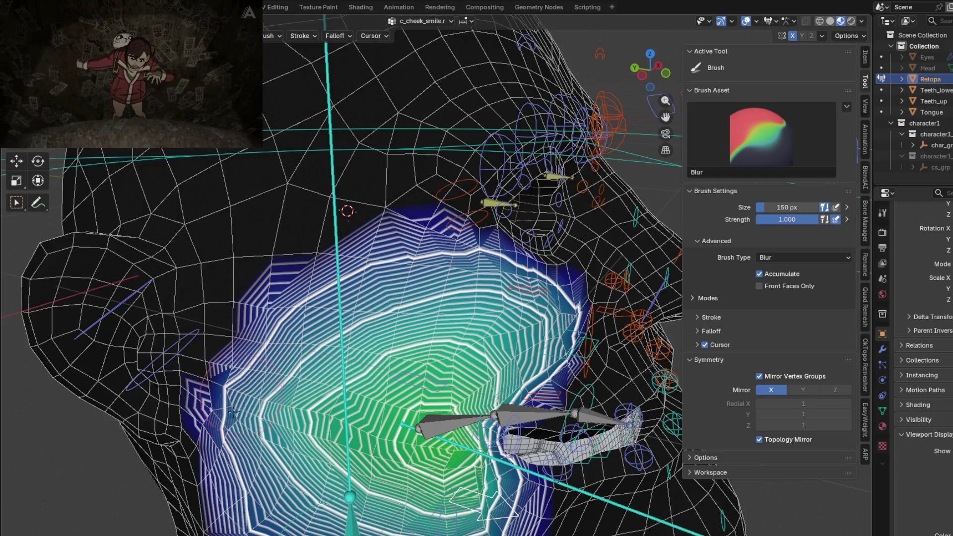
{"action": "key", "text": "shift"}
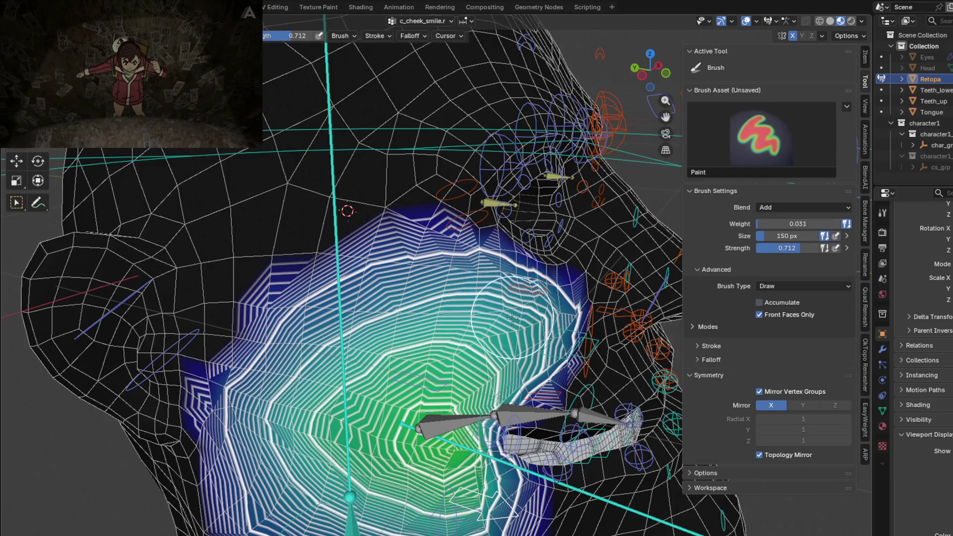
{"action": "middle_click_drag", "start_coordinate": [512, 317], "coordinate": [517, 318]}
{"action": "mouse_move", "coordinate": [516, 318]}
{"action": "left_mouse_down", "text": "shift"}
{"action": "mouse_move", "coordinate": [535, 321]}
{"action": "mouse_move", "coordinate": [406, 314]}
{"action": "left_mouse_up", "text": "shift"}
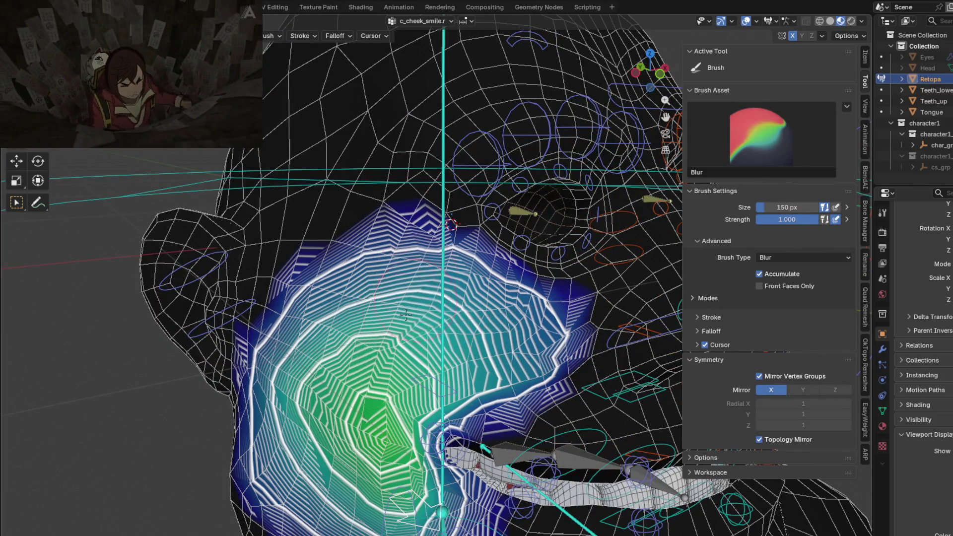
{"action": "left_click_drag", "start_coordinate": [384, 327], "coordinate": [303, 317], "text": "shift"}
{"action": "scroll", "coordinate": [318, 327], "scroll_direction": "down", "scroll_amount": 3}
{"action": "mouse_move", "coordinate": [317, 328]}
{"action": "middle_mouse_down"}
{"action": "mouse_move", "coordinate": [335, 348]}
{"action": "mouse_move", "coordinate": [311, 453]}
{"action": "middle_mouse_up"}
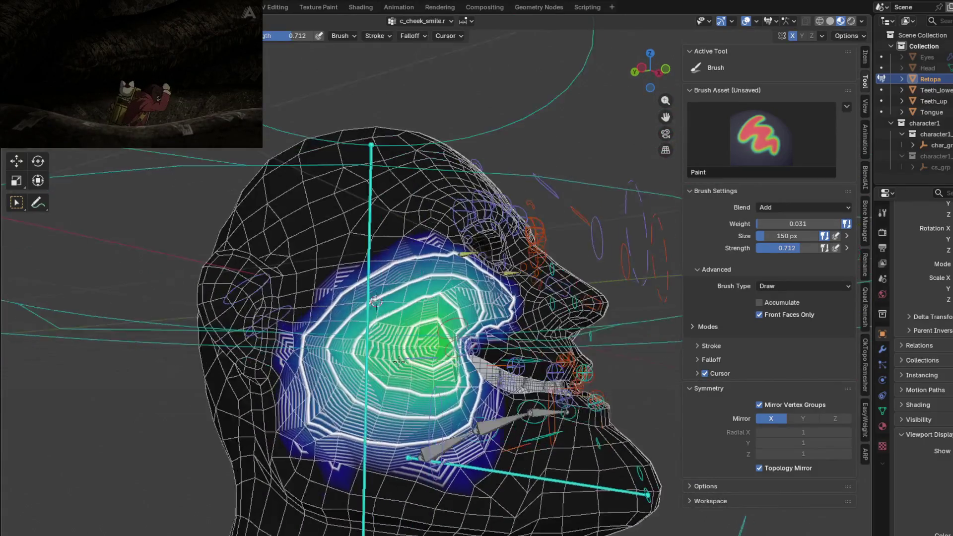
{"action": "mouse_move", "coordinate": [310, 452]}
{"action": "left_mouse_down", "text": "shift"}
{"action": "mouse_move", "coordinate": [322, 348]}
{"action": "mouse_move", "coordinate": [409, 295]}
{"action": "mouse_move", "coordinate": [400, 436]}
{"action": "left_mouse_up", "text": "shift"}
{"action": "middle_click_drag", "start_coordinate": [400, 436], "coordinate": [299, 402]}
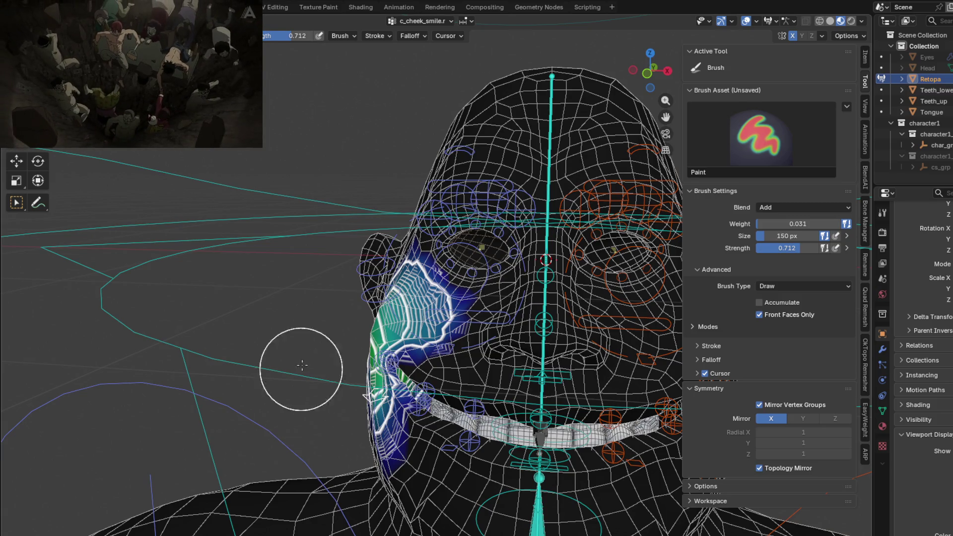
{"action": "middle_click_drag", "start_coordinate": [531, 321], "coordinate": [489, 248]}
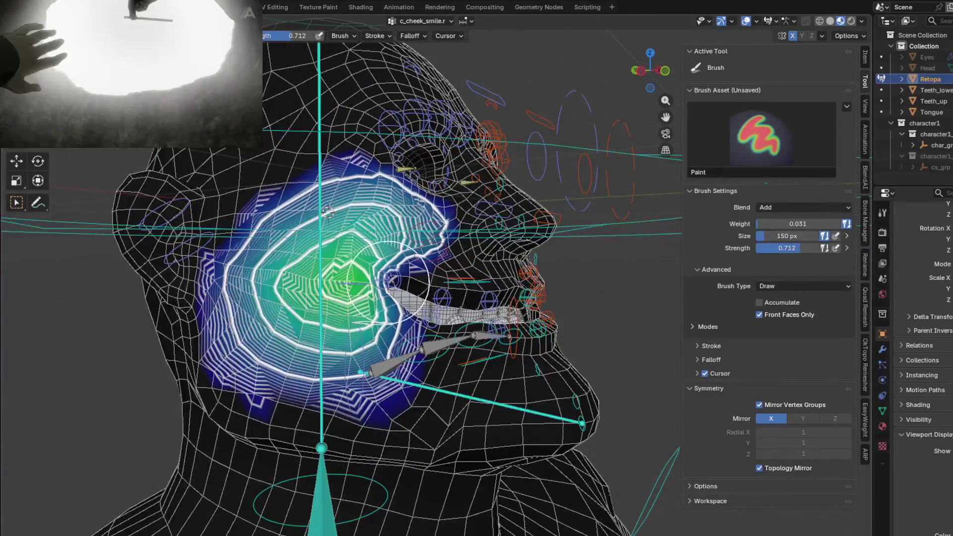
Blur the c_lips_corner_mini.r weights around the mouth corner, then switch to c_eyelid_bot_02.r.
{"action": "left_click", "coordinate": [376, 280], "text": "ctrl"}
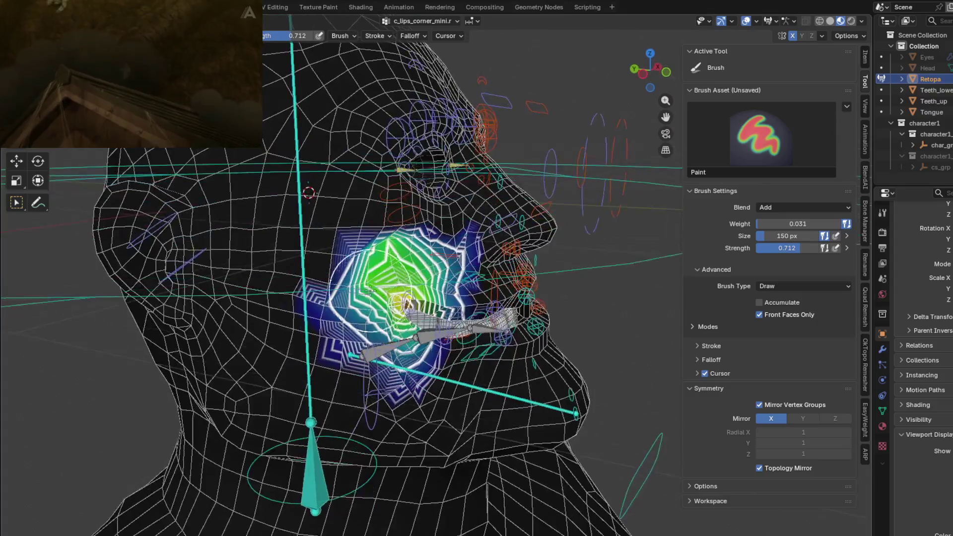
{"action": "scroll", "coordinate": [389, 276], "scroll_direction": "up", "scroll_amount": 5}
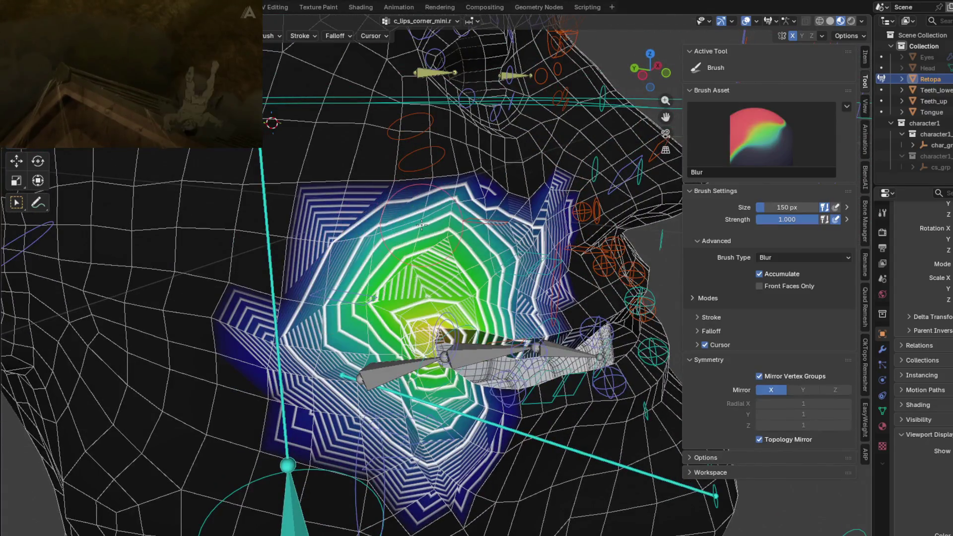
{"action": "left_click_drag", "start_coordinate": [338, 302], "coordinate": [447, 239]}
{"action": "mouse_move", "coordinate": [447, 238]}
{"action": "middle_mouse_down"}
{"action": "mouse_move", "coordinate": [488, 235]}
{"action": "mouse_move", "coordinate": [474, 258]}
{"action": "middle_mouse_up"}
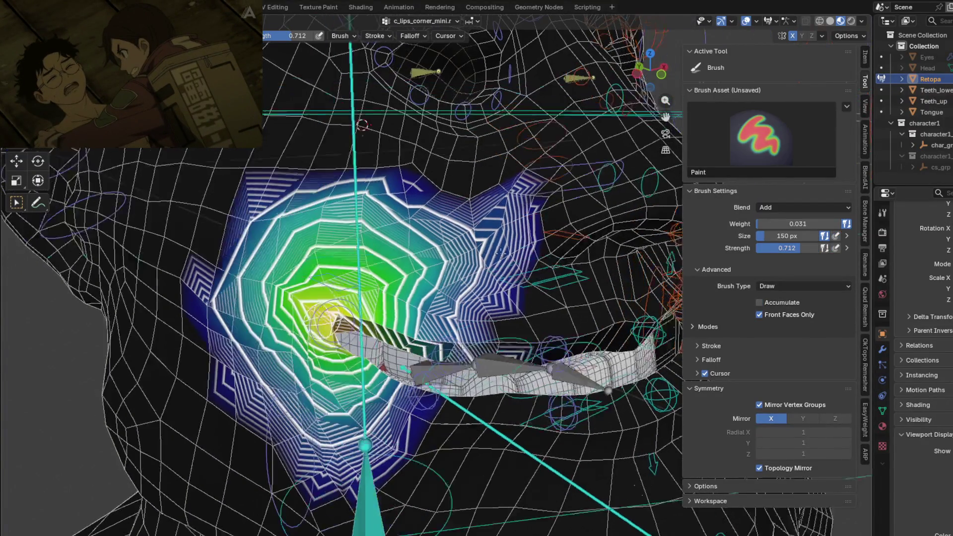
{"action": "middle_click_drag", "start_coordinate": [496, 255], "coordinate": [496, 253]}
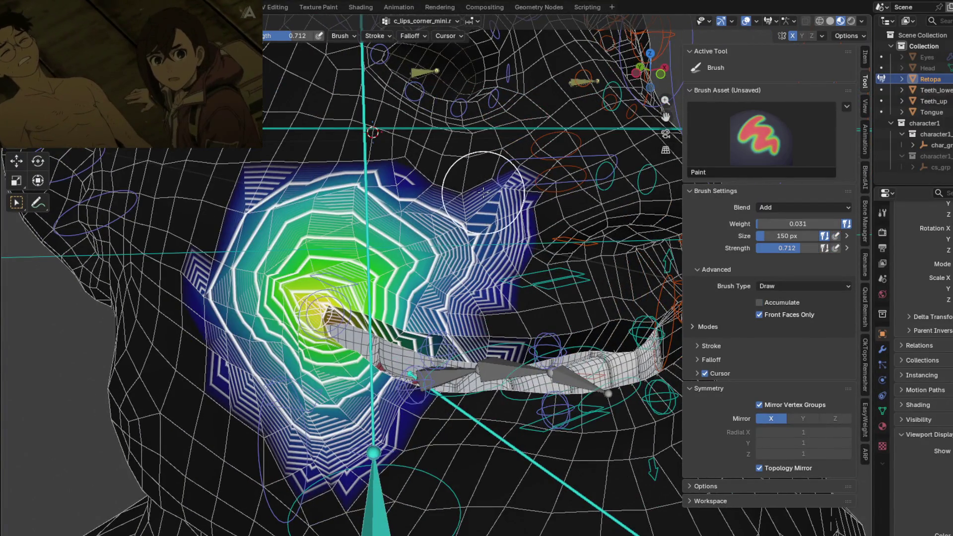
{"action": "middle_click_drag", "start_coordinate": [485, 201], "coordinate": [503, 218]}
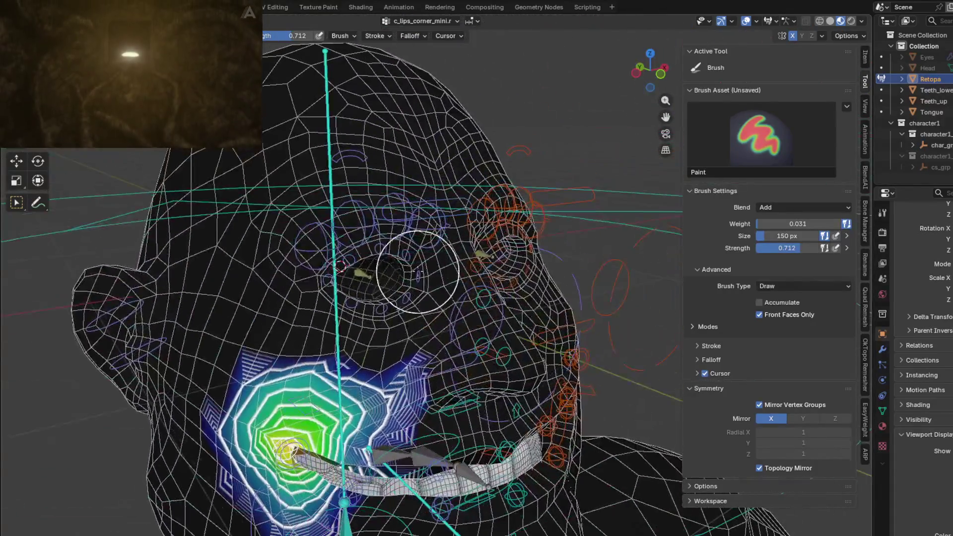
{"action": "middle_click_drag", "start_coordinate": [502, 218], "coordinate": [360, 308]}
{"action": "scroll", "coordinate": [360, 308], "scroll_direction": "up", "scroll_amount": 2}
{"action": "left_click", "coordinate": [360, 307], "text": "ctrl"}
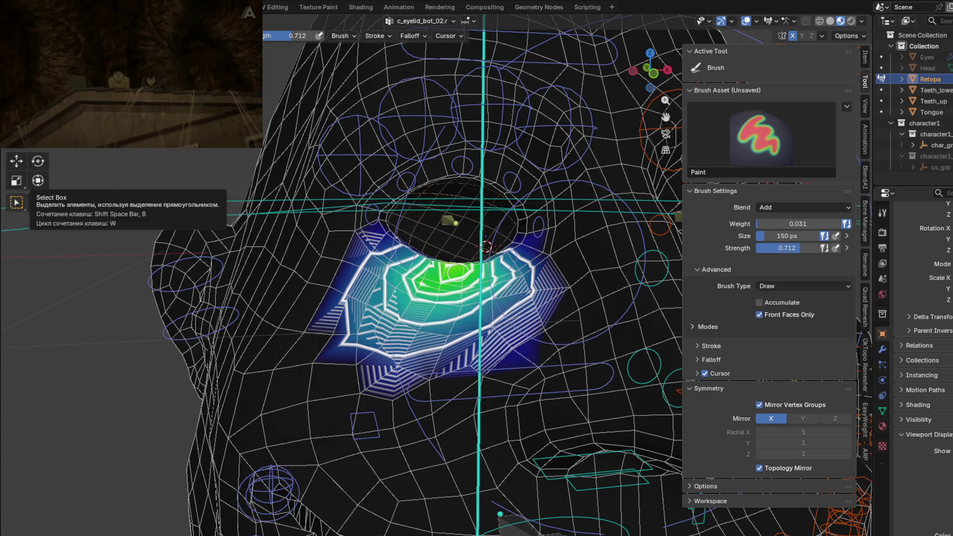
Inspect the lower-eyelid c_eyelid_bot_02.r weights, then switch to the c_eyelid_top_03.r upper-lid group.
{"action": "mouse_move", "coordinate": [123, 49]}
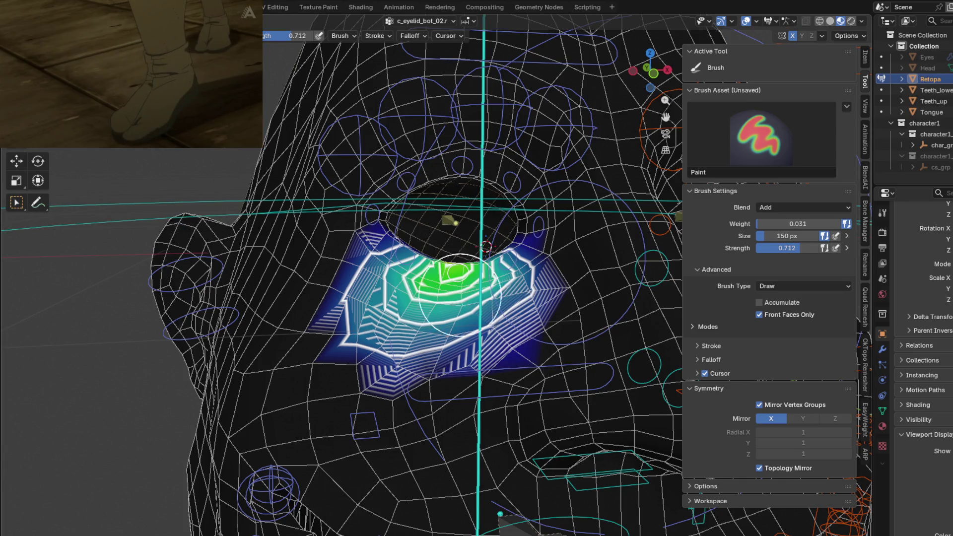
{"action": "middle_click_drag", "start_coordinate": [460, 295], "coordinate": [441, 274]}
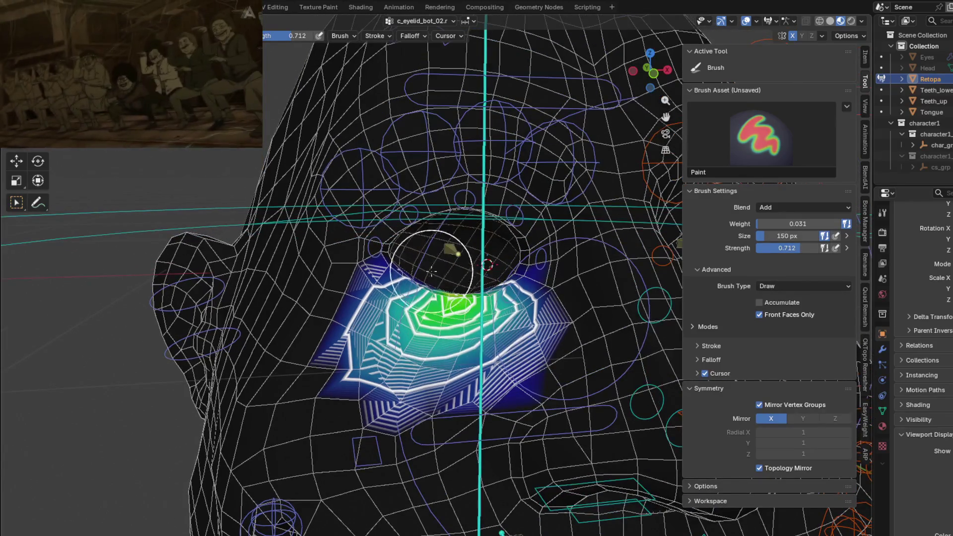
{"action": "key", "text": "alt+q"}
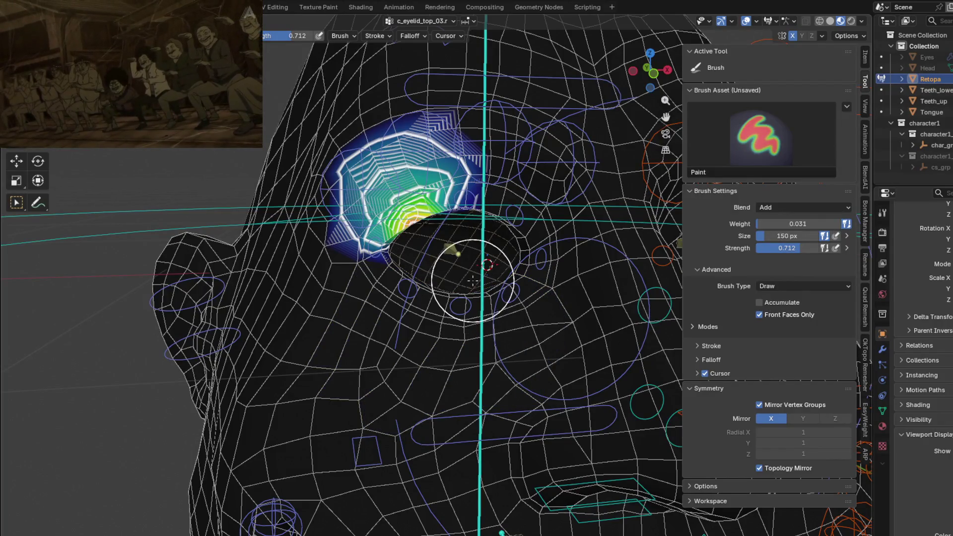
Check the weight-paint Options and open the Object Data Vertex Groups list.
{"action": "mouse_move", "coordinate": [543, 219]}
{"action": "middle_mouse_down"}
{"action": "mouse_move", "coordinate": [473, 221]}
{"action": "mouse_move", "coordinate": [477, 203]}
{"action": "middle_mouse_up"}
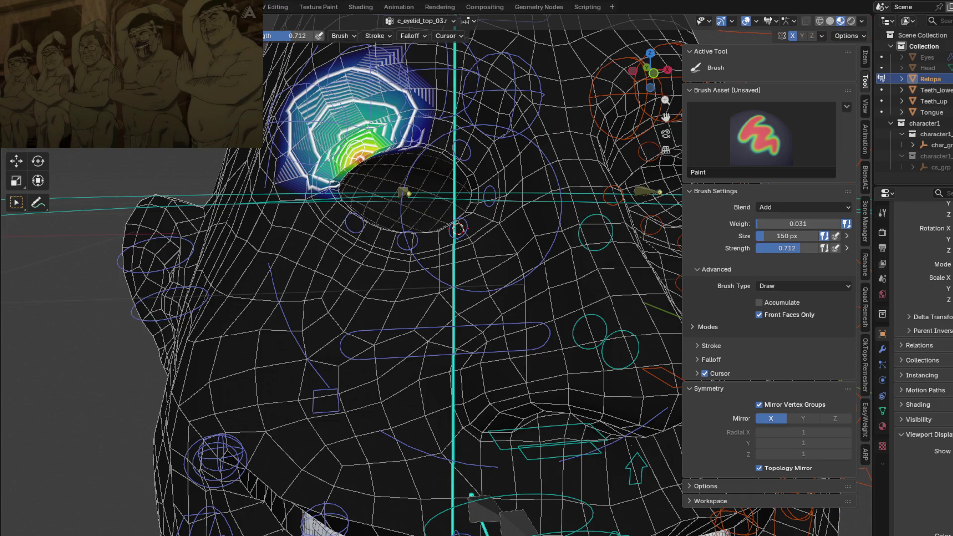
{"action": "left_click", "coordinate": [854, 40]}
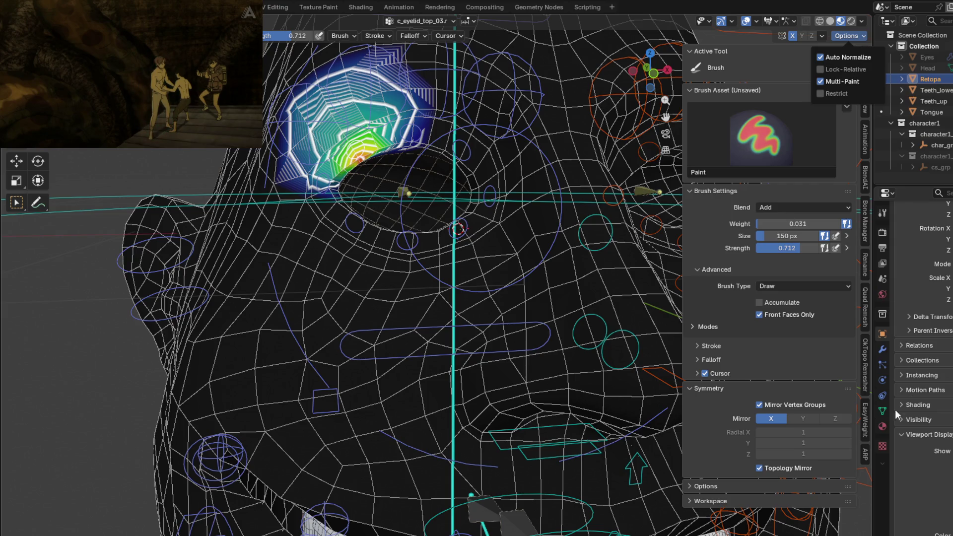
{"action": "left_click", "coordinate": [881, 411]}
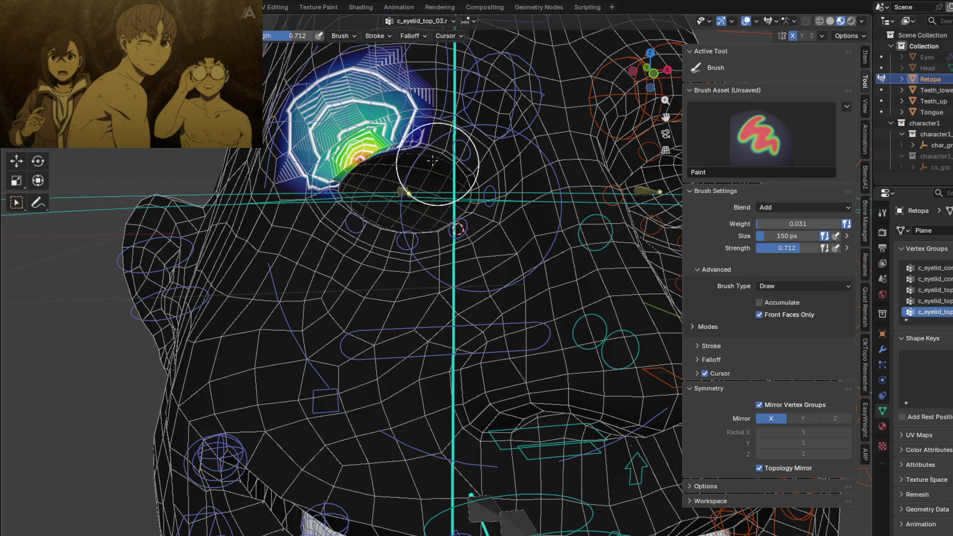
Step through neighbouring vertex groups with undo/redo, landing on c_eyelid_top_02.r.
{"action": "middle_click_drag", "start_coordinate": [432, 160], "coordinate": [486, 273], "text": "shift"}
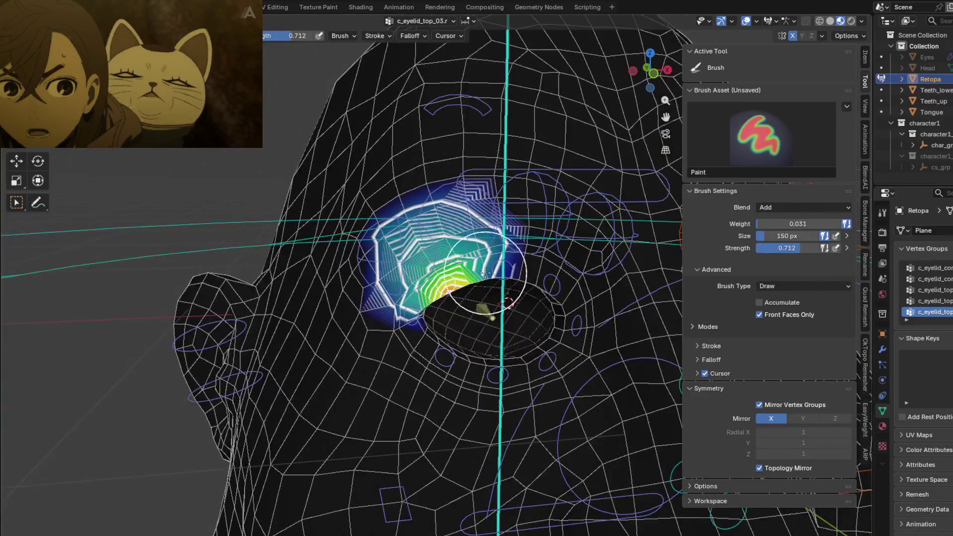
{"action": "key", "text": "ctrl+z"}
{"action": "key", "text": "ctrl+shift+z"}
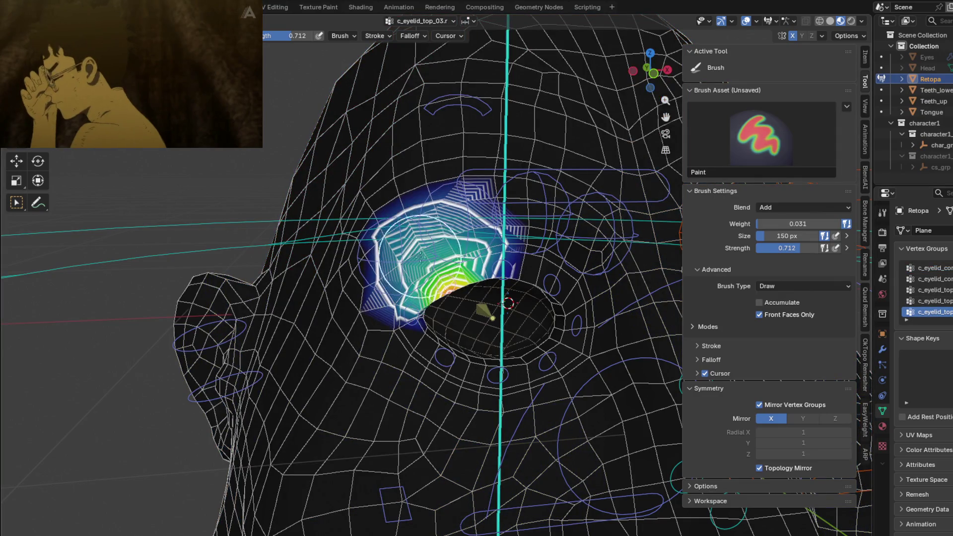
{"action": "key", "text": "ctrl+z"}
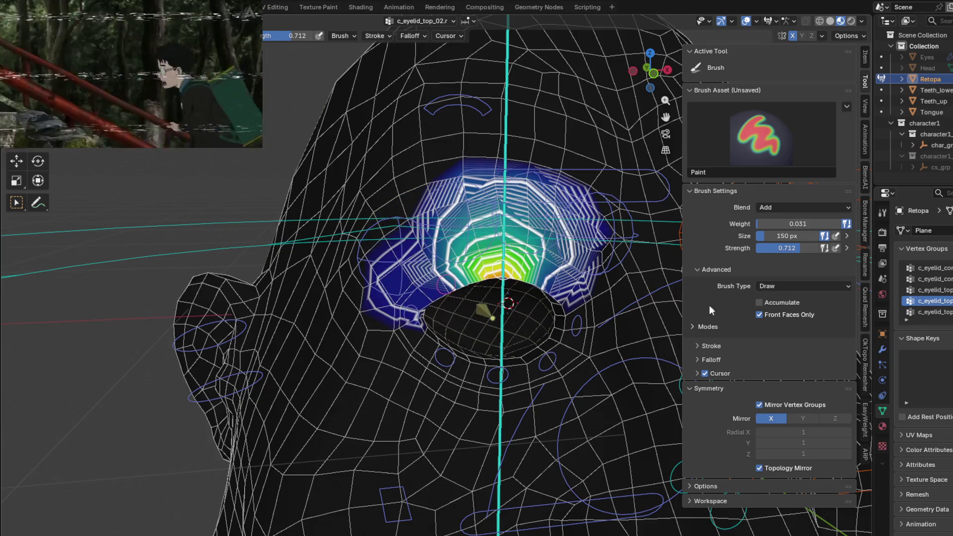
Paint 1.0 c_eyelid_top_02.r weight over the upper eyelid, then return to c_eyelid_top_03.r.
{"action": "key", "text": "ctrl+z"}
{"action": "middle_click_drag", "start_coordinate": [450, 293], "coordinate": [463, 270]}
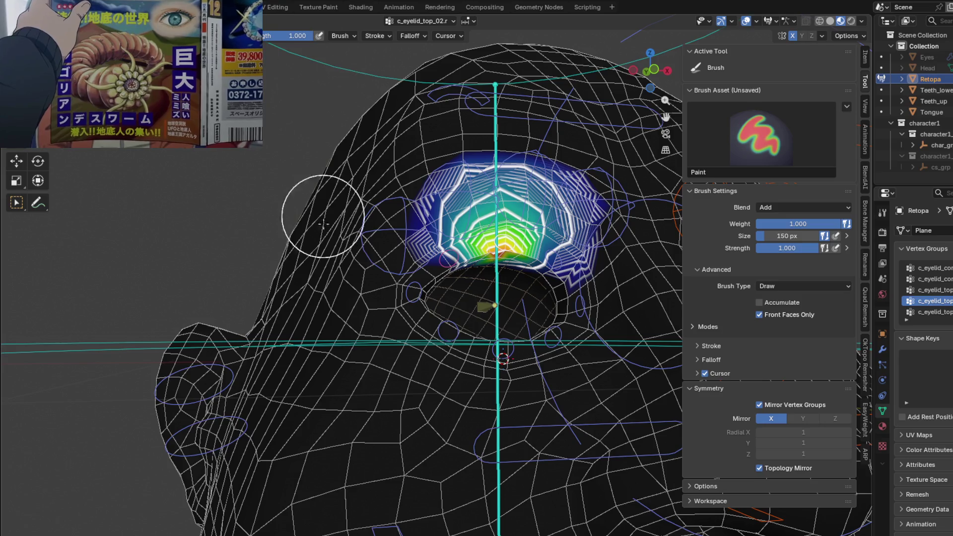
{"action": "mouse_move", "coordinate": [415, 249]}
{"action": "left_mouse_down"}
{"action": "mouse_move", "coordinate": [436, 255]}
{"action": "mouse_move", "coordinate": [428, 237]}
{"action": "left_mouse_up"}
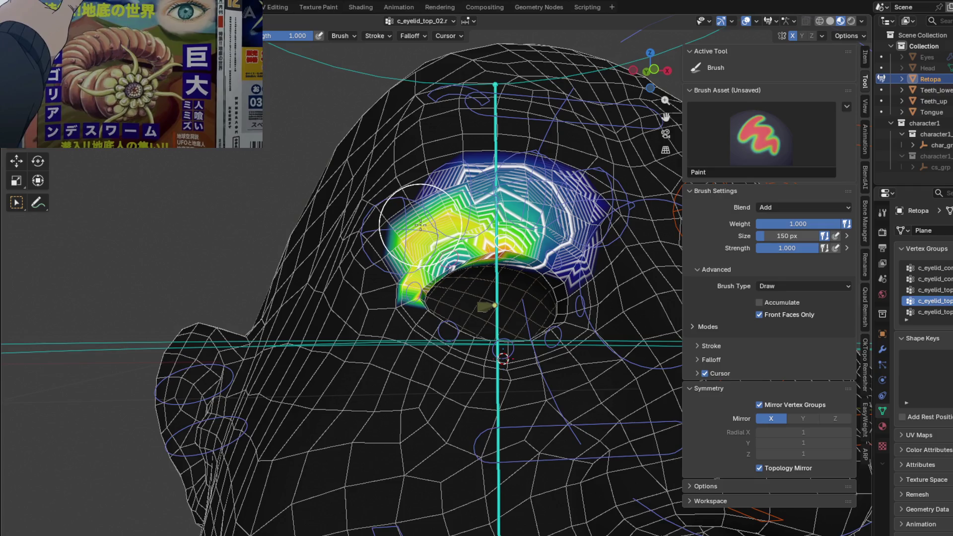
{"action": "middle_click_drag", "start_coordinate": [428, 229], "coordinate": [485, 263]}
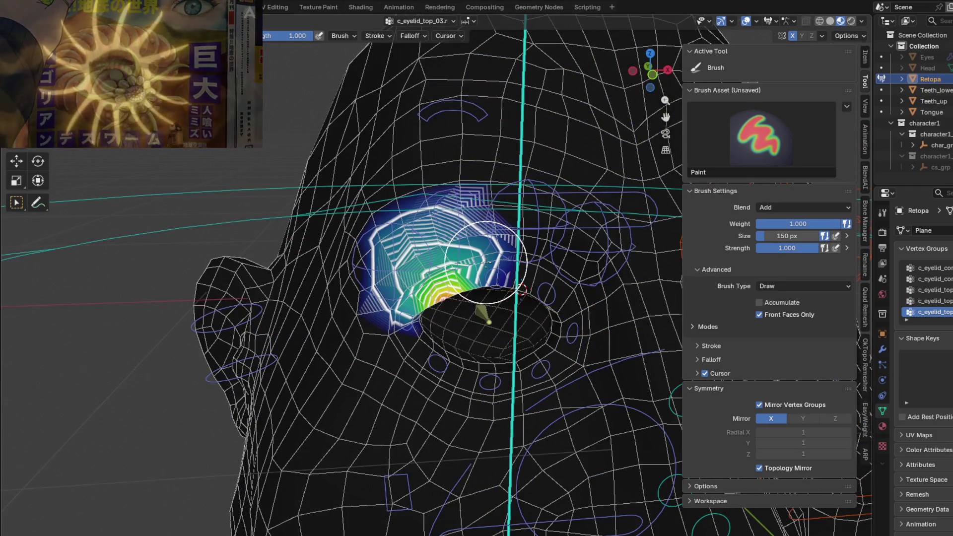
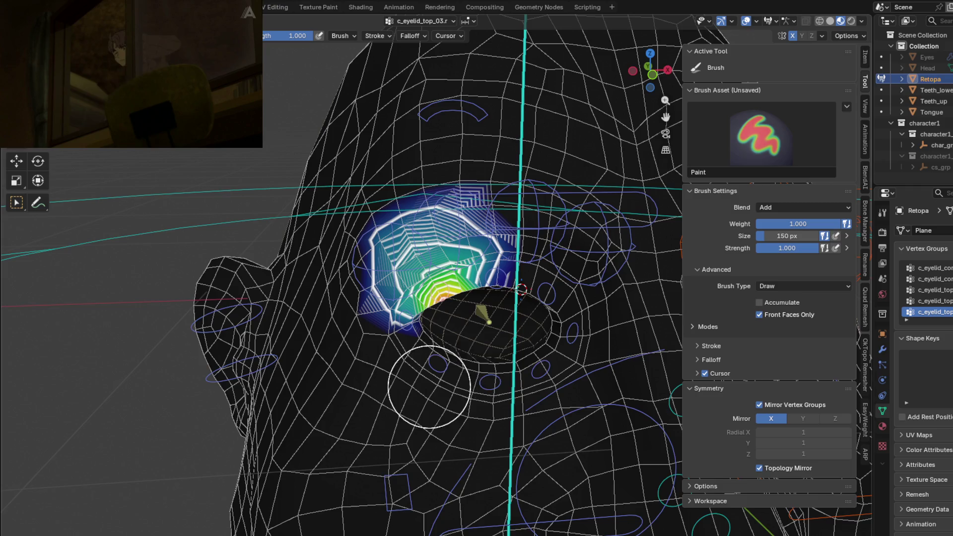
Show the Bone Manager sidebar tab with the bone collections and rig properties.
{"action": "middle_click_drag", "start_coordinate": [457, 383], "coordinate": [469, 345]}
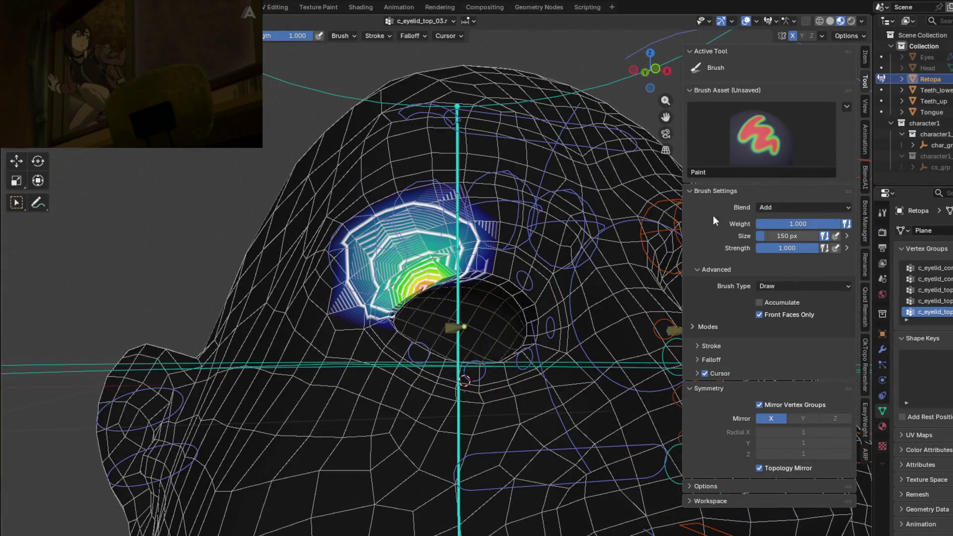
{"action": "left_click", "coordinate": [865, 219]}
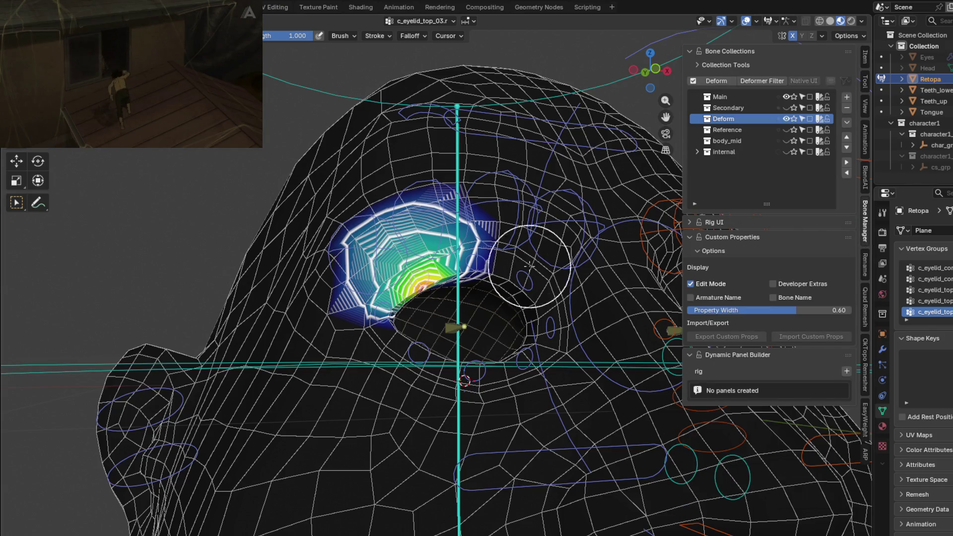
{"action": "middle_click_drag", "start_coordinate": [530, 266], "coordinate": [544, 263]}
{"action": "left_click", "coordinate": [692, 226]}
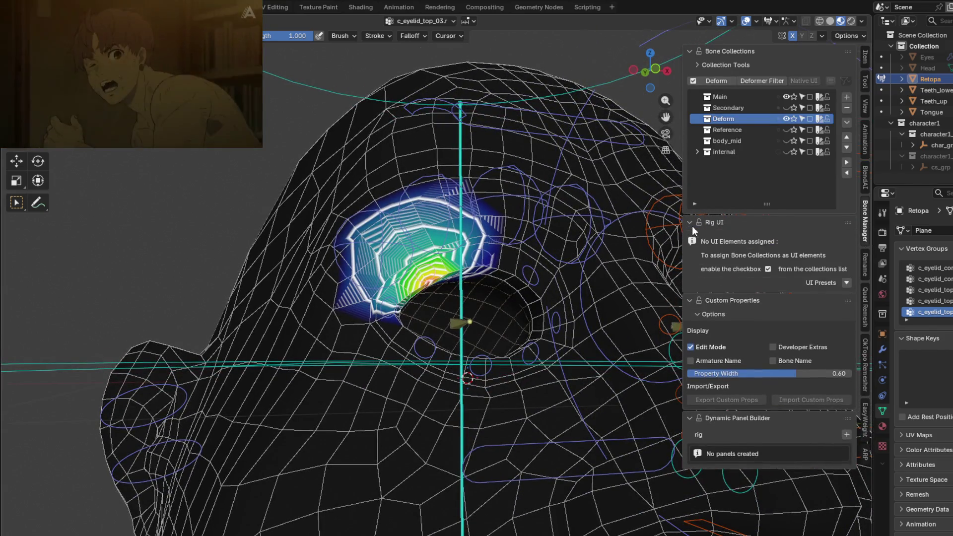
{"action": "left_click", "coordinate": [692, 222]}
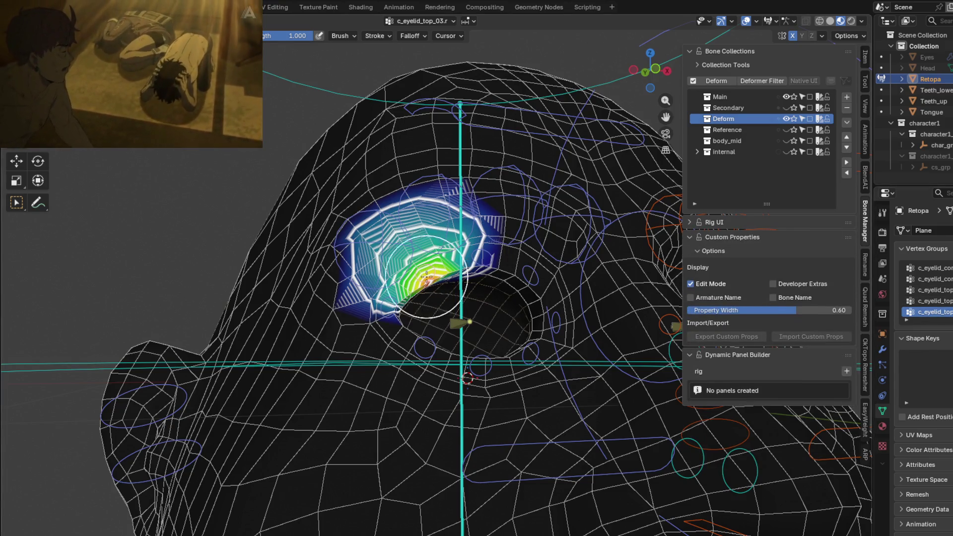
{"action": "scroll", "coordinate": [504, 246], "scroll_direction": "up", "scroll_amount": 2}
Inspect the c_eyelid_top_02.r, c_eyelid_bot_03.r and c_eye.r weights, ending on c_eyelid_top_03.r.
{"action": "left_click", "coordinate": [504, 247], "text": "ctrl"}
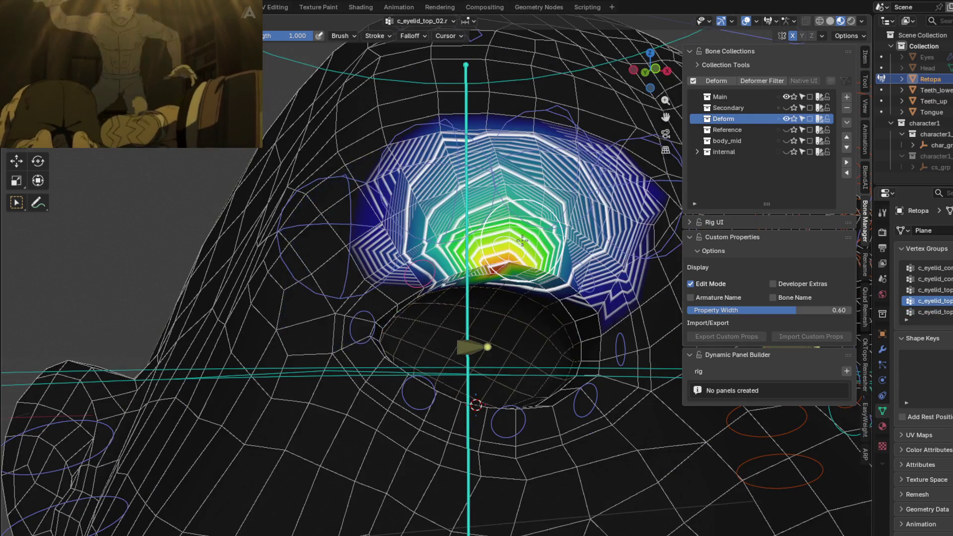
{"action": "mouse_move", "coordinate": [472, 351]}
{"action": "middle_mouse_down"}
{"action": "mouse_move", "coordinate": [422, 286]}
{"action": "mouse_move", "coordinate": [331, 335]}
{"action": "middle_mouse_up"}
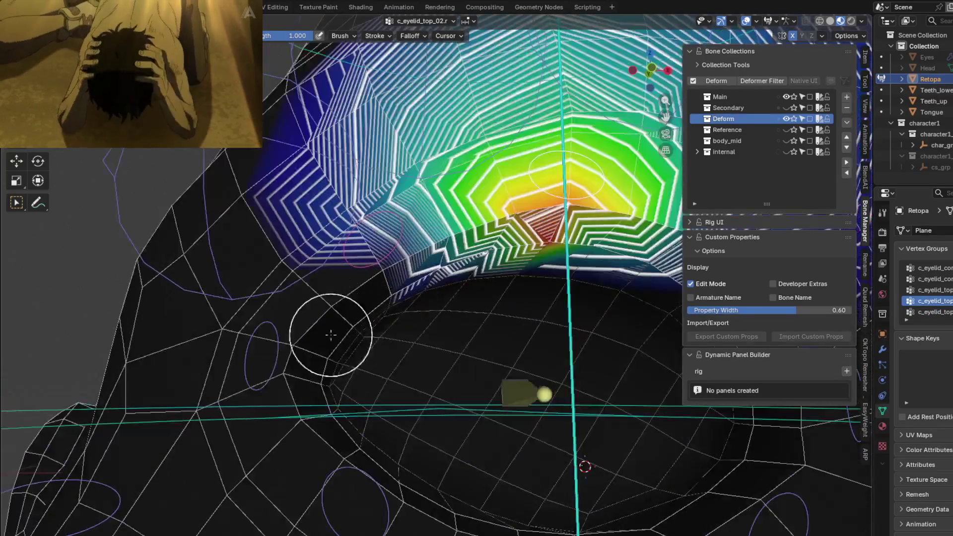
{"action": "left_click", "coordinate": [353, 494], "text": "ctrl"}
{"action": "mouse_move", "coordinate": [347, 235]}
{"action": "middle_mouse_down"}
{"action": "mouse_move", "coordinate": [340, 219]}
{"action": "mouse_move", "coordinate": [387, 213]}
{"action": "middle_mouse_up"}
{"action": "left_click", "coordinate": [360, 231], "text": "ctrl"}
{"action": "left_click", "coordinate": [355, 228], "text": "ctrl"}
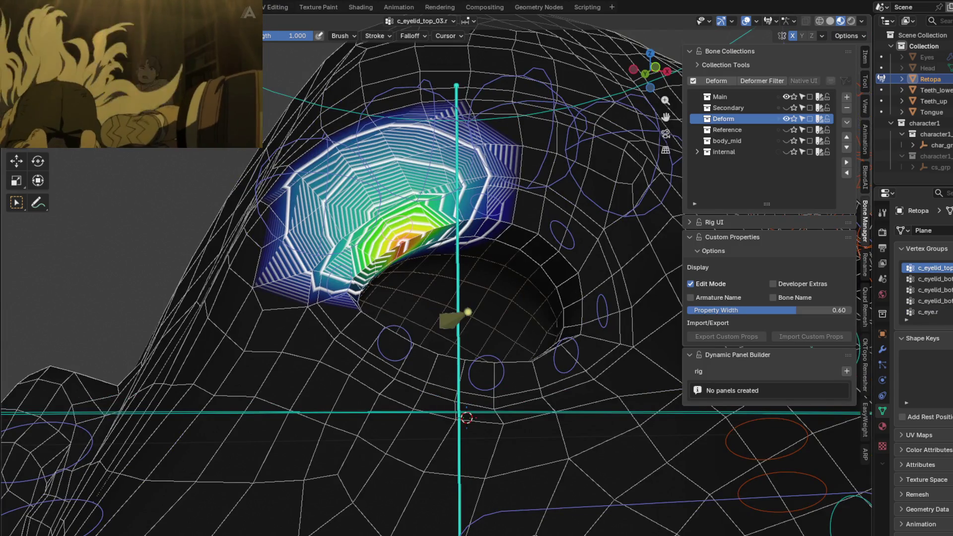
{"action": "left_click", "coordinate": [164, 21]}
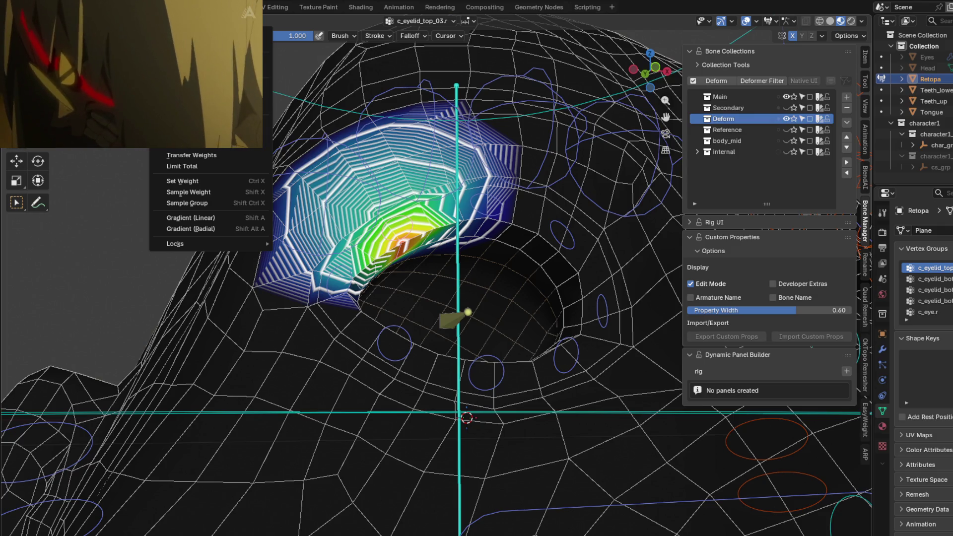
Through Weights > Locks, unlock the selected eyelid groups, then switch to Lock Selected.
{"action": "mouse_move", "coordinate": [235, 243]}
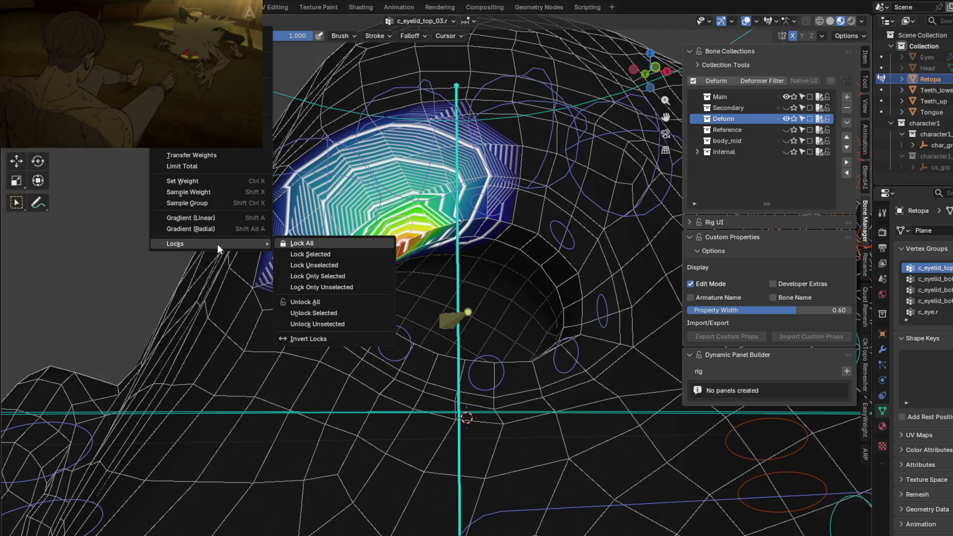
{"action": "left_click", "coordinate": [335, 317]}
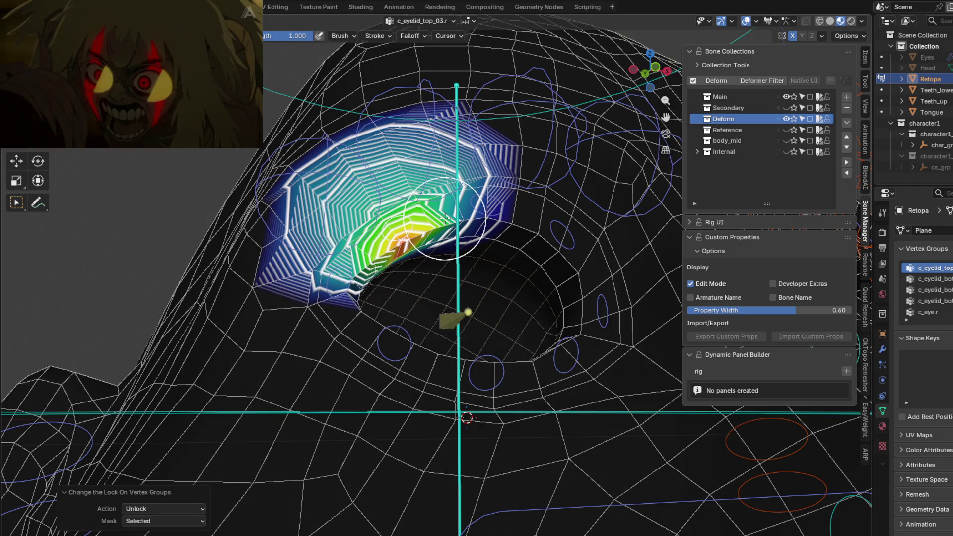
{"action": "left_click", "coordinate": [162, 21]}
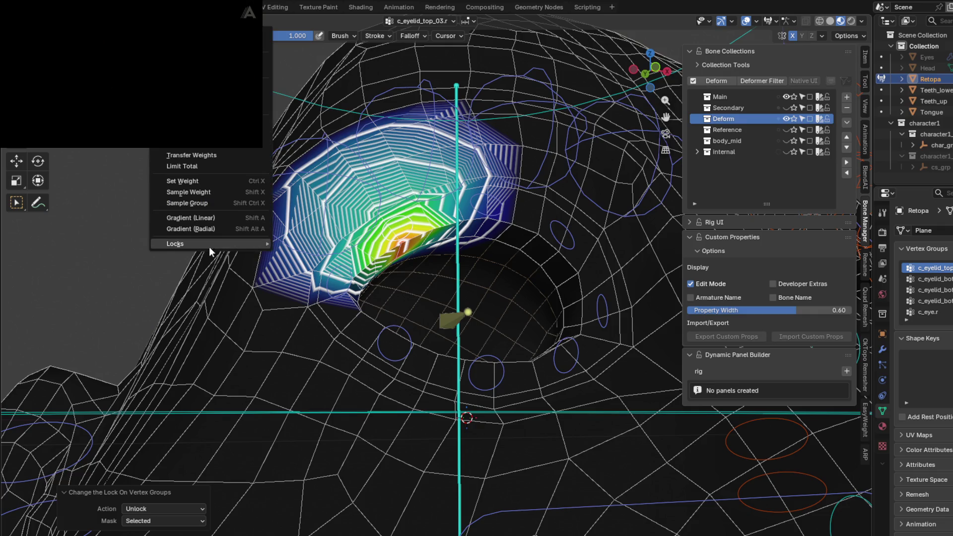
{"action": "mouse_move", "coordinate": [240, 246]}
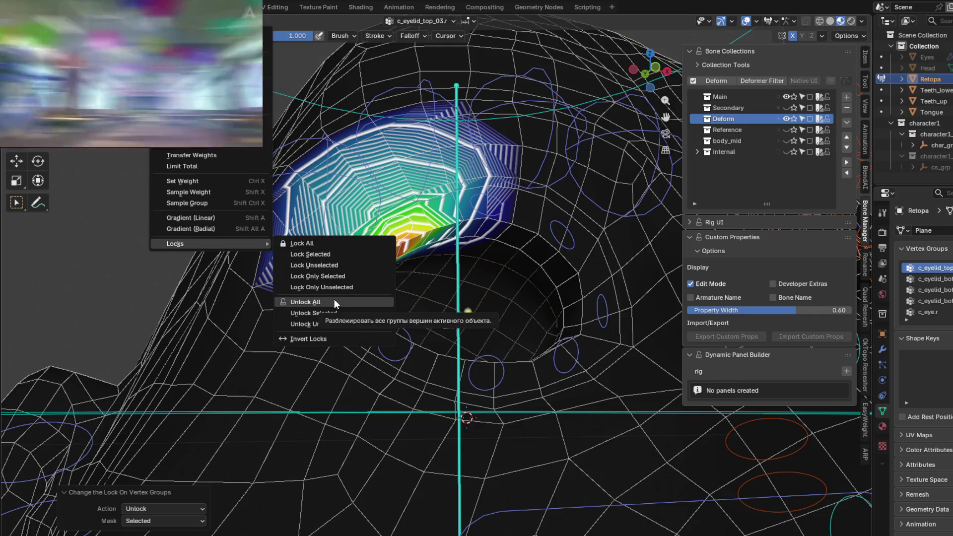
{"action": "left_click", "coordinate": [336, 258]}
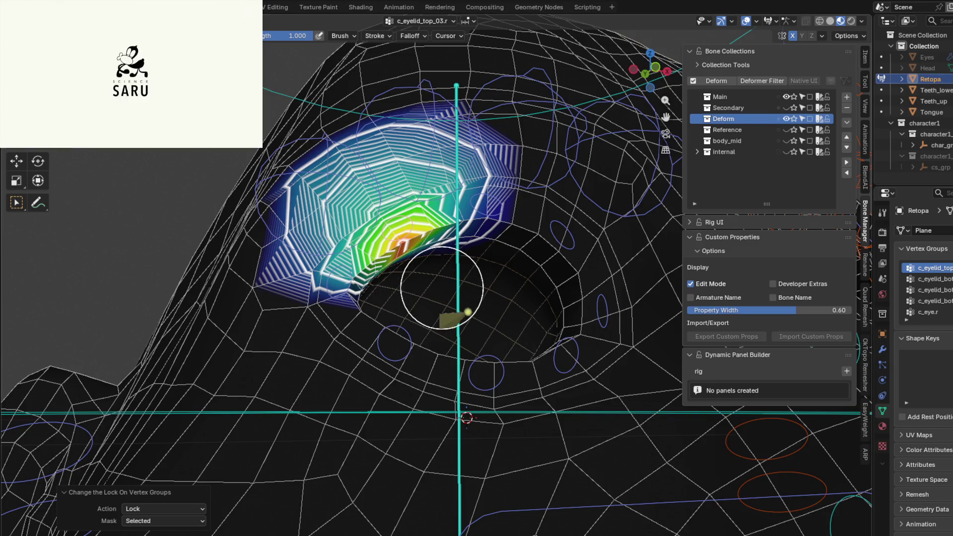
{"action": "mouse_move", "coordinate": [442, 284]}
{"action": "middle_mouse_down"}
{"action": "mouse_move", "coordinate": [460, 281]}
{"action": "mouse_move", "coordinate": [455, 289]}
{"action": "middle_mouse_up"}
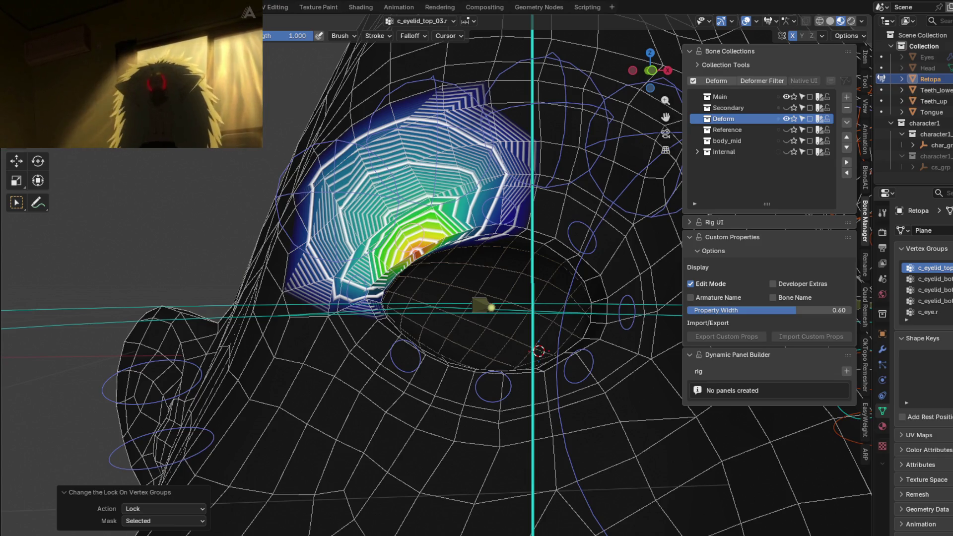
{"action": "mouse_move", "coordinate": [14, 30]}
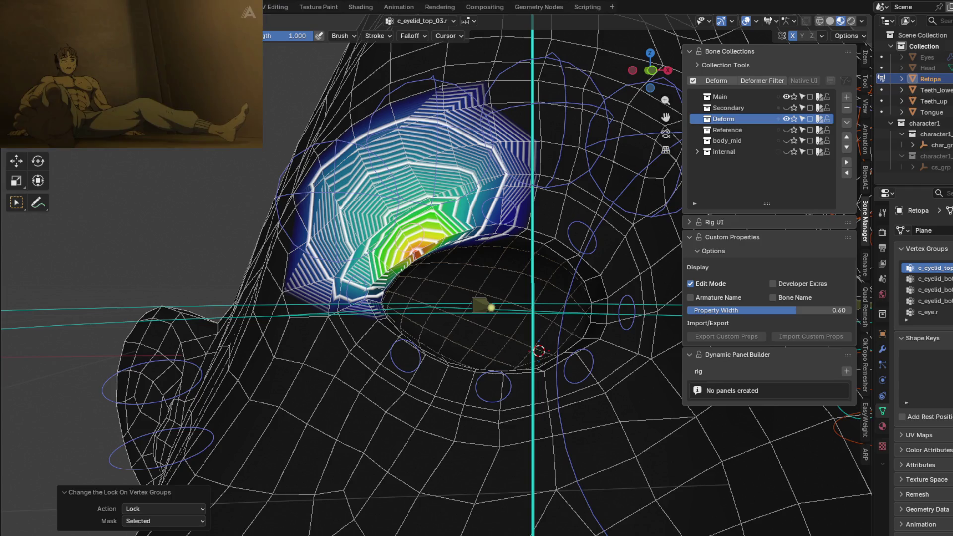
{"action": "mouse_move", "coordinate": [117, 35]}
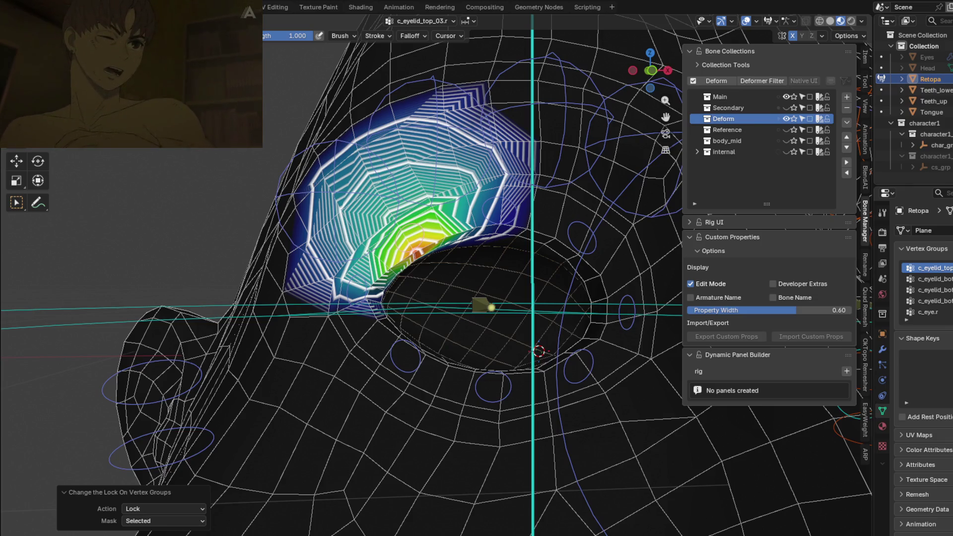
{"action": "mouse_move", "coordinate": [131, 75]}
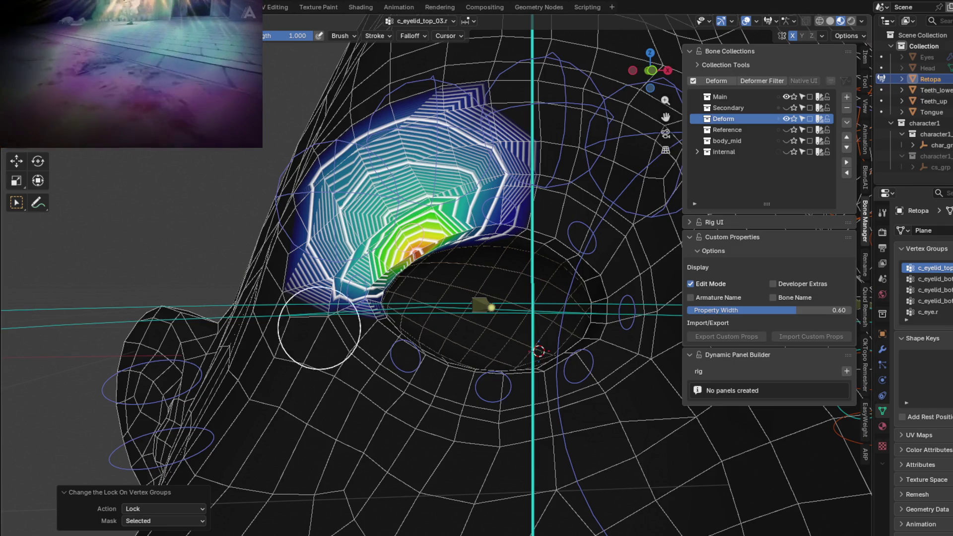
Compare the c_eyelid_top_02.r weights, then return to c_eyelid_top_03.r.
{"action": "middle_click_drag", "start_coordinate": [319, 327], "coordinate": [388, 288]}
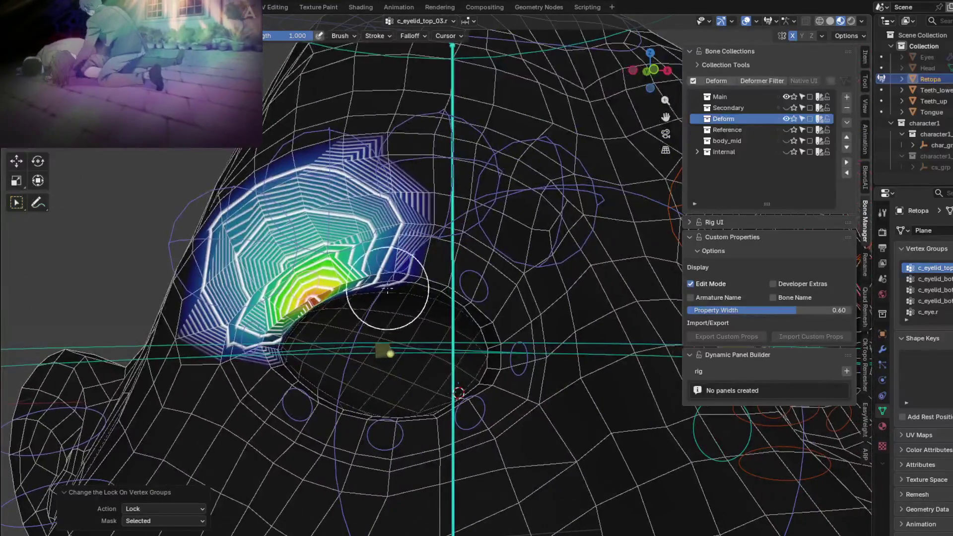
{"action": "key", "text": "shift+ctrl+x"}
{"action": "mouse_move", "coordinate": [426, 341]}
{"action": "middle_mouse_down"}
{"action": "mouse_move", "coordinate": [427, 359]}
{"action": "mouse_move", "coordinate": [322, 345]}
{"action": "middle_mouse_up"}
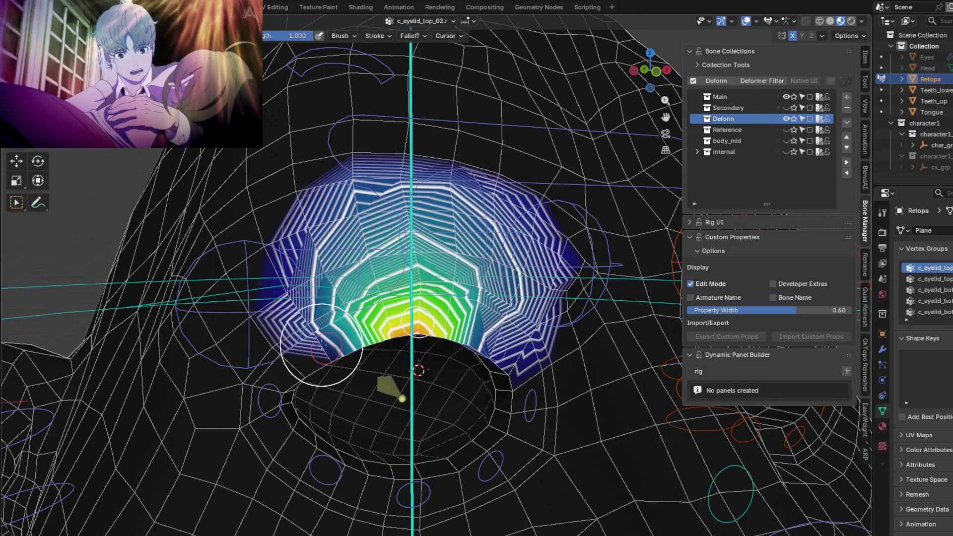
{"action": "left_click", "coordinate": [353, 362], "text": "ctrl"}
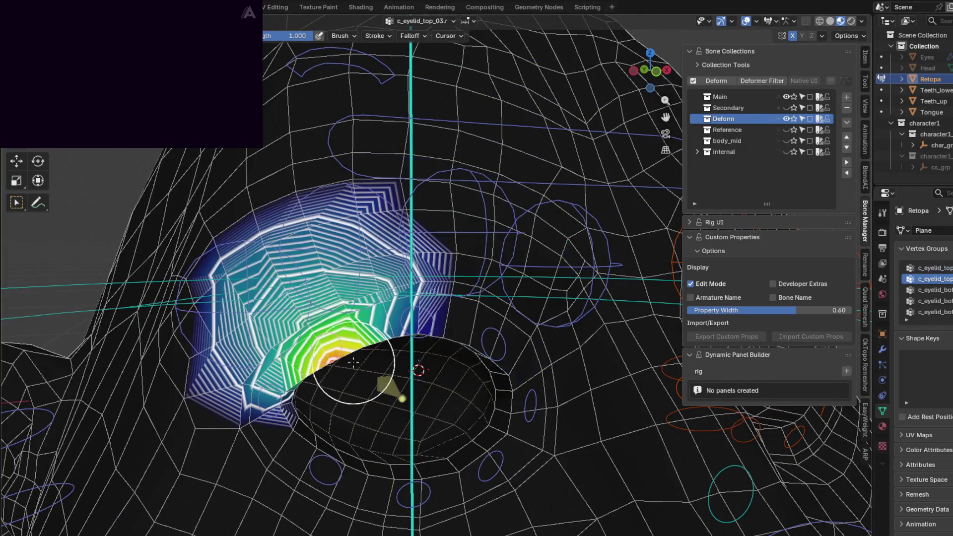
{"action": "scroll", "coordinate": [363, 286], "scroll_direction": "up", "scroll_amount": 2}
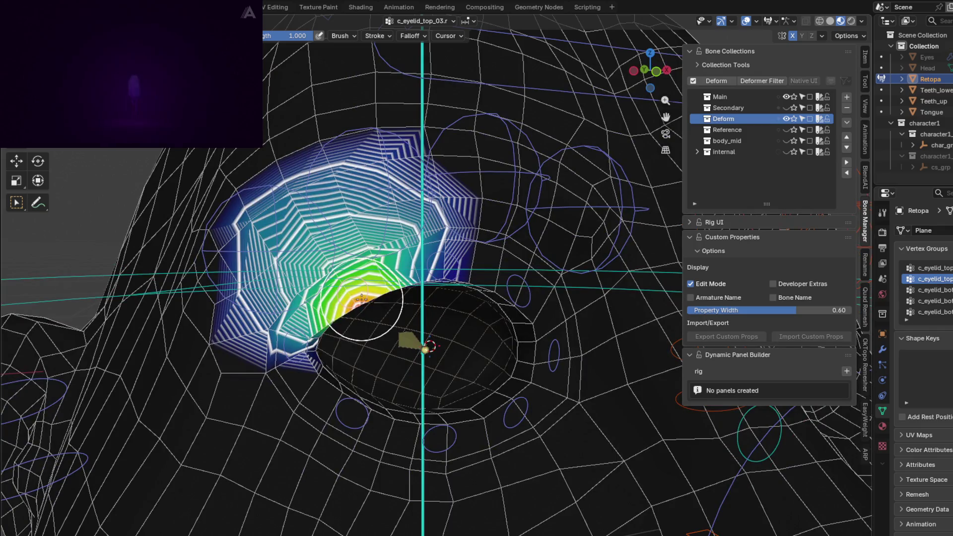
Apply Weights > Locks > Unlock Selected to the selected eyelid vertex groups.
{"action": "left_click", "coordinate": [161, 20]}
{"action": "mouse_move", "coordinate": [239, 245]}
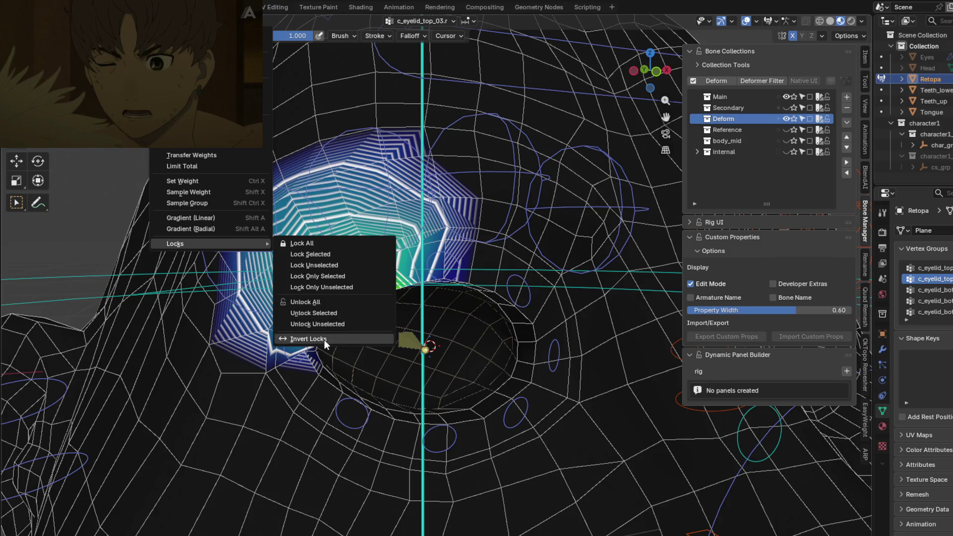
{"action": "left_click", "coordinate": [327, 314]}
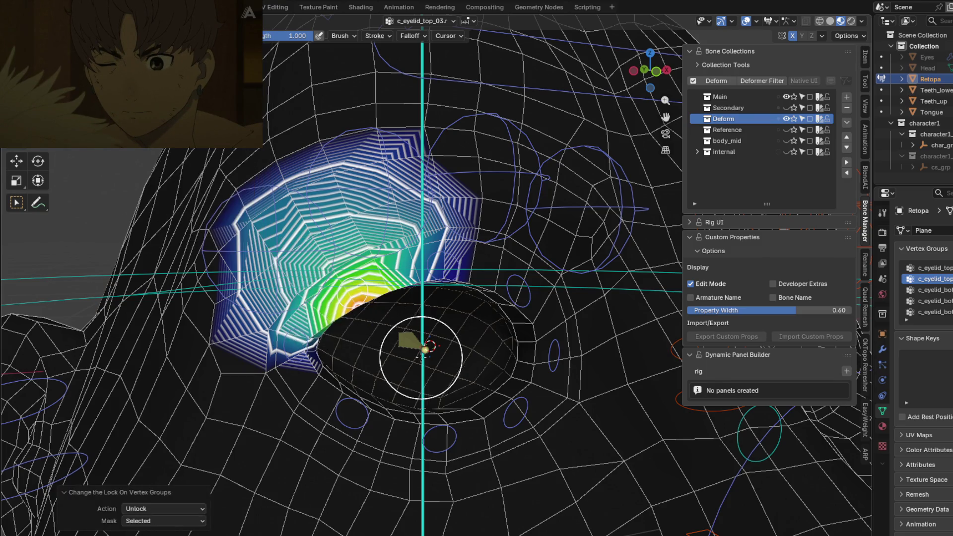
{"action": "middle_click_drag", "start_coordinate": [411, 395], "coordinate": [451, 370]}
{"action": "mouse_move", "coordinate": [396, 308]}
{"action": "middle_mouse_down"}
{"action": "mouse_move", "coordinate": [388, 332]}
{"action": "mouse_move", "coordinate": [414, 312]}
{"action": "middle_mouse_up"}
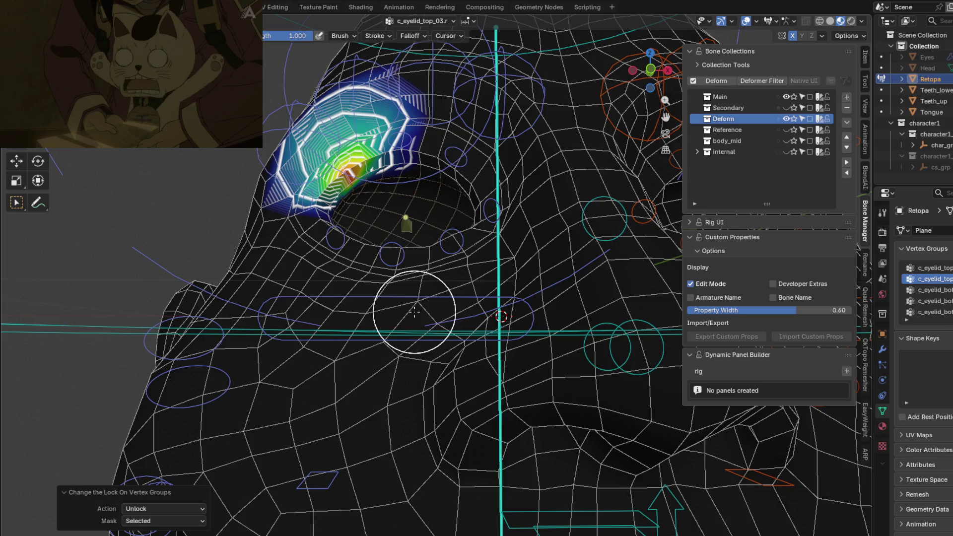
Select the eyebrow bone, cancel its accidental move, then display the c_lips_top_01.l weights.
{"action": "scroll", "coordinate": [398, 404], "scroll_direction": "down", "scroll_amount": 5}
{"action": "scroll", "coordinate": [397, 404], "scroll_direction": "down", "scroll_amount": 3}
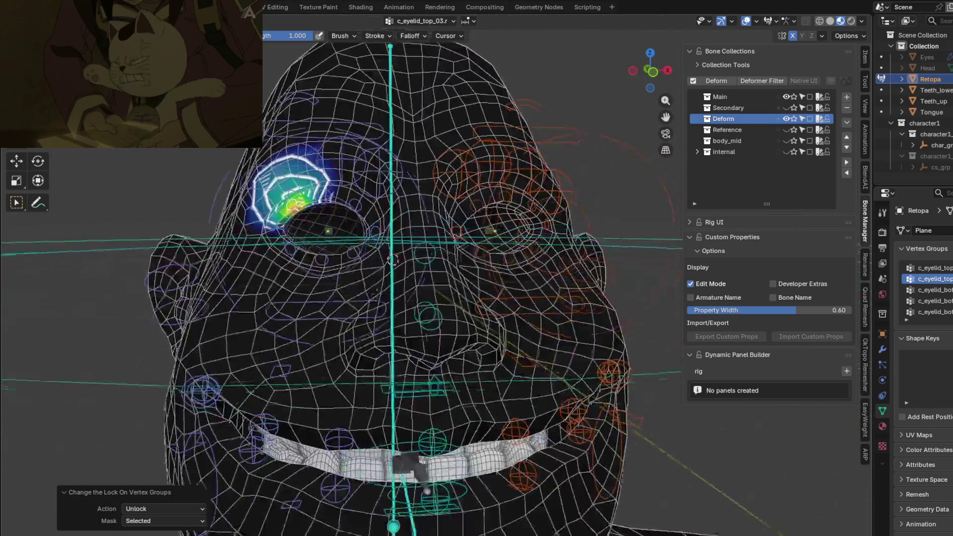
{"action": "mouse_move", "coordinate": [392, 397]}
{"action": "middle_mouse_down"}
{"action": "mouse_move", "coordinate": [417, 248]}
{"action": "mouse_move", "coordinate": [482, 312]}
{"action": "mouse_move", "coordinate": [437, 432]}
{"action": "mouse_move", "coordinate": [425, 295]}
{"action": "middle_mouse_up"}
{"action": "left_click", "coordinate": [433, 241], "text": "ctrl"}
{"action": "key", "text": "g"}
{"action": "right_click", "coordinate": [509, 325]}
{"action": "left_click", "coordinate": [426, 434], "text": "ctrl"}
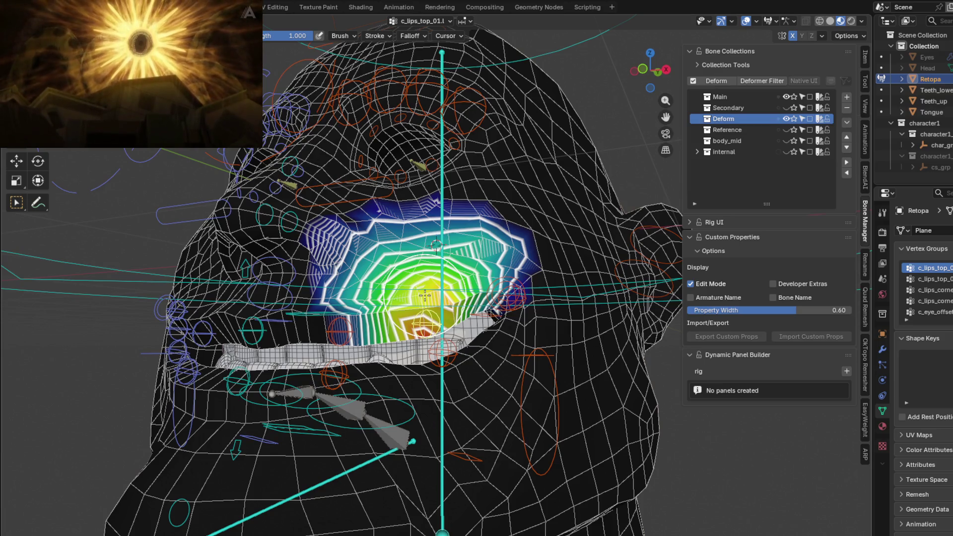
Reduce c_lips_top_01.l weights above the lower lip and test-move the lip bone.
{"action": "middle_click_drag", "start_coordinate": [318, 298], "coordinate": [351, 304]}
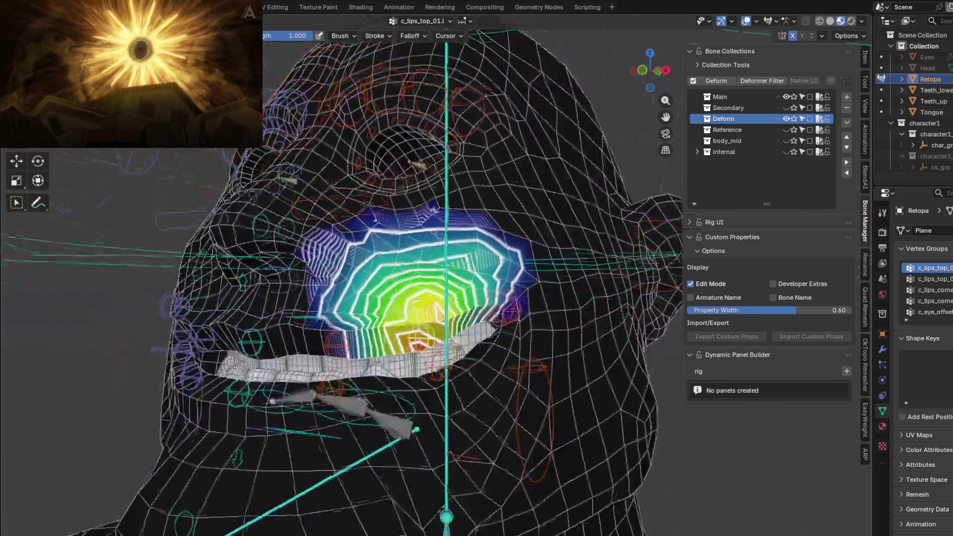
{"action": "scroll", "coordinate": [350, 304], "scroll_direction": "up", "scroll_amount": 3}
{"action": "mouse_move", "coordinate": [382, 384]}
{"action": "left_mouse_down"}
{"action": "mouse_move", "coordinate": [537, 259]}
{"action": "mouse_move", "coordinate": [551, 287]}
{"action": "left_mouse_up"}
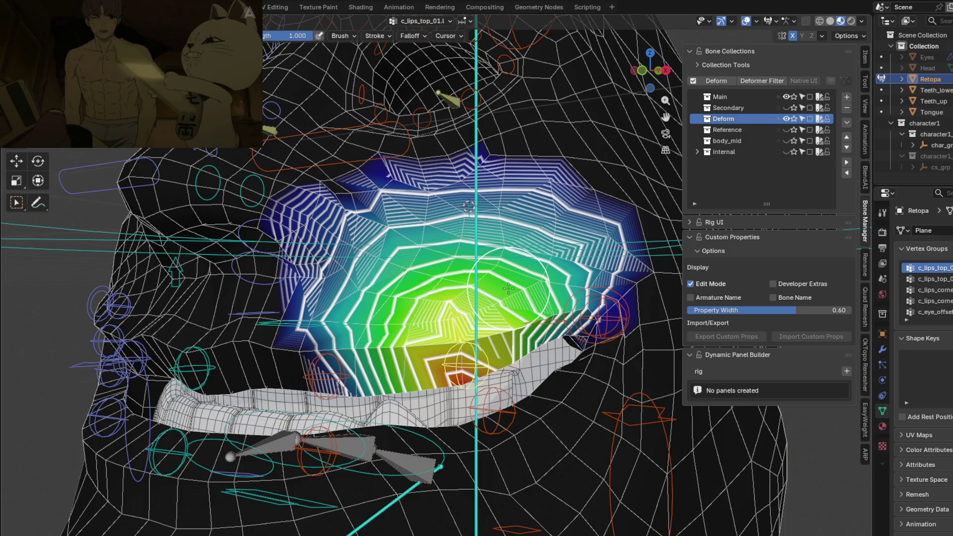
{"action": "key", "text": "g"}
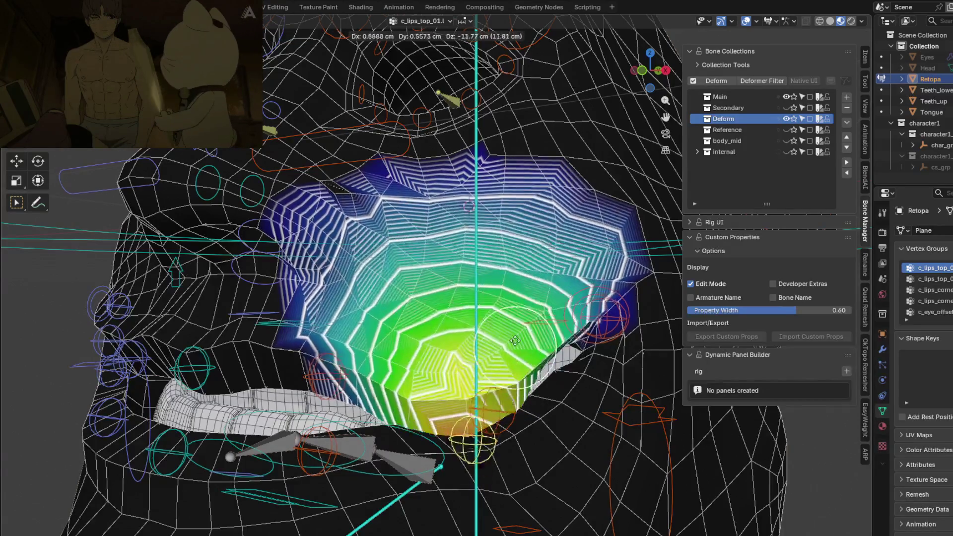
{"action": "left_click", "coordinate": [518, 285]}
{"action": "middle_click_drag", "start_coordinate": [517, 284], "coordinate": [361, 281]}
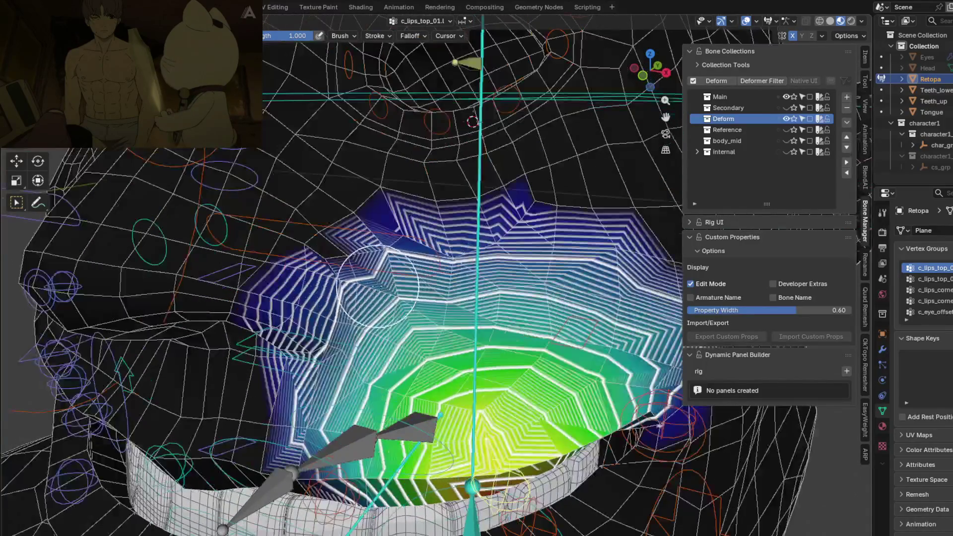
{"action": "scroll", "coordinate": [426, 295], "scroll_direction": "up", "scroll_amount": 3}
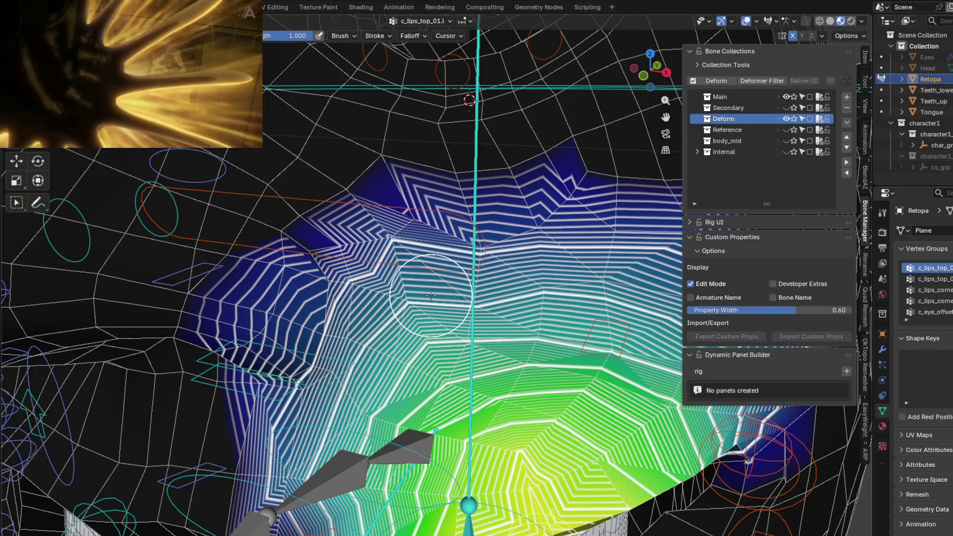
{"action": "scroll", "coordinate": [446, 341], "scroll_direction": "down", "scroll_amount": 5}
Show the jawbone.x weights and test them by pulling the jaw bone down.
{"action": "mouse_move", "coordinate": [445, 342]}
{"action": "middle_mouse_down"}
{"action": "mouse_move", "coordinate": [467, 318]}
{"action": "mouse_move", "coordinate": [373, 288]}
{"action": "middle_mouse_up"}
{"action": "left_click", "coordinate": [488, 297], "text": "ctrl"}
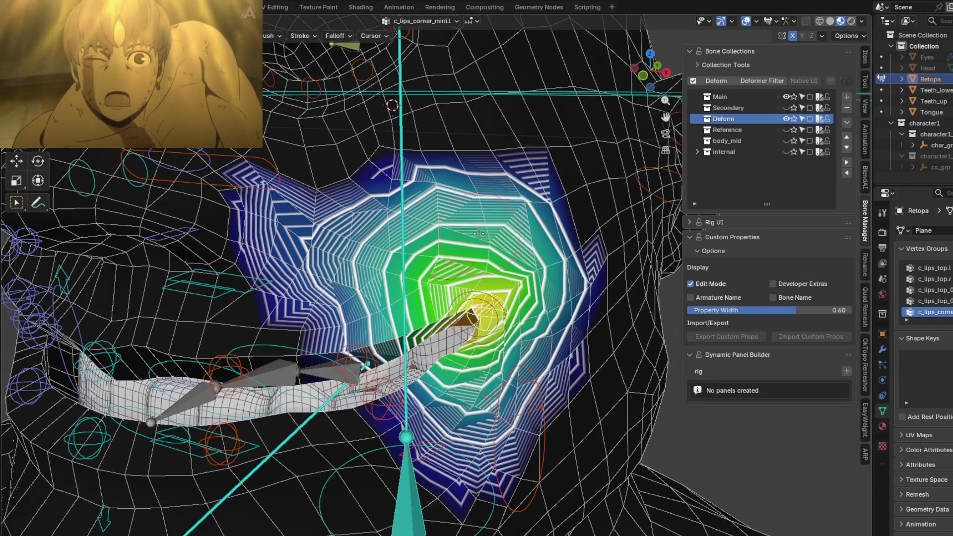
{"action": "scroll", "coordinate": [551, 248], "scroll_direction": "down", "scroll_amount": 6}
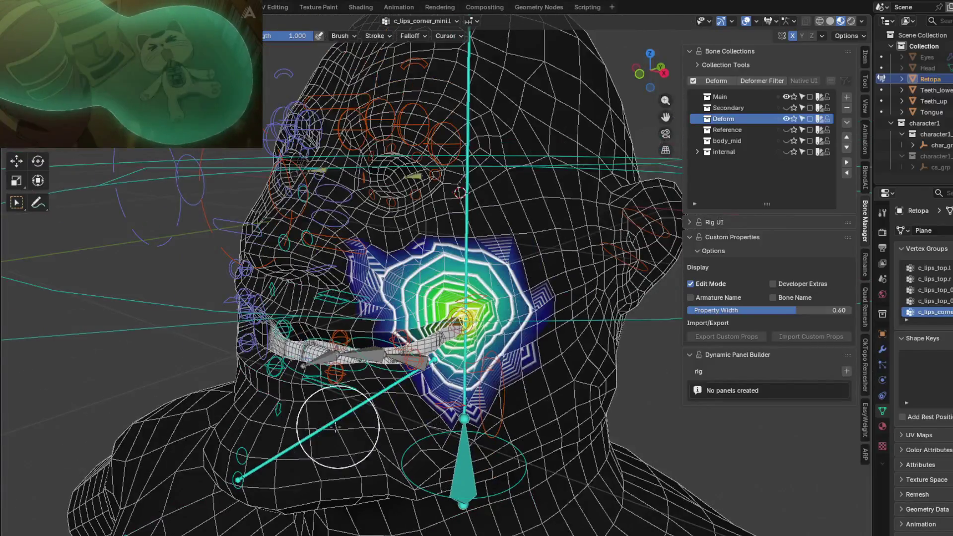
{"action": "left_click", "coordinate": [336, 427], "text": "ctrl"}
{"action": "middle_click_drag", "start_coordinate": [335, 427], "coordinate": [330, 292]}
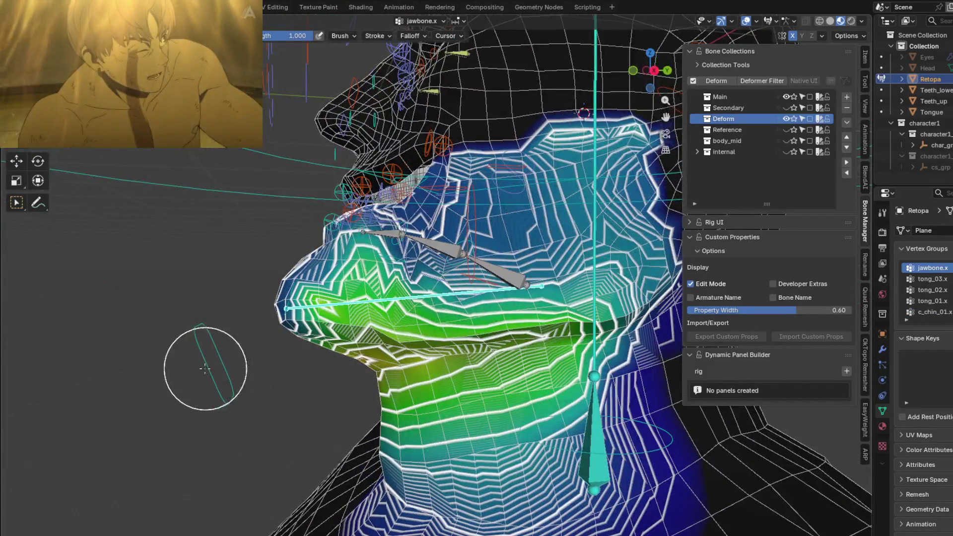
{"action": "left_click", "coordinate": [206, 334], "text": "ctrl"}
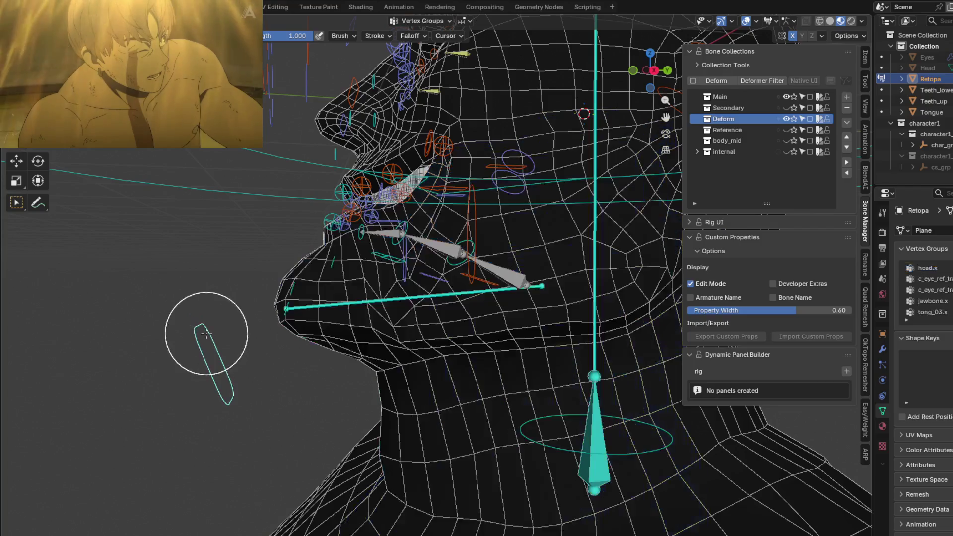
{"action": "key", "text": "g"}
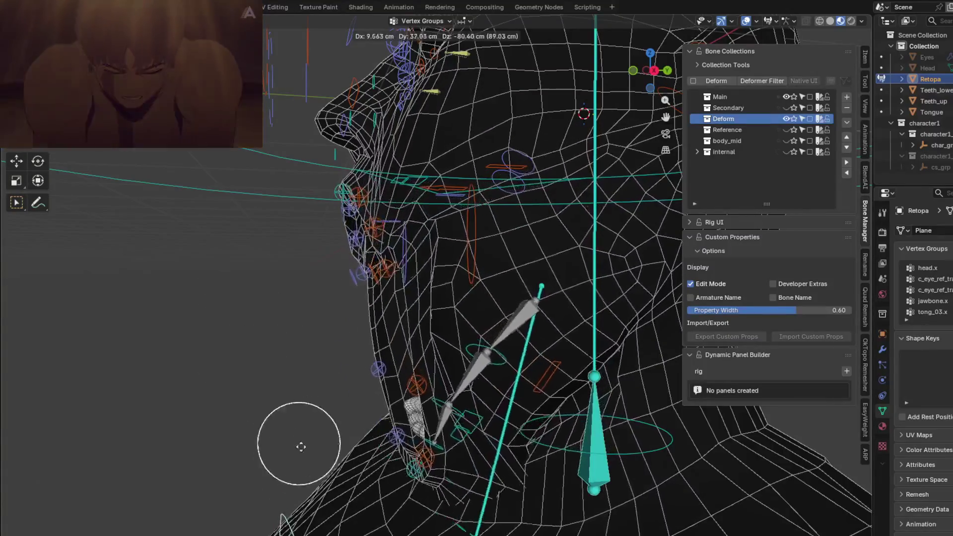
{"action": "left_click", "coordinate": [270, 255]}
Check the neck.x weights from the front, then return to jawbone.x.
{"action": "middle_click_drag", "start_coordinate": [269, 256], "coordinate": [404, 501]}
{"action": "mouse_move", "coordinate": [412, 382]}
{"action": "middle_mouse_down"}
{"action": "mouse_move", "coordinate": [457, 383]}
{"action": "mouse_move", "coordinate": [426, 442]}
{"action": "mouse_move", "coordinate": [423, 395]}
{"action": "mouse_move", "coordinate": [464, 474]}
{"action": "mouse_move", "coordinate": [544, 415]}
{"action": "mouse_move", "coordinate": [495, 403]}
{"action": "middle_mouse_up"}
{"action": "left_click", "coordinate": [379, 427], "text": "ctrl"}
{"action": "left_click", "coordinate": [545, 412], "text": "ctrl"}
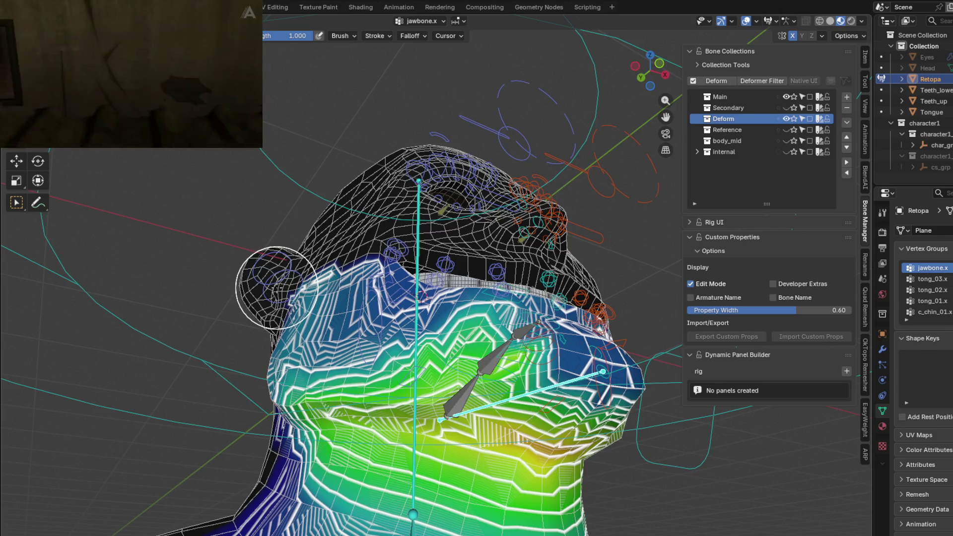
Test the c_ear_01.r weights by rotating the right ear bone.
{"action": "middle_click_drag", "start_coordinate": [276, 288], "coordinate": [443, 397]}
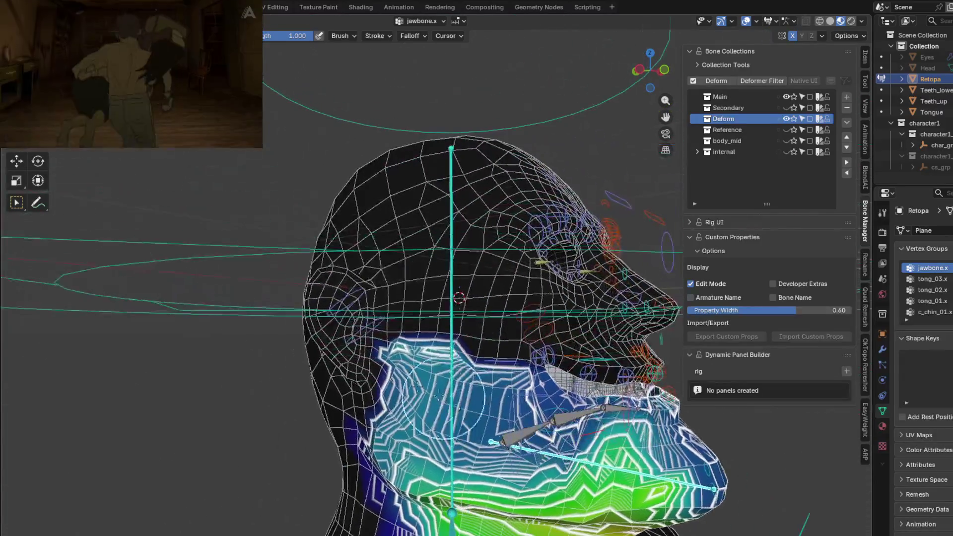
{"action": "left_click", "coordinate": [366, 332], "text": "ctrl"}
{"action": "scroll", "coordinate": [366, 332], "scroll_direction": "up", "scroll_amount": 3}
{"action": "key", "text": "r"}
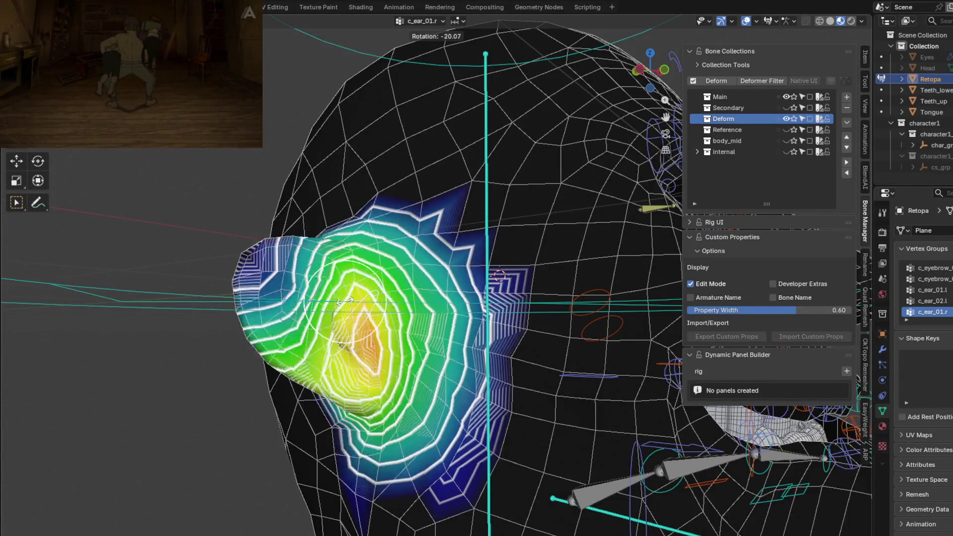
{"action": "middle_click_drag", "start_coordinate": [329, 304], "coordinate": [353, 297]}
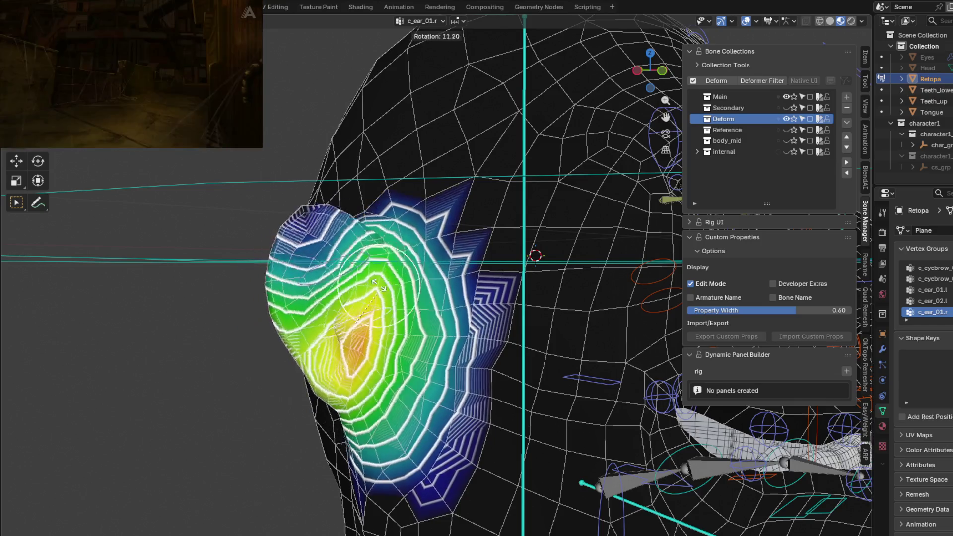
{"action": "left_click", "coordinate": [377, 288]}
{"action": "mouse_move", "coordinate": [378, 288]}
{"action": "middle_mouse_down"}
{"action": "mouse_move", "coordinate": [484, 325]}
{"action": "mouse_move", "coordinate": [336, 305]}
{"action": "mouse_move", "coordinate": [521, 223]}
{"action": "middle_mouse_up"}
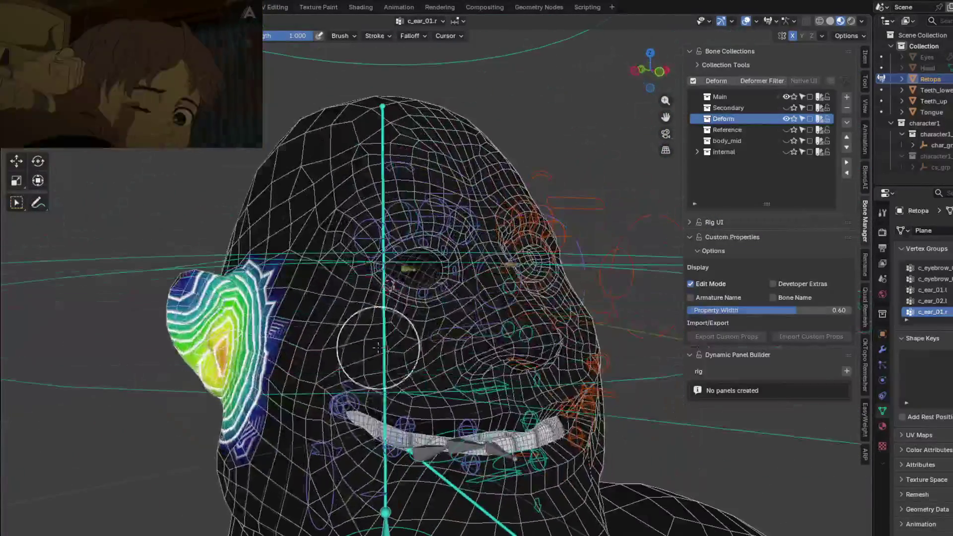
Zoom in on the c_eyelid_bot_03.r lower-eyelid weights and start a test move of its bone.
{"action": "left_click", "coordinate": [377, 283], "text": "ctrl"}
{"action": "left_click", "coordinate": [378, 285], "text": "ctrl"}
{"action": "mouse_move", "coordinate": [377, 285]}
{"action": "middle_mouse_down"}
{"action": "mouse_move", "coordinate": [377, 328]}
{"action": "mouse_move", "coordinate": [363, 284]}
{"action": "mouse_move", "coordinate": [367, 238]}
{"action": "middle_mouse_up"}
{"action": "scroll", "coordinate": [376, 328], "scroll_direction": "up", "scroll_amount": 3}
{"action": "scroll", "coordinate": [363, 284], "scroll_direction": "up", "scroll_amount": 2}
{"action": "key", "text": "g"}
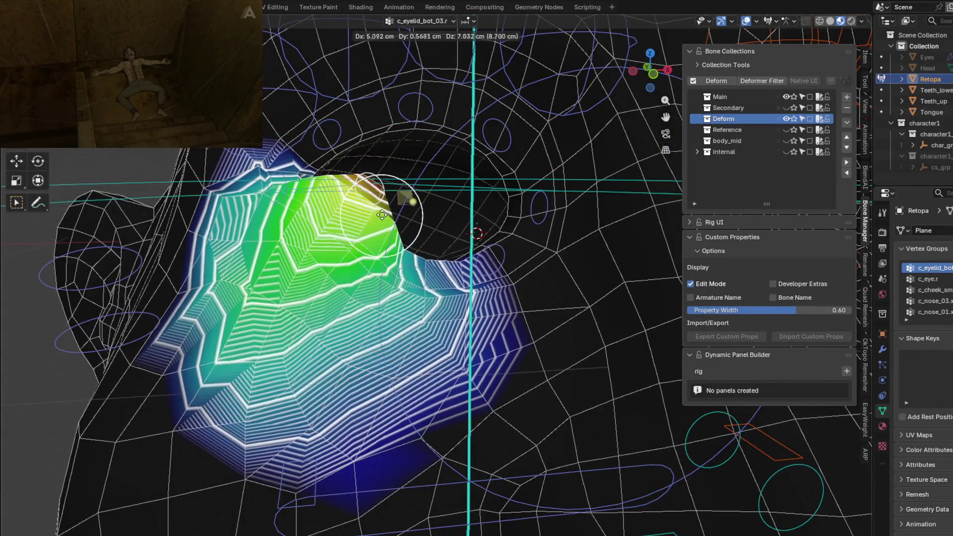
Finish the eyelid test move and compare c_eyelid_bot_02.r with neighbouring eyelid groups.
{"action": "left_click", "coordinate": [378, 268]}
{"action": "middle_click_drag", "start_coordinate": [377, 269], "coordinate": [364, 413]}
{"action": "scroll", "coordinate": [370, 347], "scroll_direction": "up", "scroll_amount": 2}
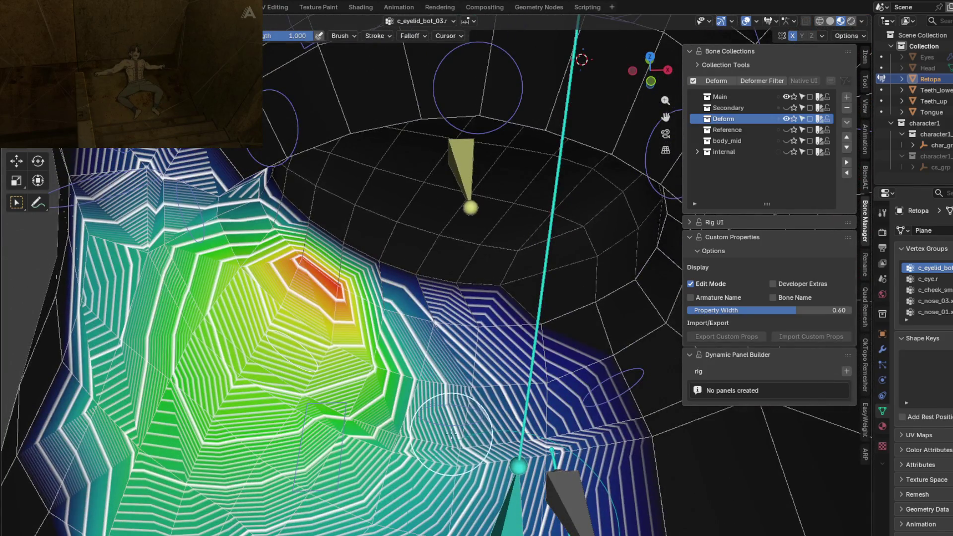
{"action": "left_click", "coordinate": [336, 382], "text": "ctrl"}
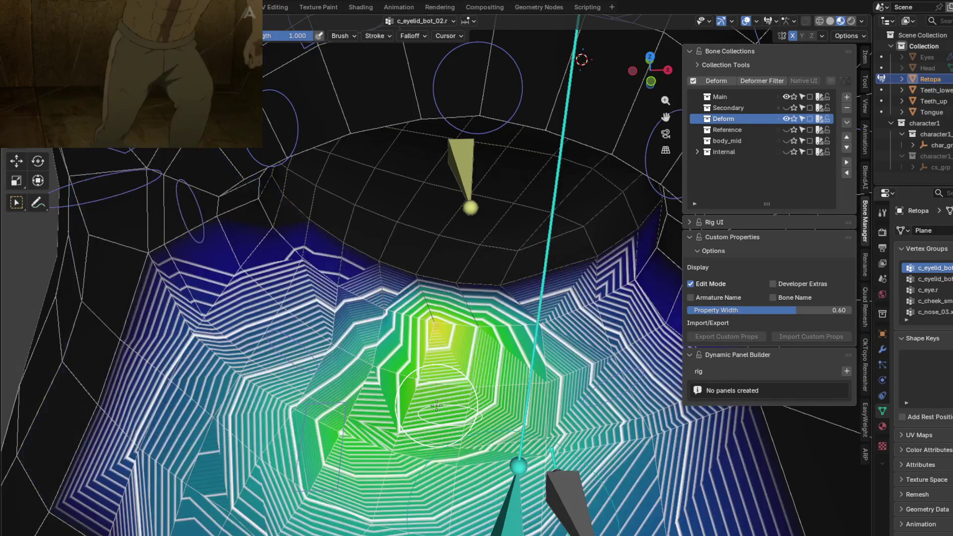
{"action": "left_click", "coordinate": [304, 346], "text": "ctrl"}
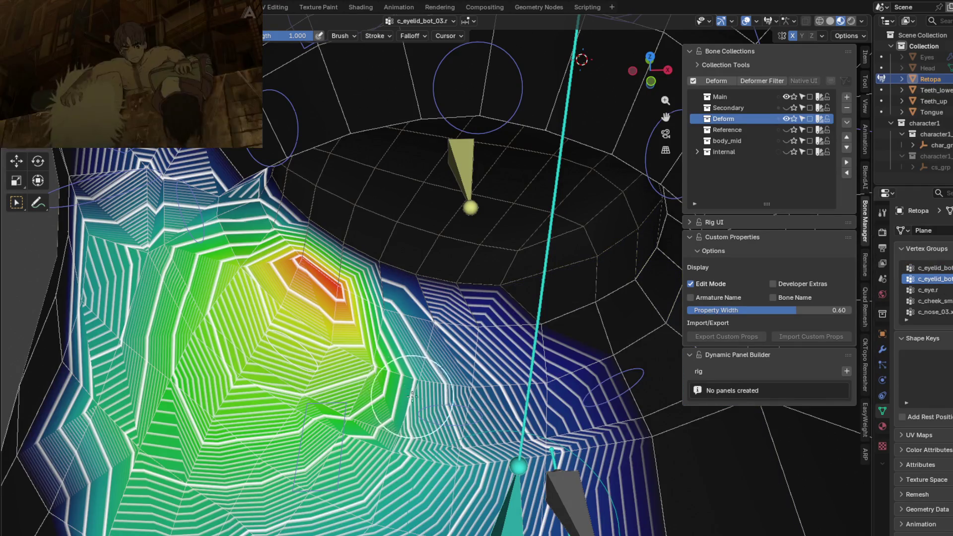
{"action": "left_click", "coordinate": [433, 402], "text": "ctrl"}
{"action": "left_click", "coordinate": [449, 400], "text": "ctrl"}
{"action": "left_click", "coordinate": [448, 376], "text": "ctrl"}
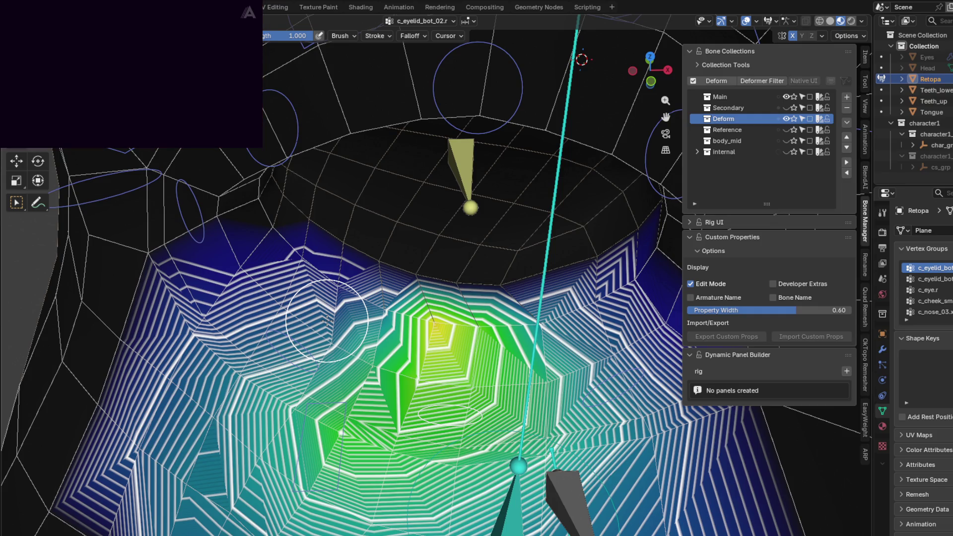
Paint full weight across the centre of c_eyelid_bot_02.r under the eyelid bone.
{"action": "mouse_move", "coordinate": [370, 334]}
{"action": "middle_mouse_down"}
{"action": "mouse_move", "coordinate": [394, 354]}
{"action": "mouse_move", "coordinate": [441, 348]}
{"action": "mouse_move", "coordinate": [441, 339]}
{"action": "middle_mouse_up"}
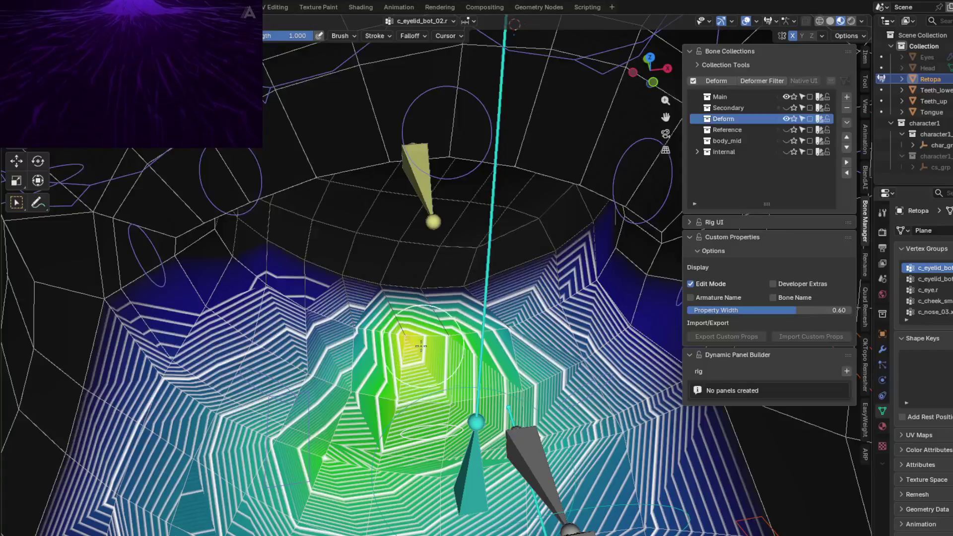
{"action": "left_click", "coordinate": [441, 339]}
{"action": "left_click_drag", "start_coordinate": [440, 339], "coordinate": [432, 341]}
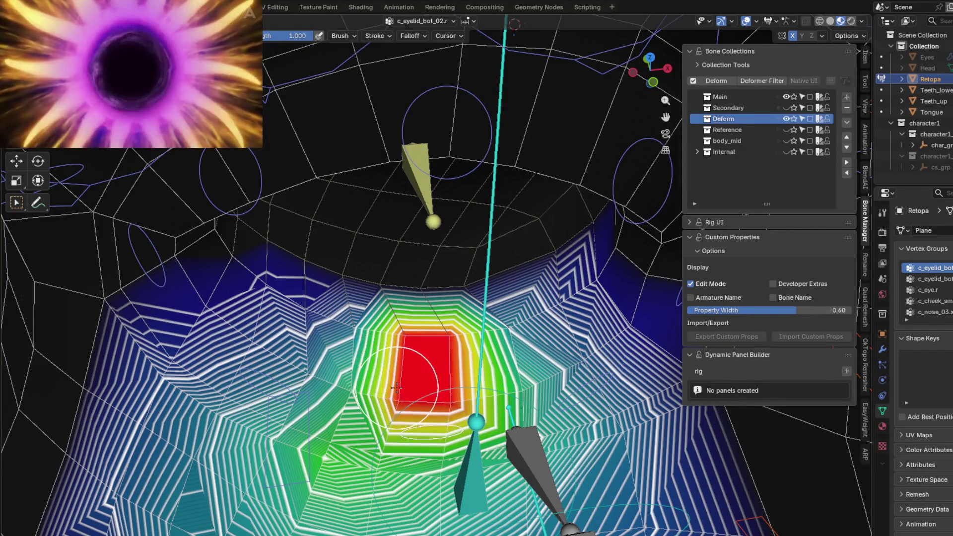
{"action": "middle_click_drag", "start_coordinate": [432, 341], "coordinate": [423, 338]}
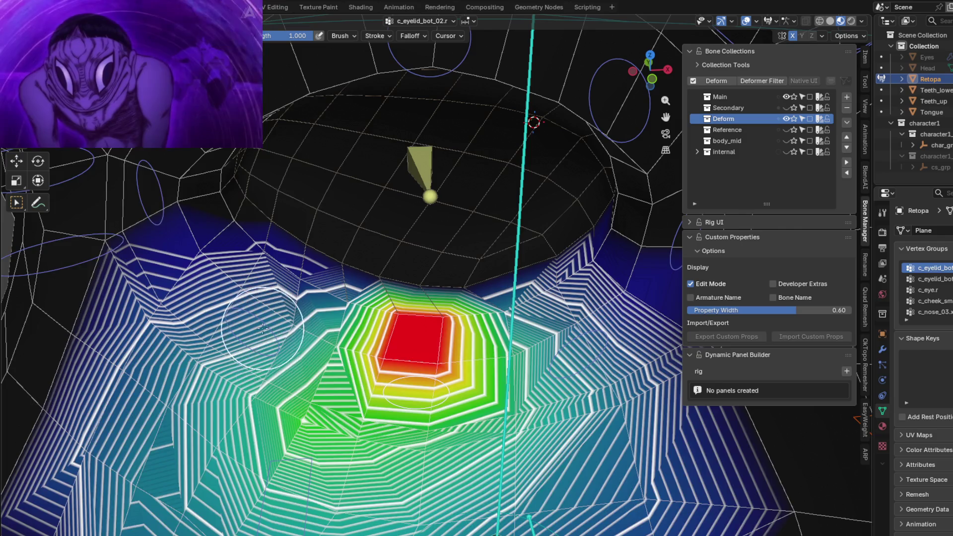
Extend the full-weight area on c_eyelid_bot_03.r, undo a stroke, and set the brush blend to Mix.
{"action": "key", "text": "Down"}
{"action": "left_click_drag", "start_coordinate": [275, 336], "coordinate": [264, 256]}
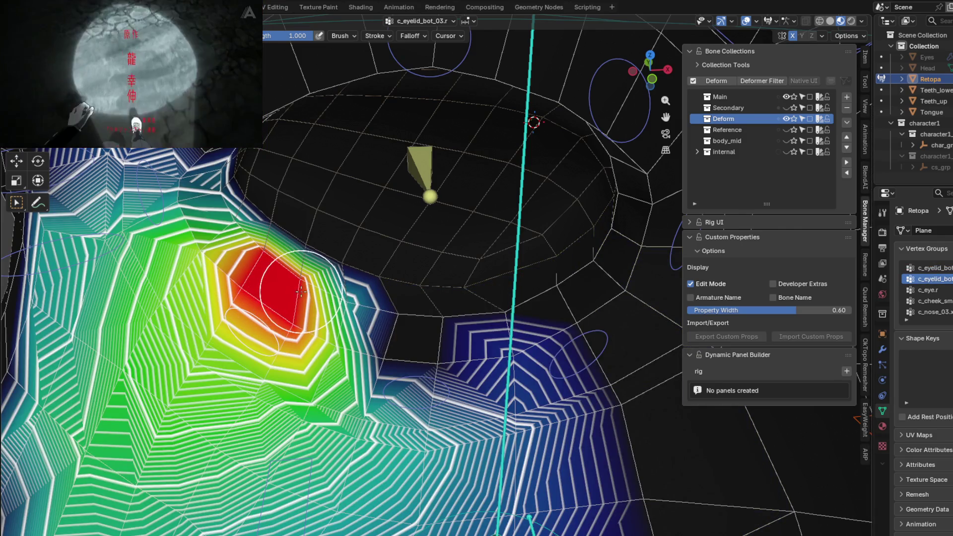
{"action": "mouse_move", "coordinate": [305, 293]}
{"action": "left_mouse_down"}
{"action": "mouse_move", "coordinate": [332, 331]}
{"action": "mouse_move", "coordinate": [388, 338]}
{"action": "left_mouse_up"}
{"action": "key", "text": "Up"}
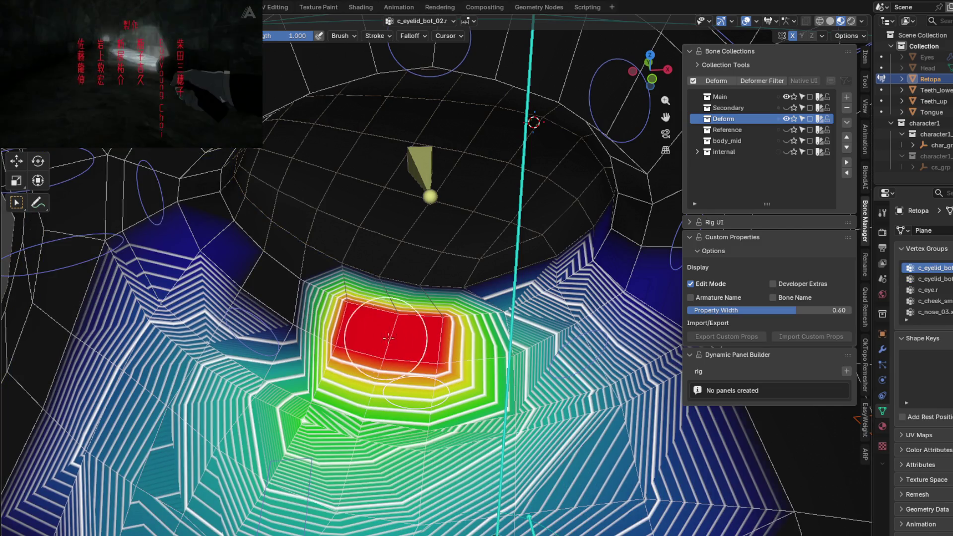
{"action": "key", "text": "ctrl+z"}
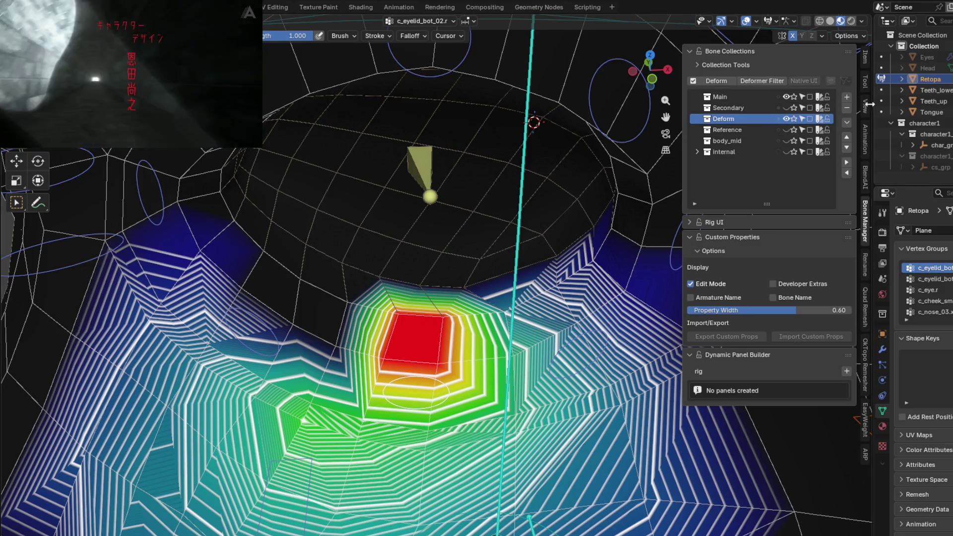
{"action": "left_click", "coordinate": [865, 83]}
{"action": "left_click", "coordinate": [787, 207]}
Lower the Mix brush strength to 0.388 and paint c_eyelid_bot_02.r along the eyelid edge.
{"action": "left_click", "coordinate": [762, 222]}
{"action": "left_click_drag", "start_coordinate": [397, 370], "coordinate": [360, 318]}
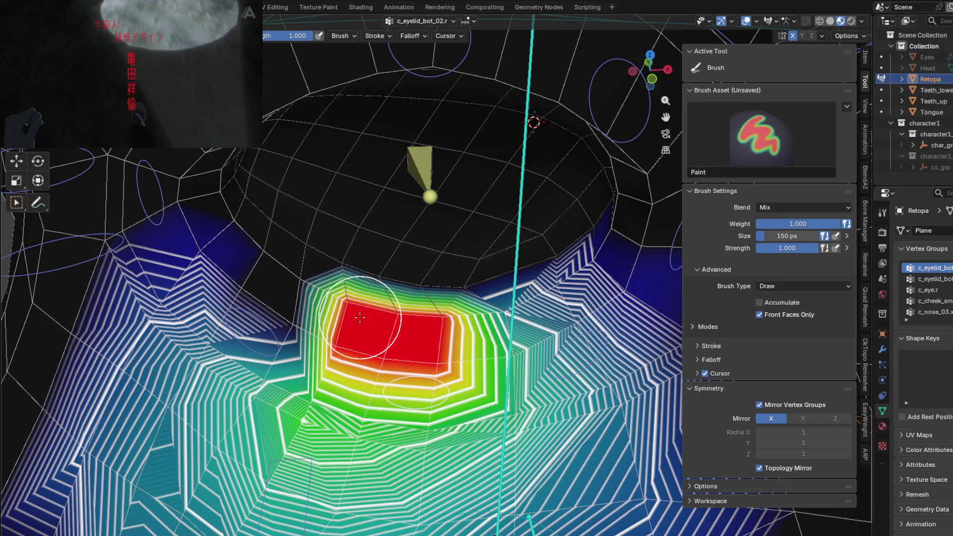
{"action": "key", "text": "ctrl+z"}
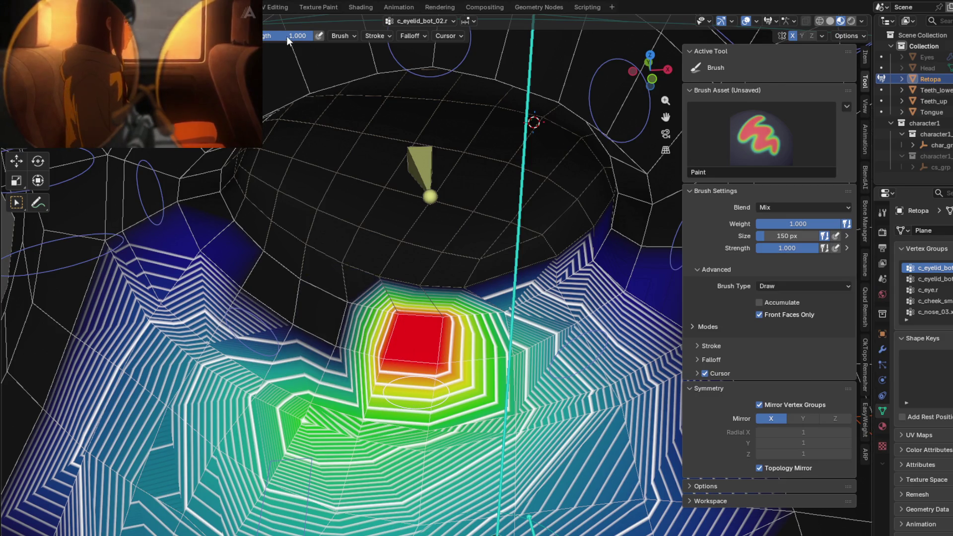
{"action": "left_click_drag", "start_coordinate": [355, 241], "coordinate": [367, 311]}
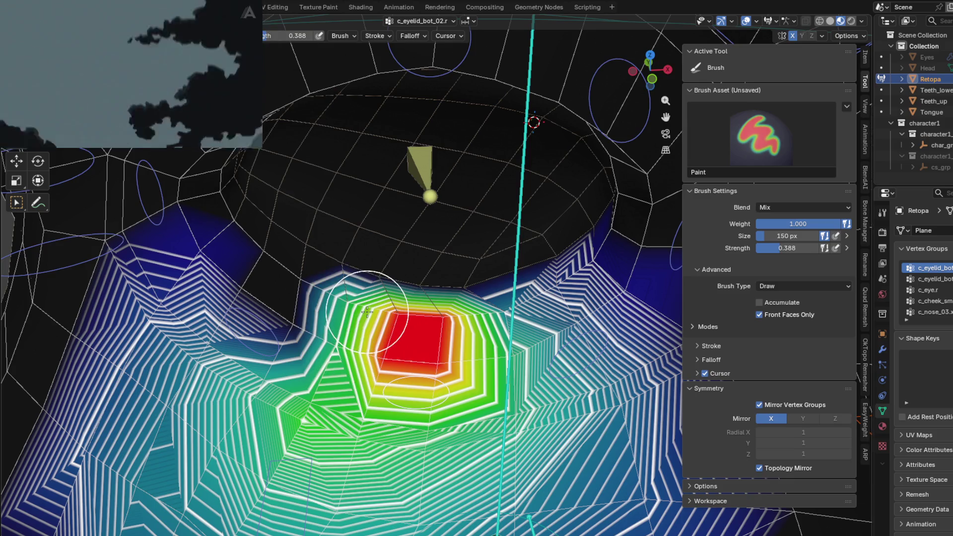
{"action": "key", "text": "Down"}
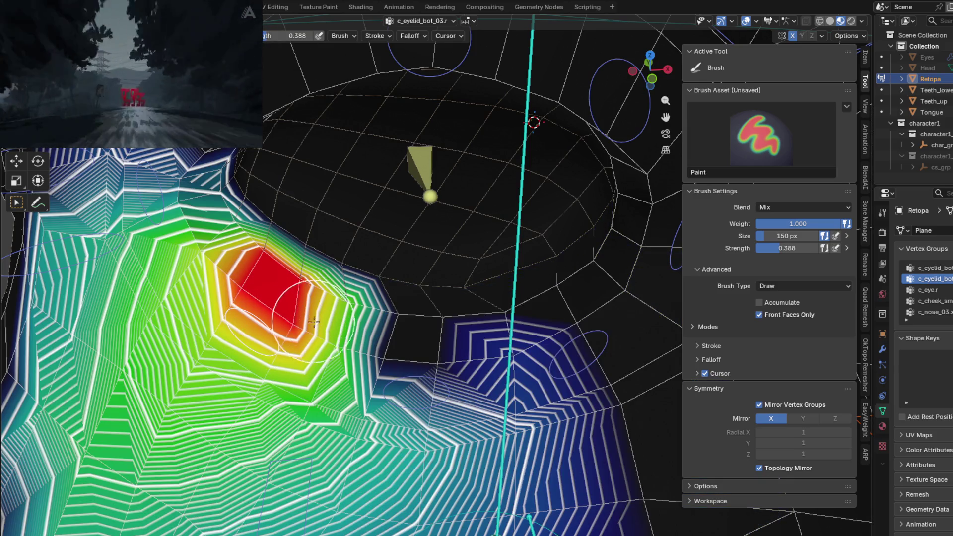
{"action": "key", "text": "Up"}
{"action": "left_click_drag", "start_coordinate": [293, 322], "coordinate": [305, 289]}
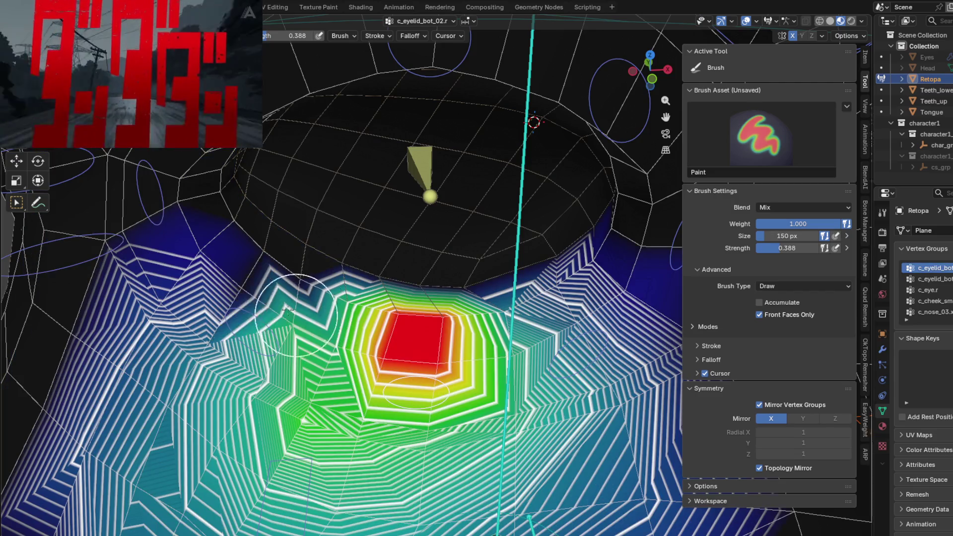
Blur the green eyelid weights toward blue, then paint c_eyelid_bot_03.r into the blue area.
{"action": "key", "text": "shift+space"}
{"action": "left_click_drag", "start_coordinate": [333, 354], "coordinate": [336, 310]}
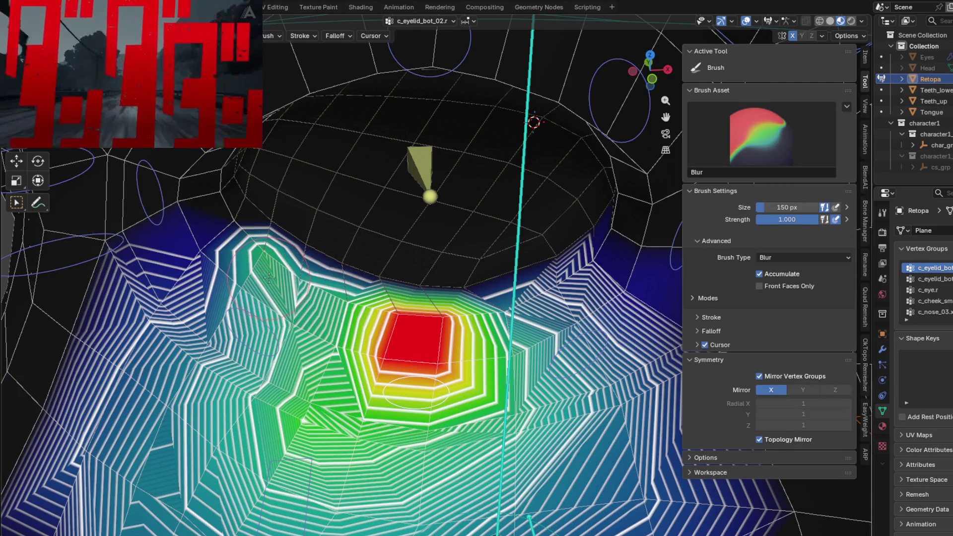
{"action": "key", "text": "shift+space"}
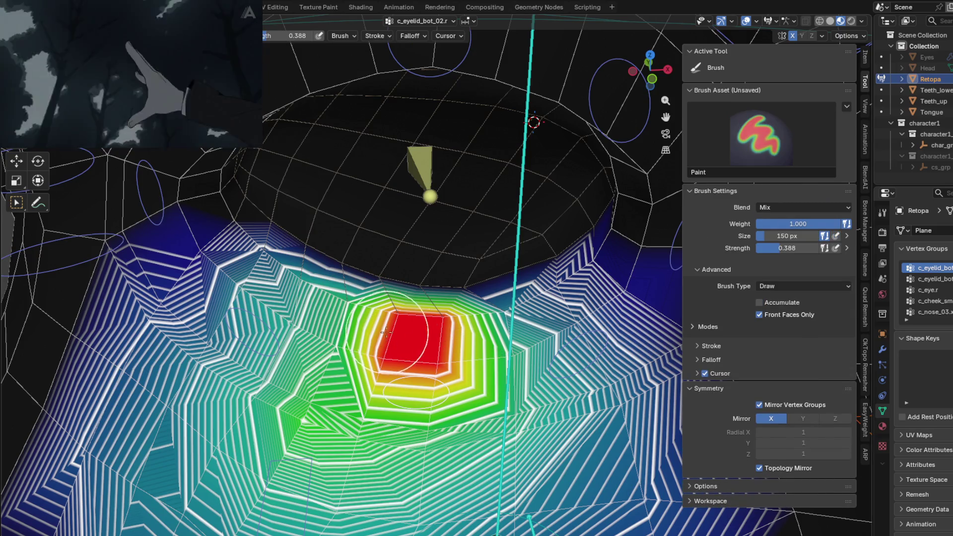
{"action": "key", "text": "Down"}
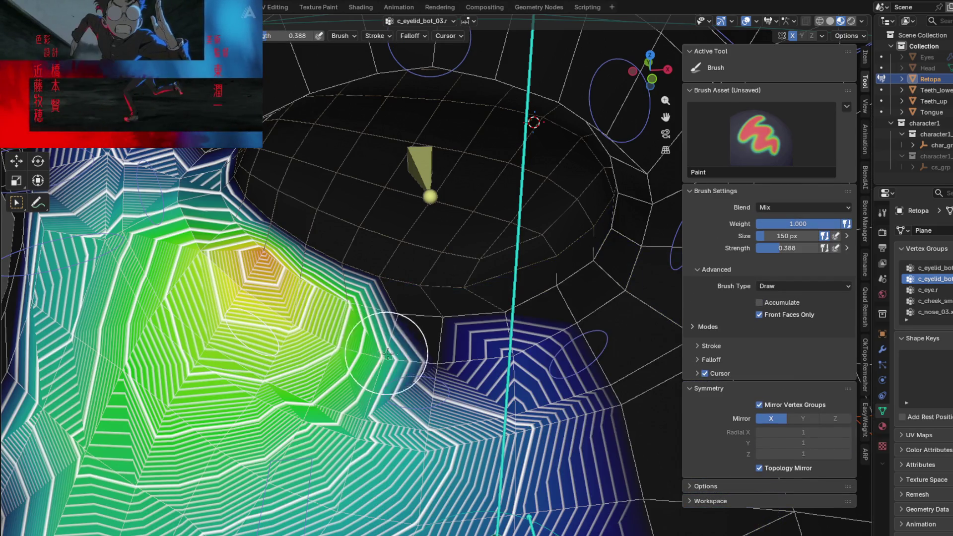
{"action": "left_click_drag", "start_coordinate": [389, 354], "coordinate": [410, 316]}
Step through the eyelid groups and paint green weight rightward on c_eyelid_bot_02.r.
{"action": "middle_click_drag", "start_coordinate": [314, 310], "coordinate": [280, 275]}
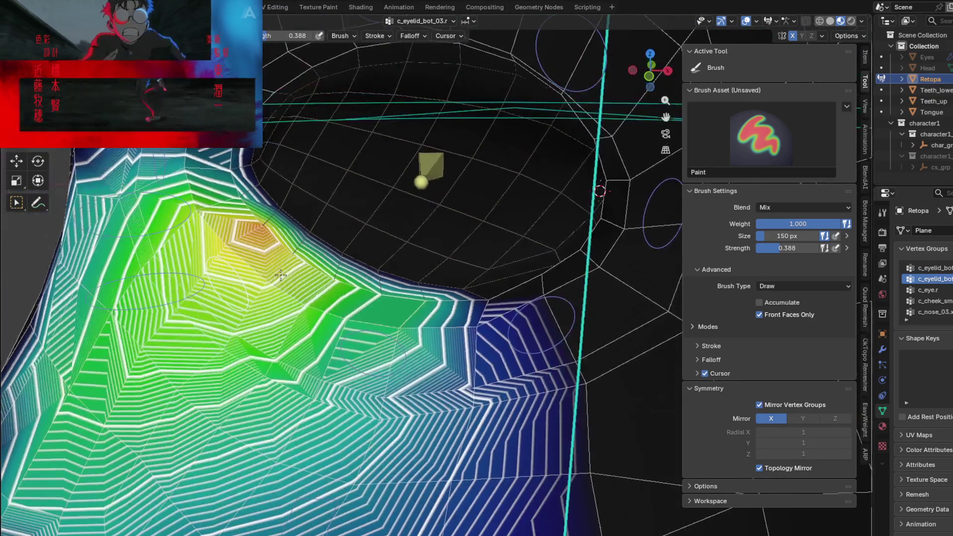
{"action": "key", "text": "Up"}
{"action": "mouse_move", "coordinate": [357, 336]}
{"action": "middle_mouse_down"}
{"action": "mouse_move", "coordinate": [385, 318]}
{"action": "mouse_move", "coordinate": [371, 411]}
{"action": "middle_mouse_up"}
{"action": "key", "text": "Up"}
{"action": "key", "text": "Down"}
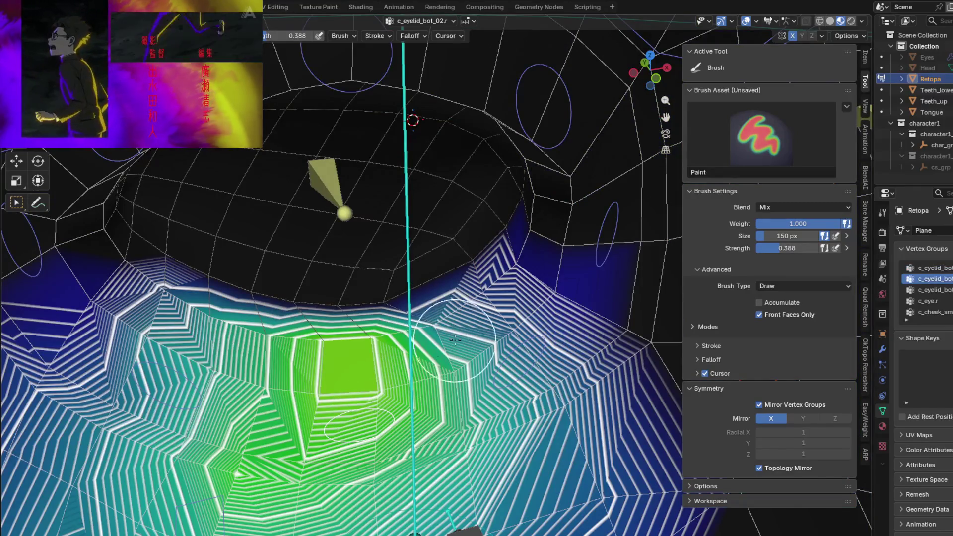
{"action": "left_click_drag", "start_coordinate": [455, 340], "coordinate": [503, 332]}
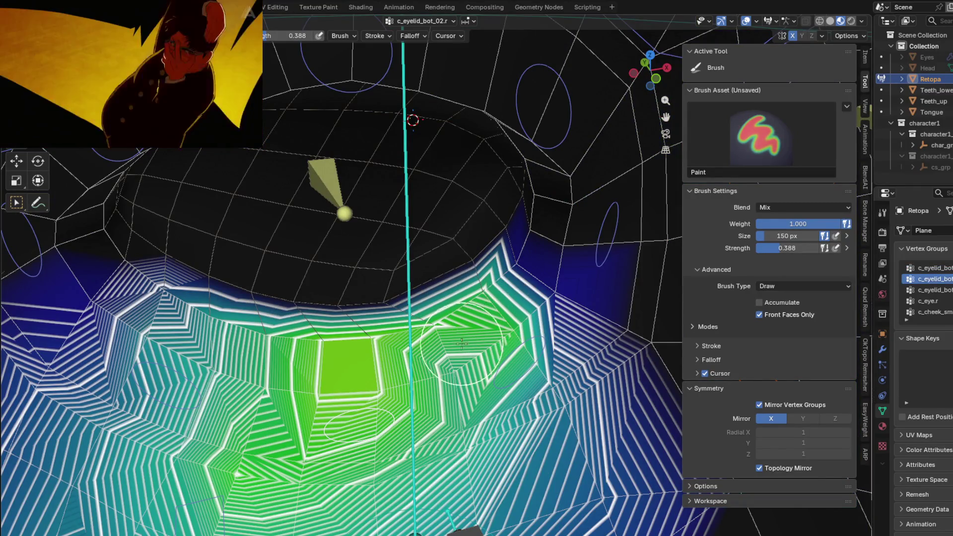
Paint c_eyelid_bot_01.r weight along the lower lid and up into the upper eyelid.
{"action": "key", "text": "Up"}
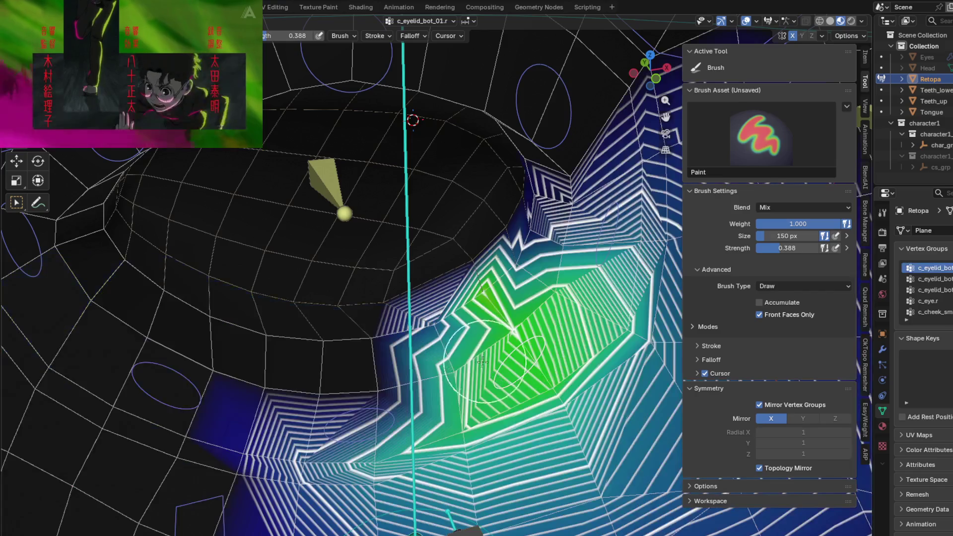
{"action": "mouse_move", "coordinate": [468, 317]}
{"action": "left_mouse_down"}
{"action": "mouse_move", "coordinate": [507, 337]}
{"action": "mouse_move", "coordinate": [528, 368]}
{"action": "left_mouse_up"}
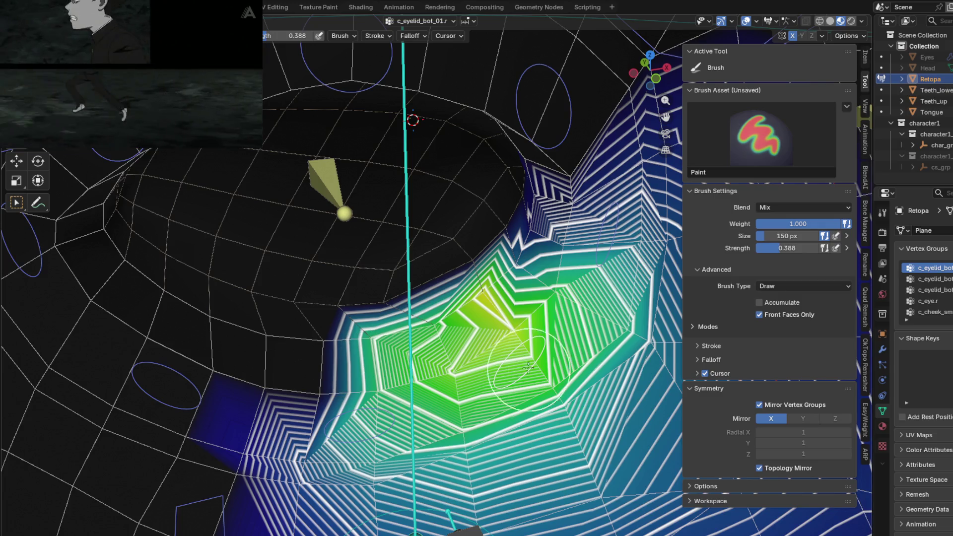
{"action": "key", "text": "ctrl+z"}
{"action": "key", "text": "ctrl+z"}
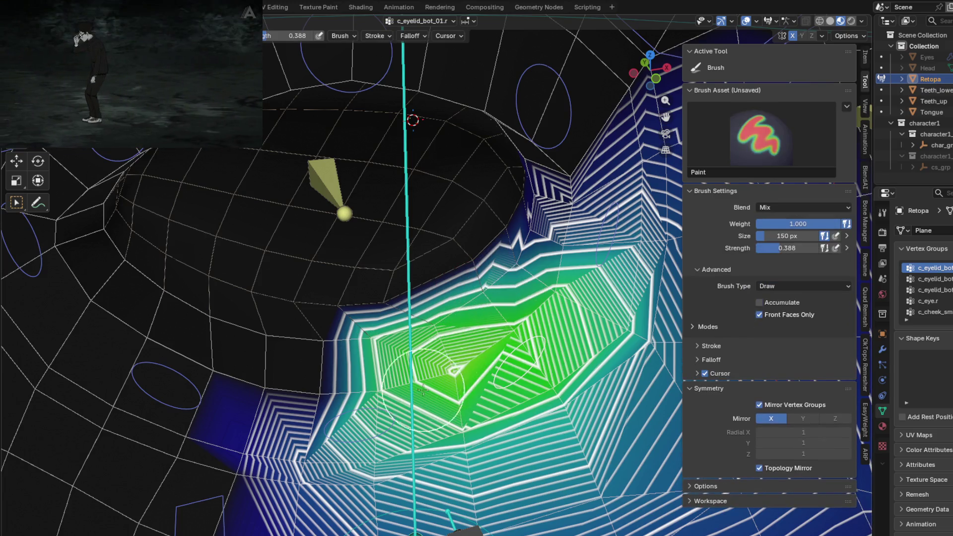
{"action": "middle_click_drag", "start_coordinate": [531, 247], "coordinate": [504, 284]}
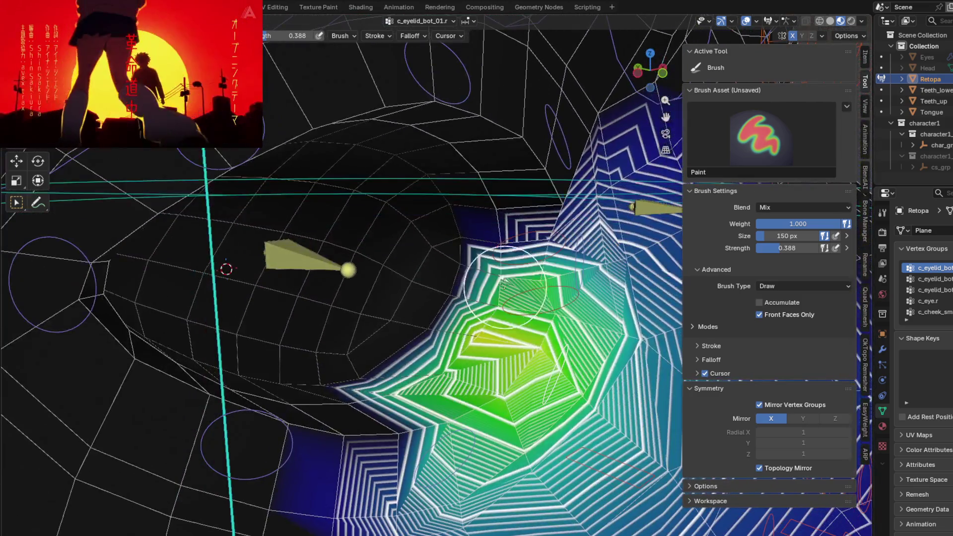
{"action": "left_click_drag", "start_coordinate": [504, 285], "coordinate": [540, 259]}
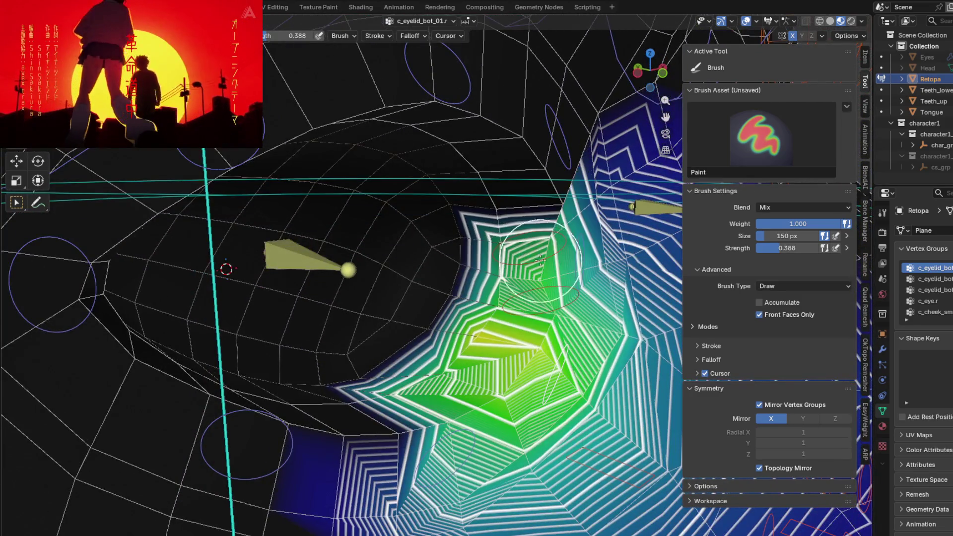
Paint c_eyelid_corner_01.r weight around the eyelid corner.
{"action": "key", "text": "ctrl+shift+x"}
{"action": "mouse_move", "coordinate": [440, 427]}
{"action": "middle_mouse_down"}
{"action": "mouse_move", "coordinate": [558, 304]}
{"action": "mouse_move", "coordinate": [472, 345]}
{"action": "middle_mouse_up"}
{"action": "key", "text": "ctrl+shift+x"}
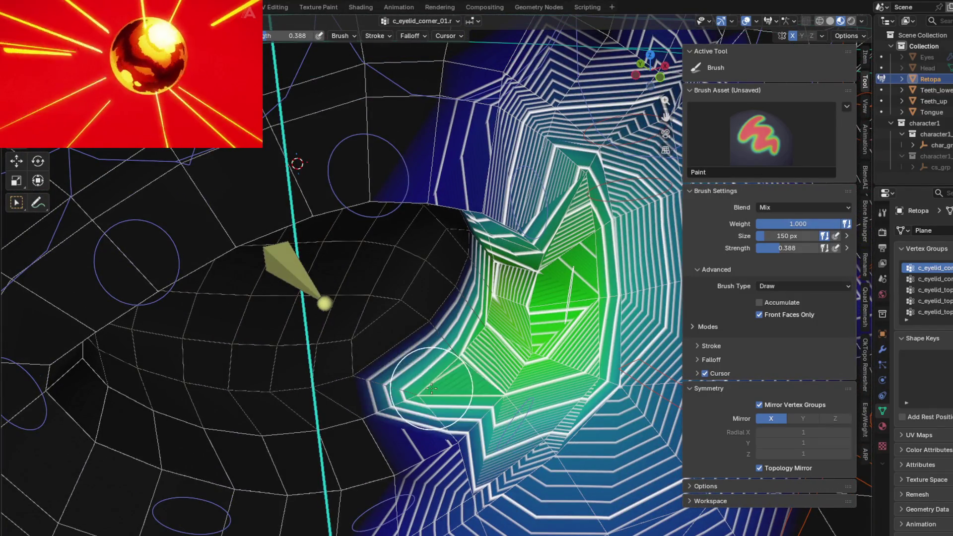
{"action": "key", "text": "ctrl+shift+x"}
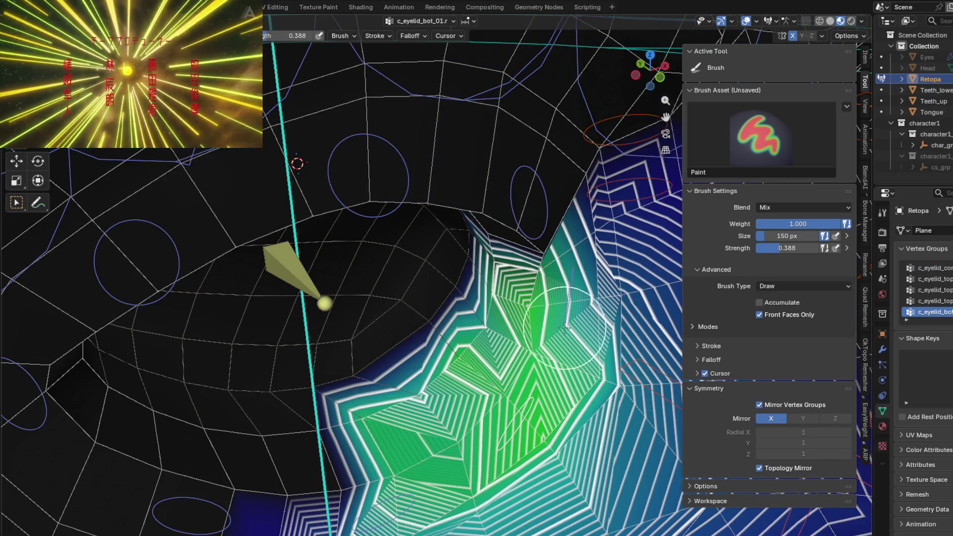
{"action": "key", "text": "ctrl+shift+x"}
{"action": "mouse_move", "coordinate": [565, 327]}
{"action": "middle_mouse_down"}
{"action": "mouse_move", "coordinate": [470, 398]}
{"action": "mouse_move", "coordinate": [503, 290]}
{"action": "mouse_move", "coordinate": [525, 327]}
{"action": "middle_mouse_up"}
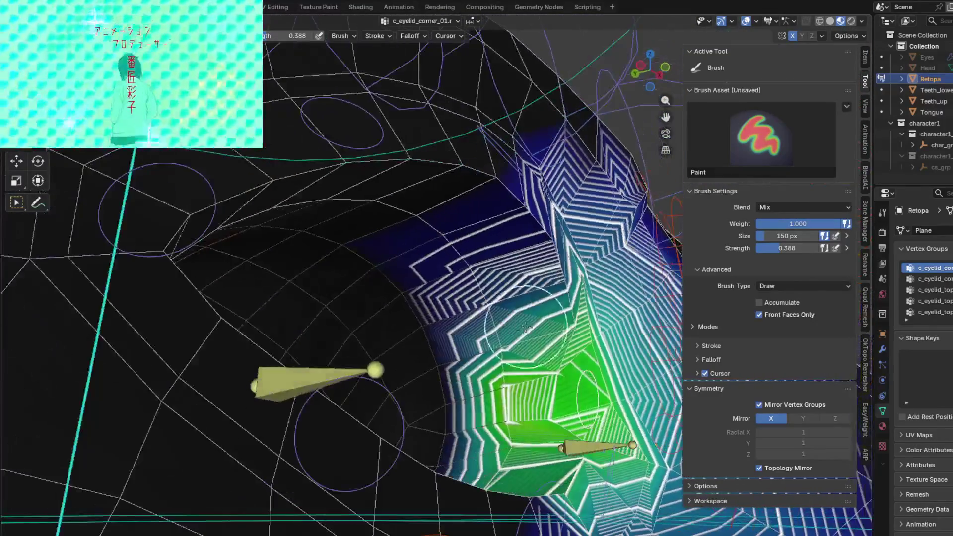
{"action": "left_click_drag", "start_coordinate": [525, 328], "coordinate": [499, 332]}
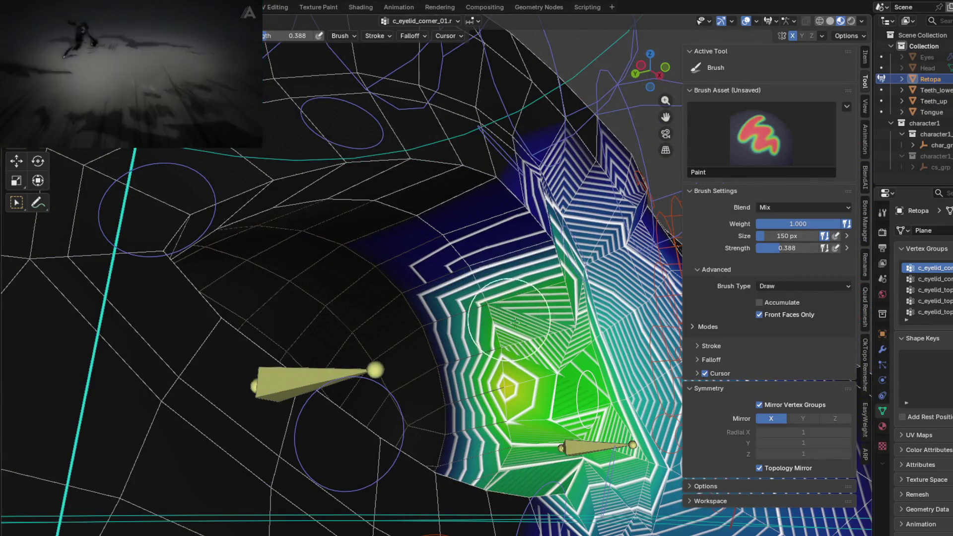
Brighten the eyelid weights and paint green weight on the upper eyelid, undoing the last stroke.
{"action": "mouse_move", "coordinate": [560, 338]}
{"action": "middle_mouse_down"}
{"action": "mouse_move", "coordinate": [540, 306]}
{"action": "mouse_move", "coordinate": [527, 347]}
{"action": "middle_mouse_up"}
{"action": "mouse_move", "coordinate": [526, 347]}
{"action": "left_mouse_down"}
{"action": "mouse_move", "coordinate": [539, 335]}
{"action": "mouse_move", "coordinate": [511, 312]}
{"action": "left_mouse_up"}
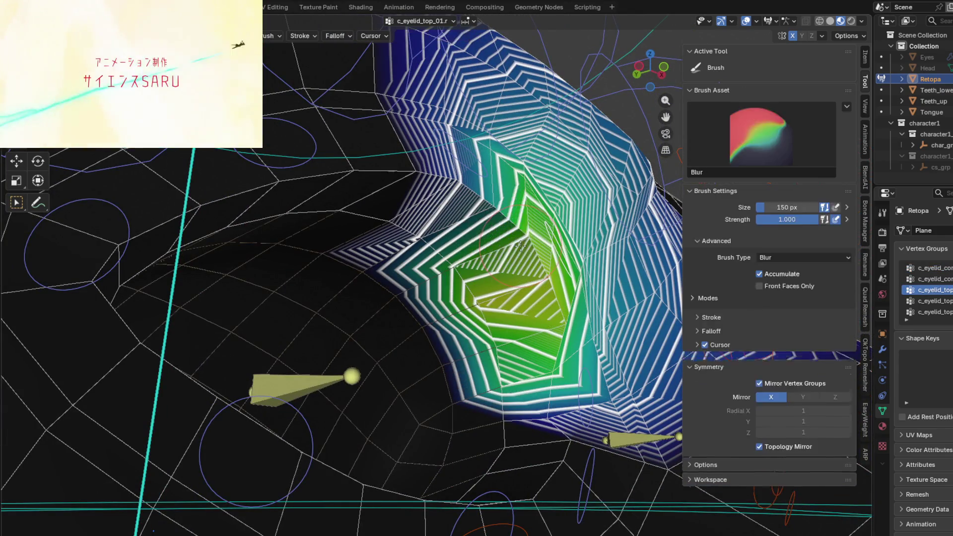
{"action": "mouse_move", "coordinate": [512, 313]}
{"action": "middle_mouse_down"}
{"action": "mouse_move", "coordinate": [360, 256]}
{"action": "mouse_move", "coordinate": [328, 270]}
{"action": "middle_mouse_up"}
{"action": "left_click_drag", "start_coordinate": [328, 271], "coordinate": [391, 222]}
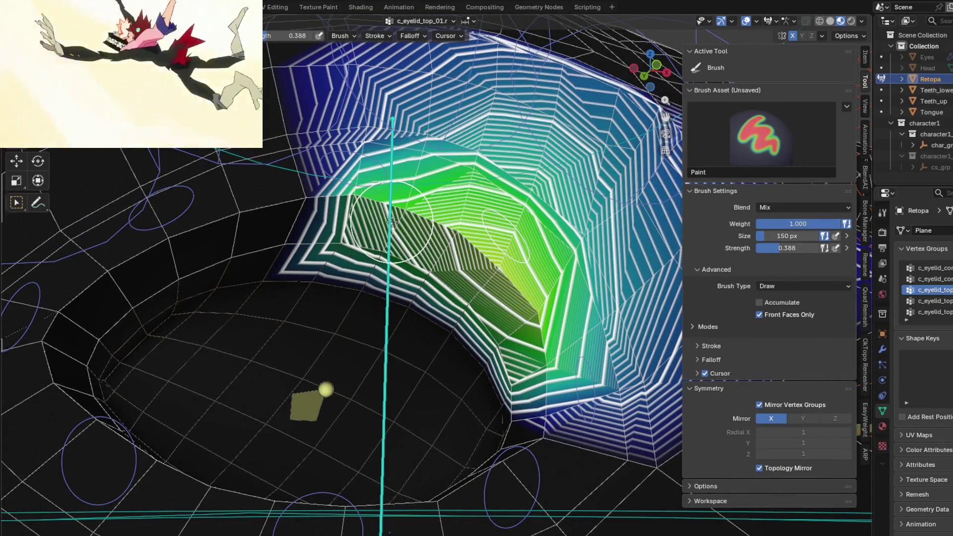
{"action": "key", "text": "ctrl+z"}
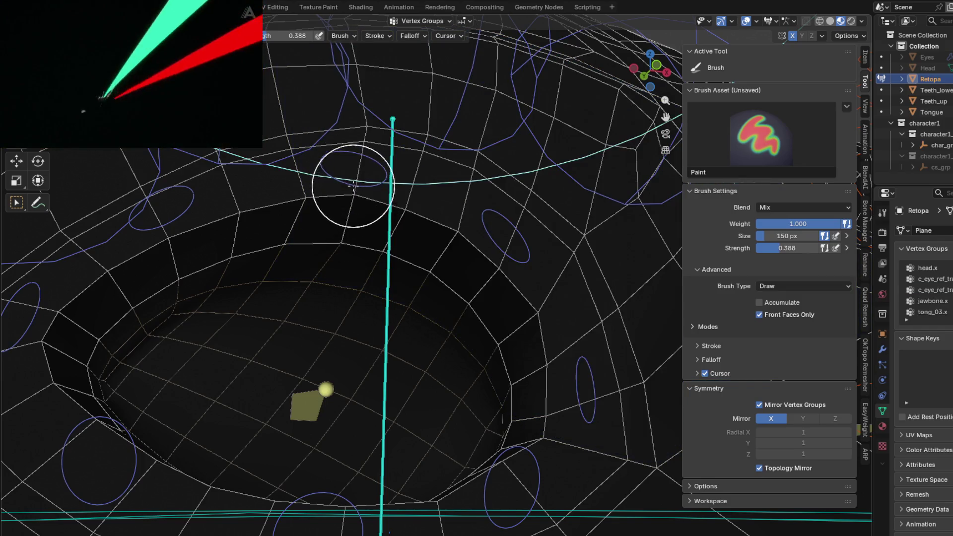
Restore and strengthen the c_eyelid_top_03.r upper-eyelid weights, then test-move the eyelid bone.
{"action": "key", "text": "ctrl+shift+z"}
{"action": "middle_click_drag", "start_coordinate": [355, 234], "coordinate": [361, 247]}
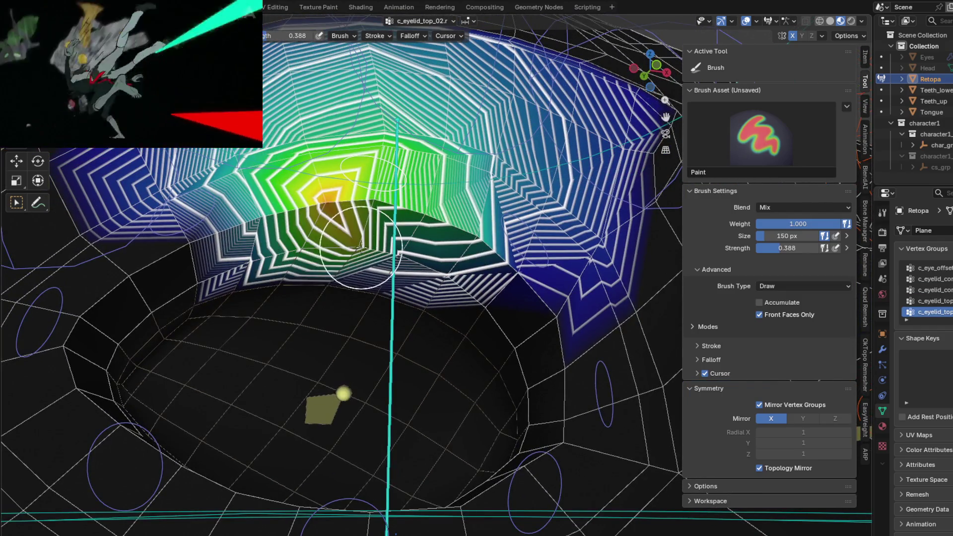
{"action": "left_click_drag", "start_coordinate": [321, 249], "coordinate": [331, 248]}
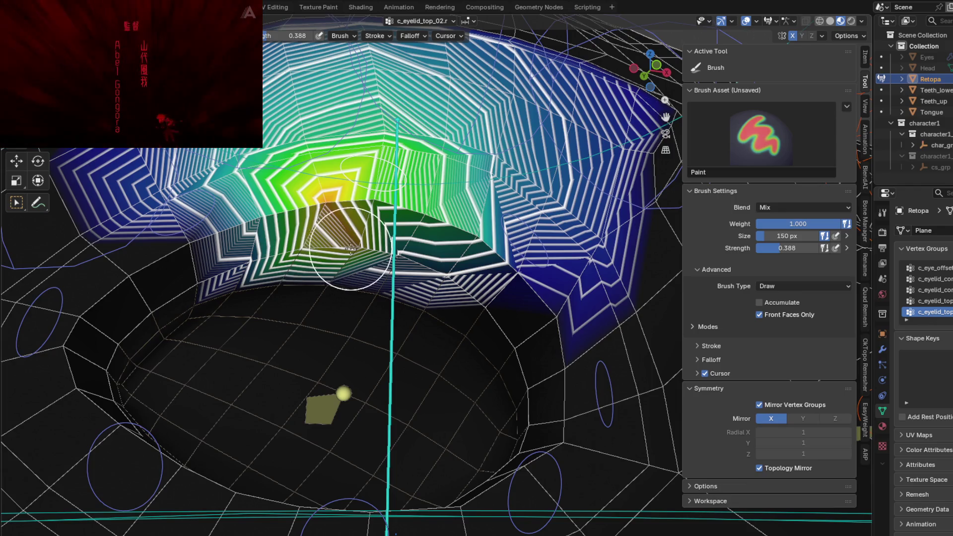
{"action": "left_click_drag", "start_coordinate": [440, 270], "coordinate": [483, 247]}
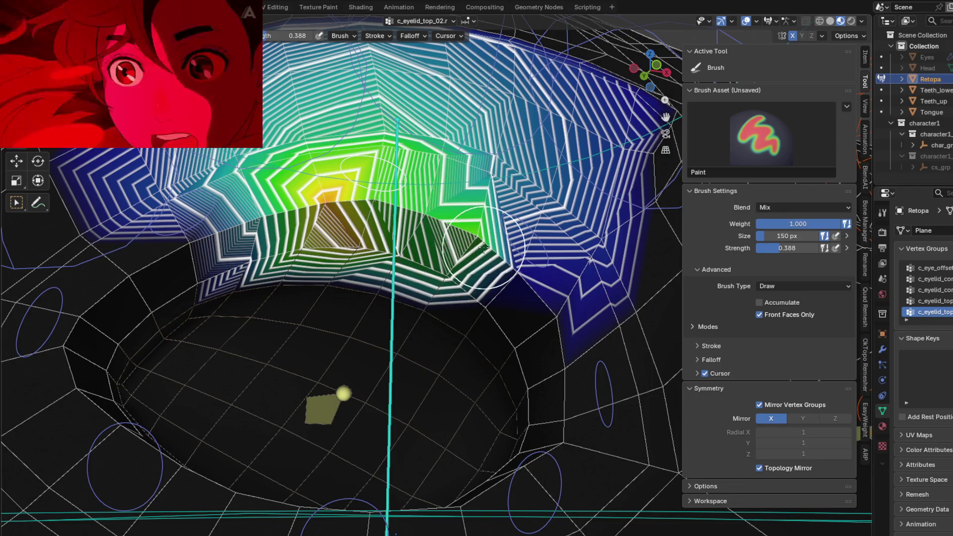
{"action": "key", "text": "g"}
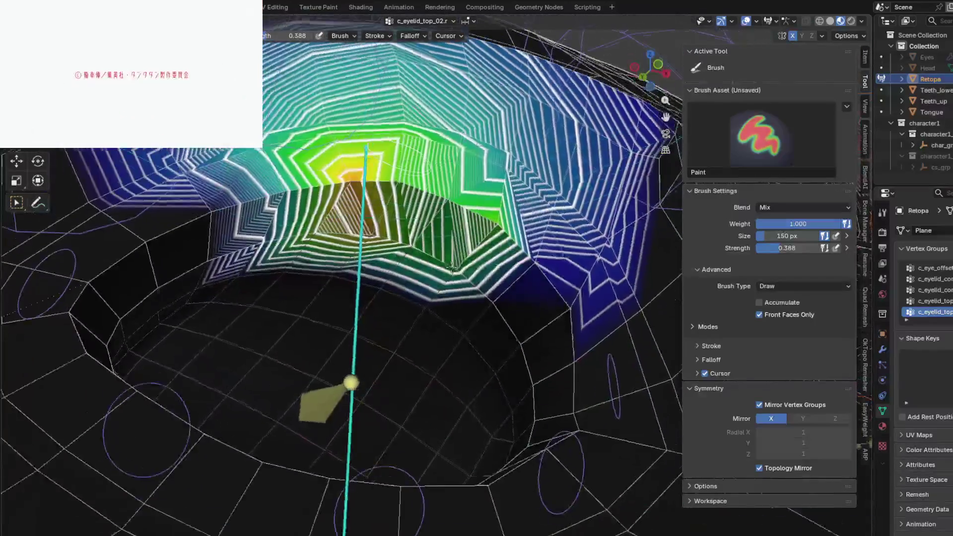
{"action": "left_click", "coordinate": [416, 299]}
Blur c_eyelid_top_03.r weights into the blue area and soften the eyelid's lower edge.
{"action": "mouse_move", "coordinate": [416, 299]}
{"action": "middle_mouse_down"}
{"action": "mouse_move", "coordinate": [450, 203]}
{"action": "mouse_move", "coordinate": [284, 257]}
{"action": "mouse_move", "coordinate": [406, 287]}
{"action": "mouse_move", "coordinate": [404, 310]}
{"action": "middle_mouse_up"}
{"action": "key", "text": "shift"}
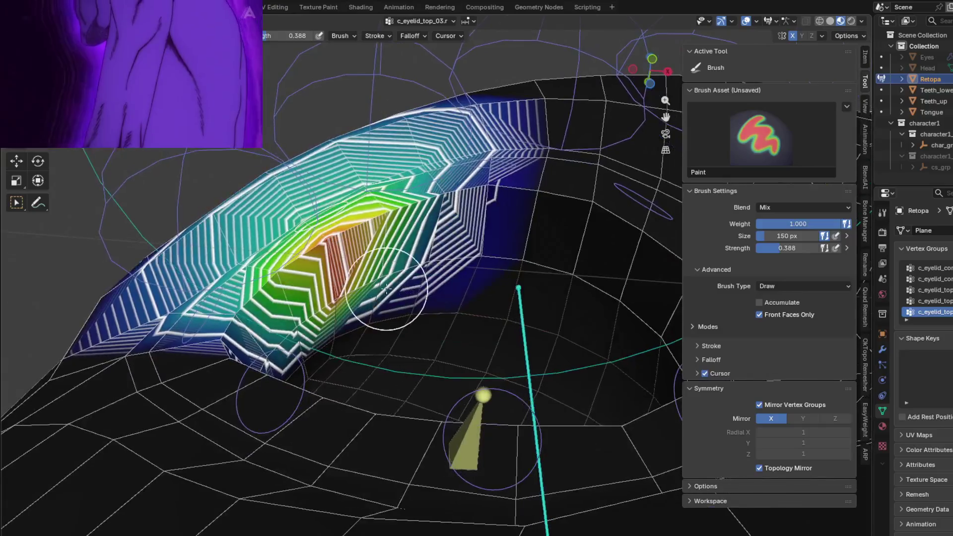
{"action": "left_click_drag", "start_coordinate": [444, 261], "coordinate": [427, 215]}
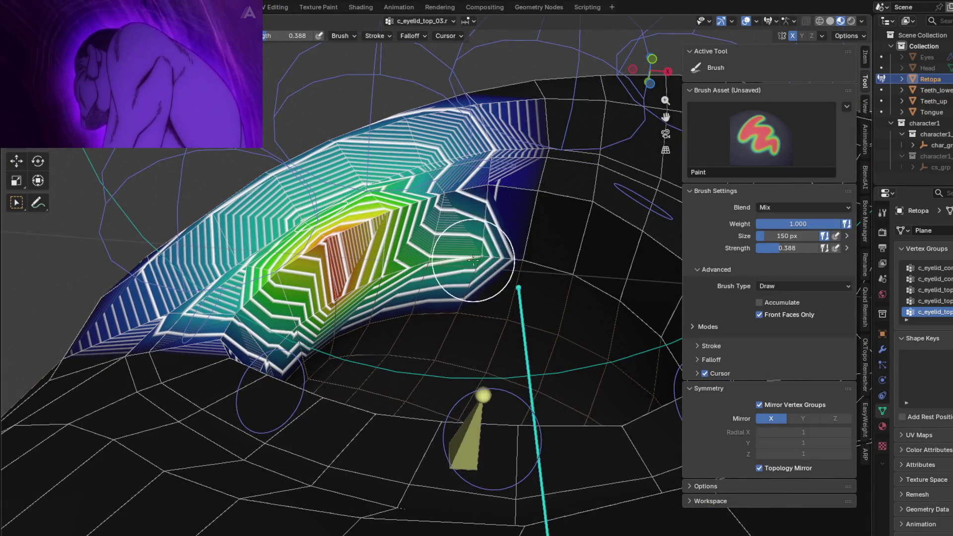
{"action": "middle_click_drag", "start_coordinate": [273, 346], "coordinate": [307, 388]}
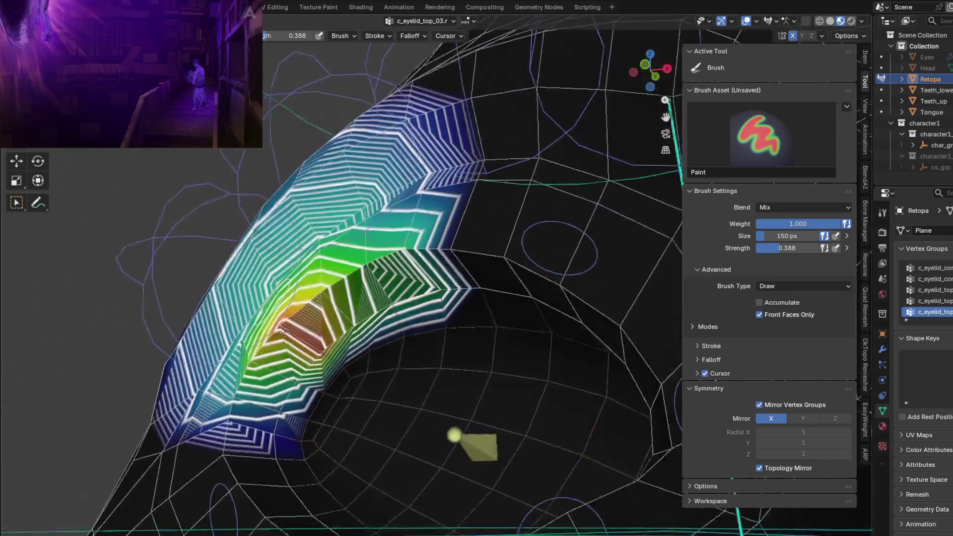
{"action": "mouse_move", "coordinate": [306, 389]}
{"action": "left_mouse_down"}
{"action": "mouse_move", "coordinate": [350, 401]}
{"action": "mouse_move", "coordinate": [316, 350]}
{"action": "left_mouse_up"}
{"action": "mouse_move", "coordinate": [308, 364]}
{"action": "middle_mouse_down"}
{"action": "mouse_move", "coordinate": [369, 319]}
{"action": "mouse_move", "coordinate": [346, 239]}
{"action": "middle_mouse_up"}
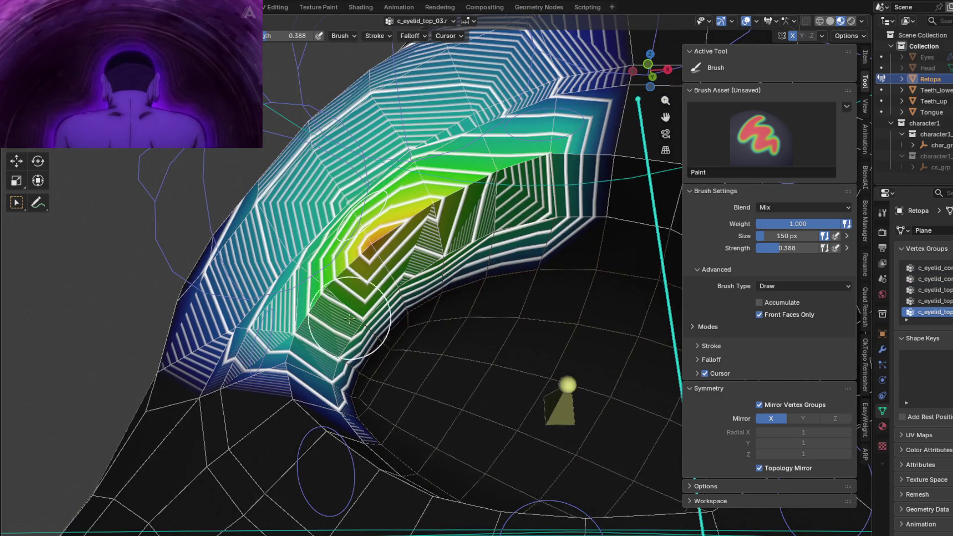
{"action": "middle_click_drag", "start_coordinate": [264, 349], "coordinate": [350, 215]}
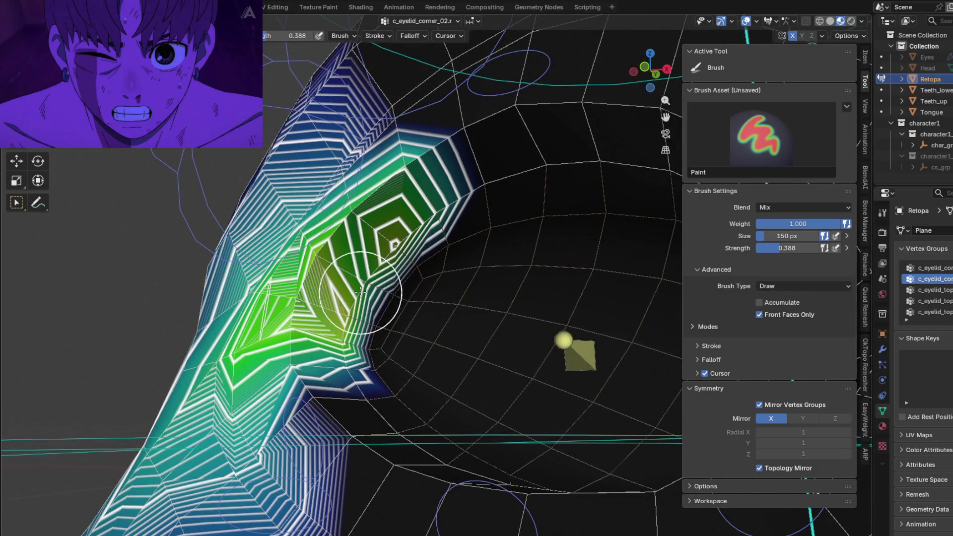
Paint weight onto the eye corner for c_eyelid_corner_02.r.
{"action": "mouse_move", "coordinate": [361, 291]}
{"action": "middle_mouse_down"}
{"action": "mouse_move", "coordinate": [305, 340]}
{"action": "mouse_move", "coordinate": [309, 349]}
{"action": "middle_mouse_up"}
{"action": "left_click_drag", "start_coordinate": [277, 375], "coordinate": [332, 392]}
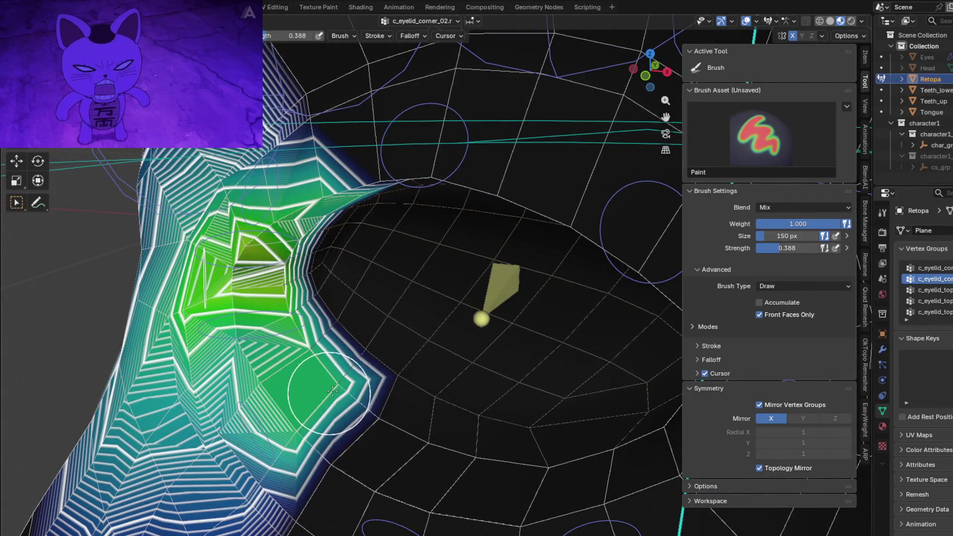
{"action": "middle_click_drag", "start_coordinate": [234, 320], "coordinate": [315, 324]}
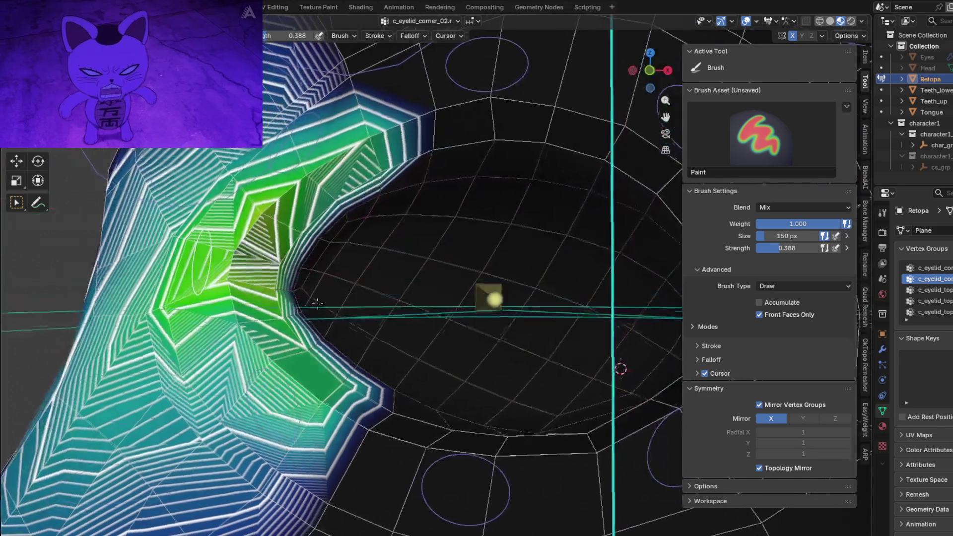
{"action": "key", "text": "shift+space"}
{"action": "key", "text": "shift+space"}
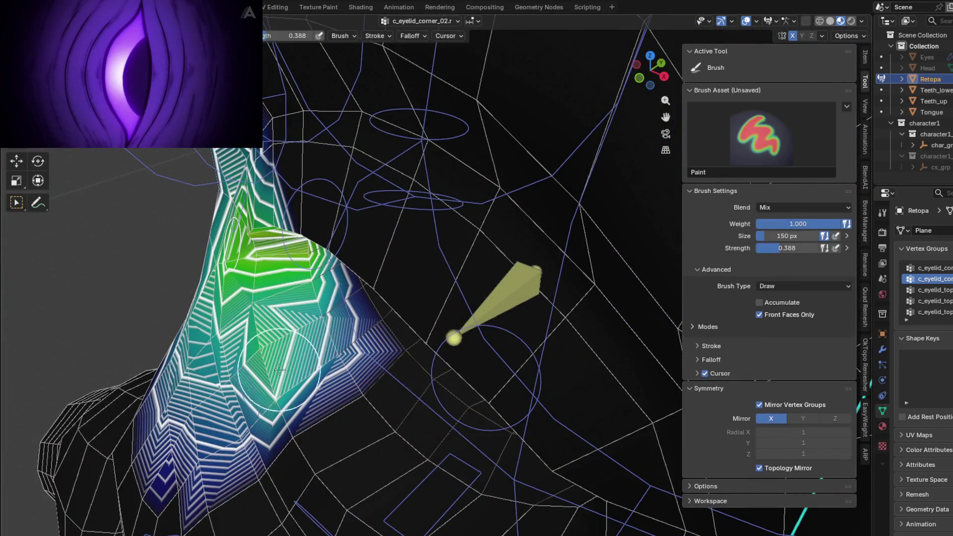
{"action": "mouse_move", "coordinate": [314, 325]}
{"action": "middle_mouse_down"}
{"action": "mouse_move", "coordinate": [339, 327]}
{"action": "mouse_move", "coordinate": [371, 310]}
{"action": "mouse_move", "coordinate": [334, 265]}
{"action": "mouse_move", "coordinate": [274, 295]}
{"action": "middle_mouse_up"}
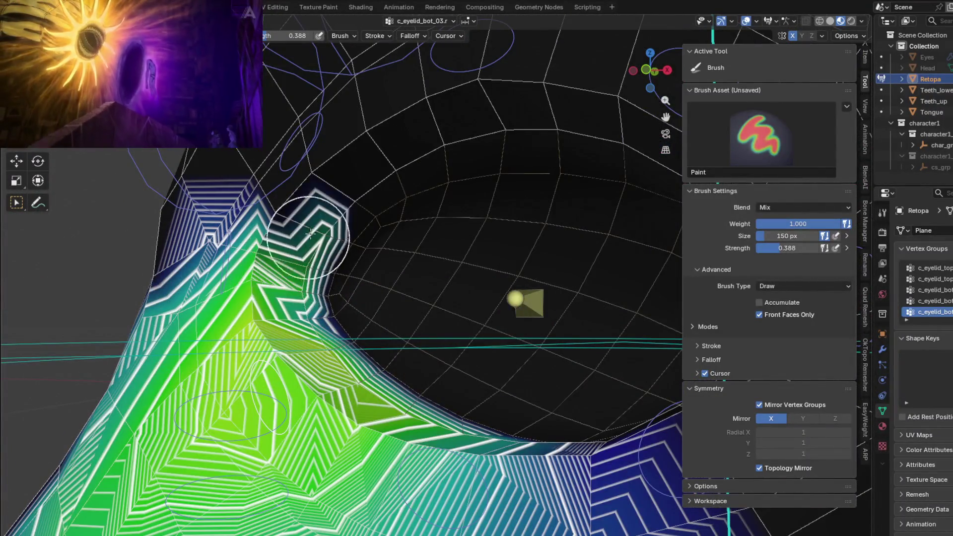
Blur the lower-eyelid weights near the lid edge.
{"action": "key", "text": "shift+f"}
{"action": "left_click_drag", "start_coordinate": [292, 227], "coordinate": [310, 267]}
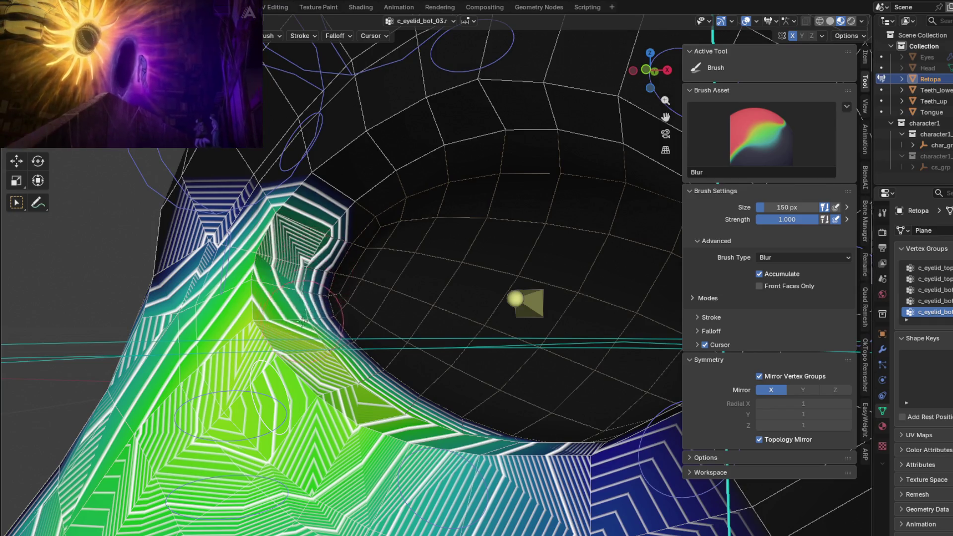
{"action": "mouse_move", "coordinate": [302, 320]}
{"action": "middle_mouse_down"}
{"action": "mouse_move", "coordinate": [382, 367]}
{"action": "mouse_move", "coordinate": [363, 388]}
{"action": "mouse_move", "coordinate": [367, 307]}
{"action": "mouse_move", "coordinate": [380, 394]}
{"action": "middle_mouse_up"}
Move the eyelid bone to test the deformation, then undo the move.
{"action": "key", "text": "g"}
{"action": "left_click", "coordinate": [383, 317]}
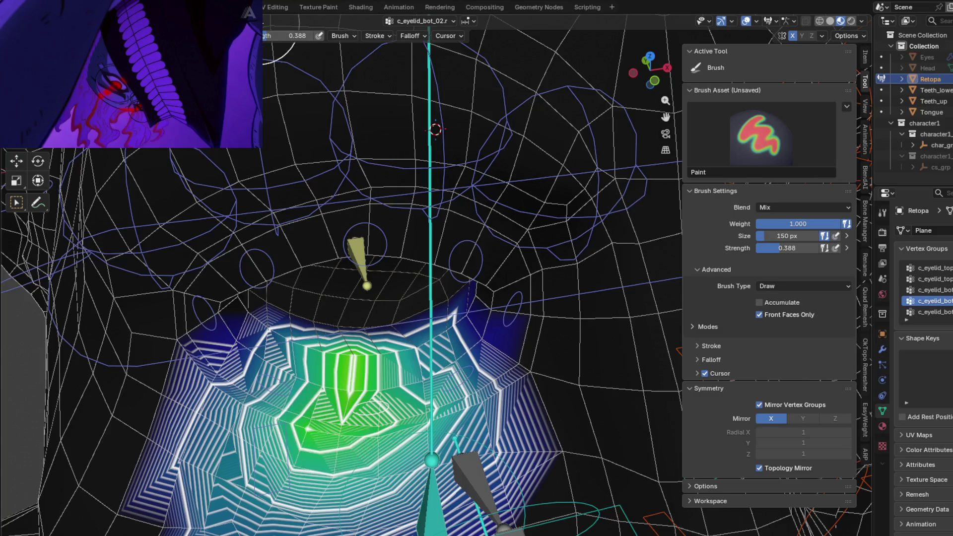
{"action": "key", "text": "ctrl+z"}
{"action": "key", "text": "ctrl+z"}
{"action": "key", "text": "ctrl+z"}
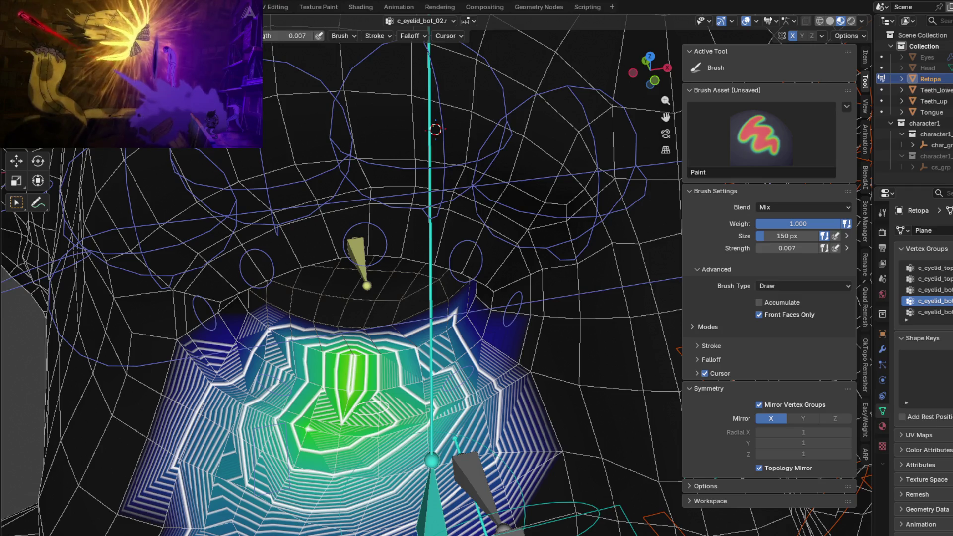
Set the brush strength to 0.424 and switch to the Average brush.
{"action": "key", "text": "shift+f"}
{"action": "left_click", "coordinate": [295, 222]}
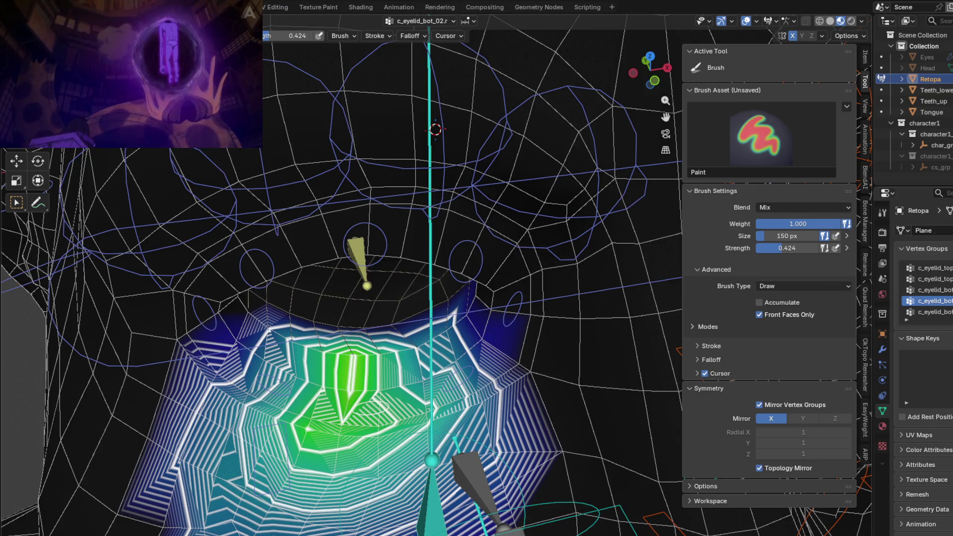
{"action": "key", "text": "2"}
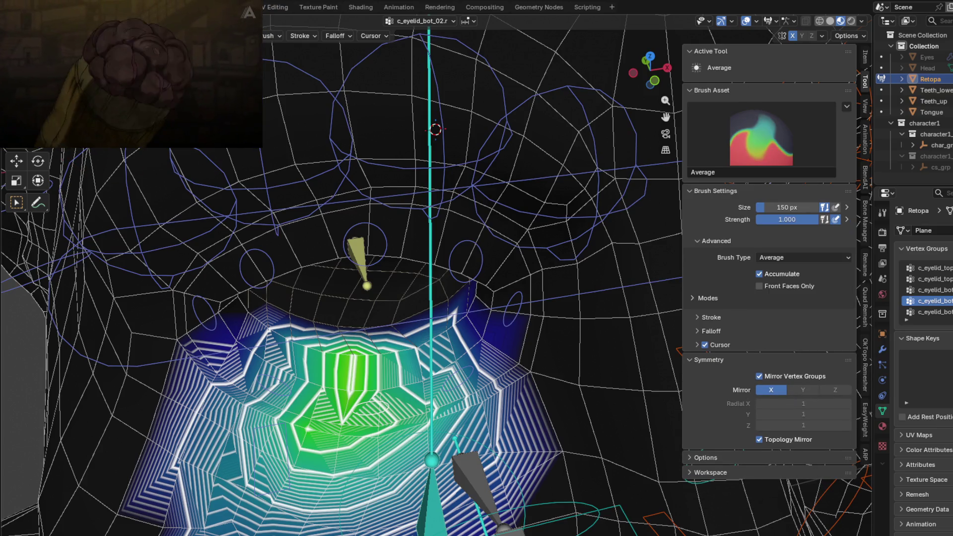
Average the c_eyelid_bot_02.r and c_eyelid_corner_02.r weight gradients around the lower lid and corner.
{"action": "mouse_move", "coordinate": [344, 371]}
{"action": "left_mouse_down"}
{"action": "mouse_move", "coordinate": [321, 380]}
{"action": "mouse_move", "coordinate": [402, 373]}
{"action": "mouse_move", "coordinate": [309, 421]}
{"action": "mouse_move", "coordinate": [293, 341]}
{"action": "left_mouse_up"}
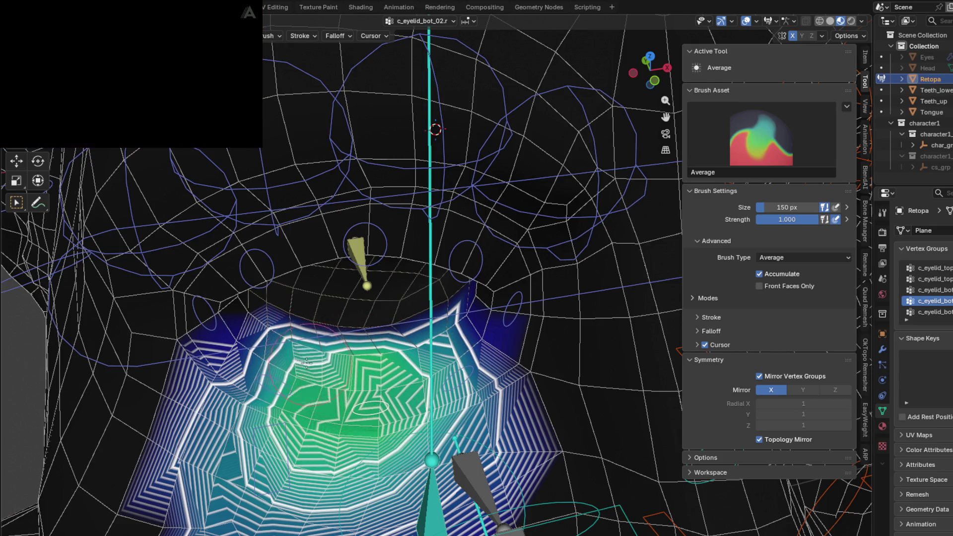
{"action": "middle_click_drag", "start_coordinate": [293, 342], "coordinate": [278, 330]}
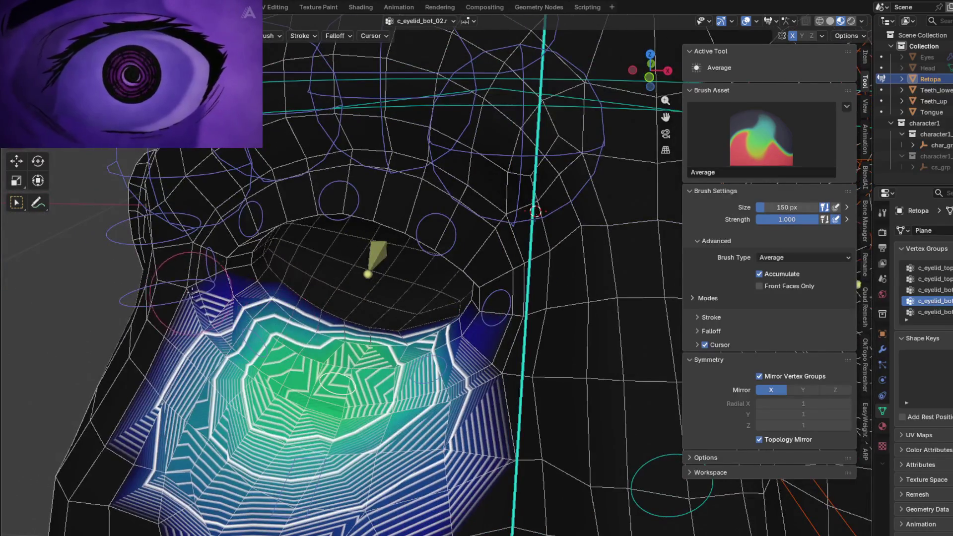
{"action": "key", "text": "shift+ctrl+x"}
{"action": "mouse_move", "coordinate": [250, 278]}
{"action": "middle_mouse_down"}
{"action": "mouse_move", "coordinate": [278, 297]}
{"action": "mouse_move", "coordinate": [256, 269]}
{"action": "mouse_move", "coordinate": [279, 318]}
{"action": "middle_mouse_up"}
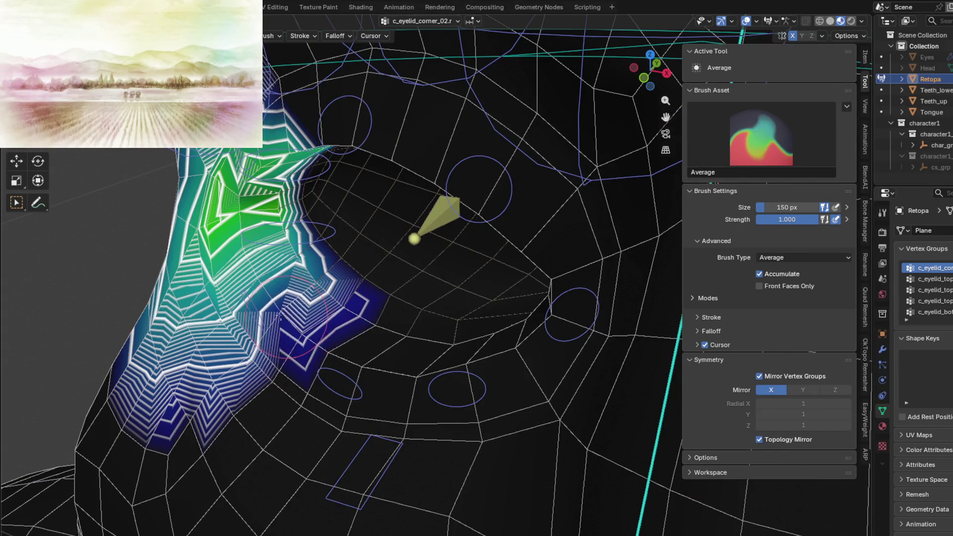
{"action": "middle_click_drag", "start_coordinate": [280, 315], "coordinate": [316, 318]}
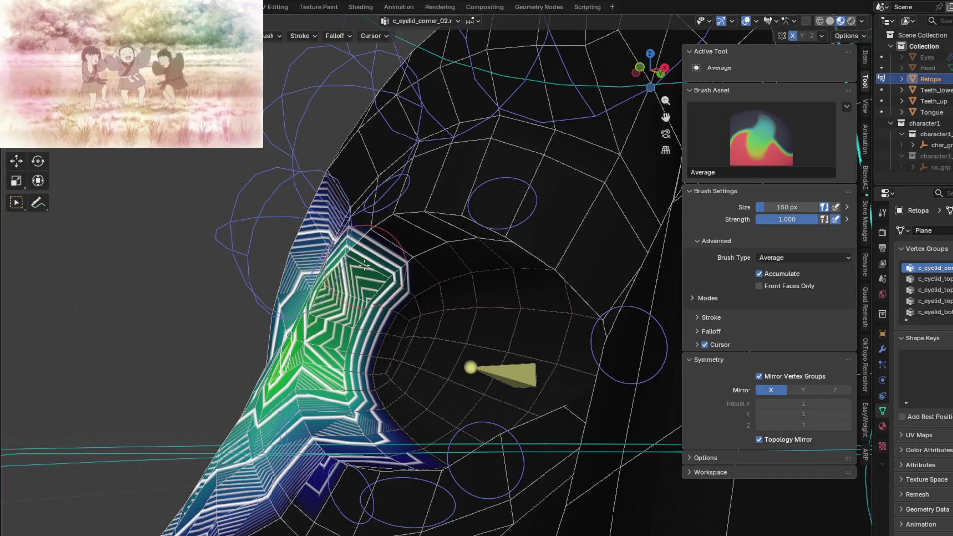
{"action": "middle_click_drag", "start_coordinate": [364, 265], "coordinate": [303, 268]}
Smooth the upper-lid weights of c_eyelid_top_03.r and c_eyelid_top_02.r.
{"action": "left_click", "coordinate": [334, 260], "text": "ctrl"}
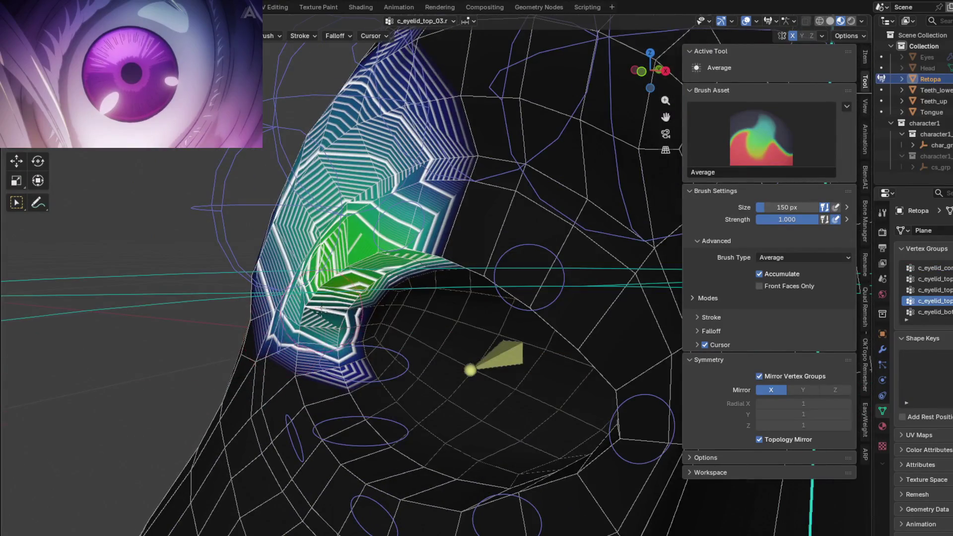
{"action": "middle_click_drag", "start_coordinate": [361, 286], "coordinate": [383, 224]}
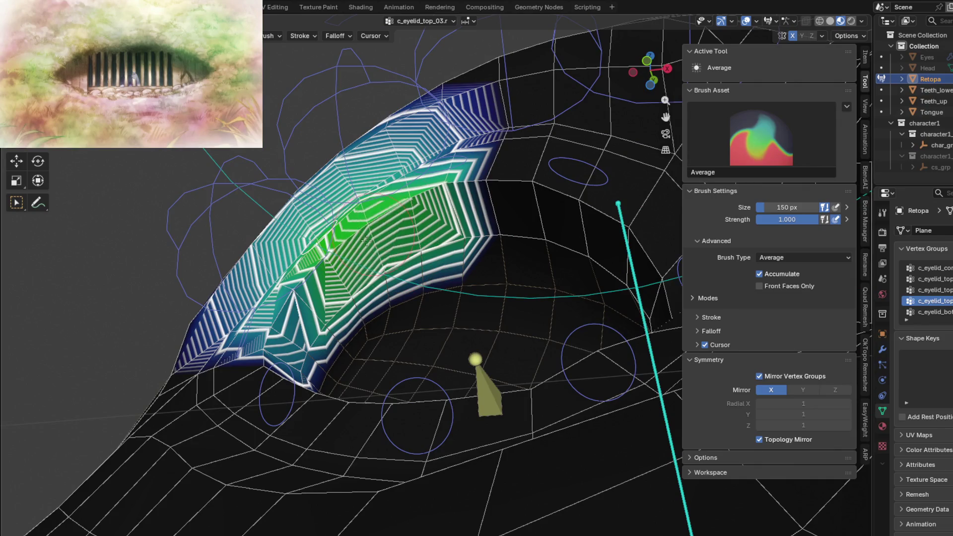
{"action": "left_click", "coordinate": [322, 244], "text": "ctrl"}
{"action": "mouse_move", "coordinate": [322, 245]}
{"action": "middle_mouse_down"}
{"action": "mouse_move", "coordinate": [476, 205]}
{"action": "mouse_move", "coordinate": [348, 245]}
{"action": "middle_mouse_up"}
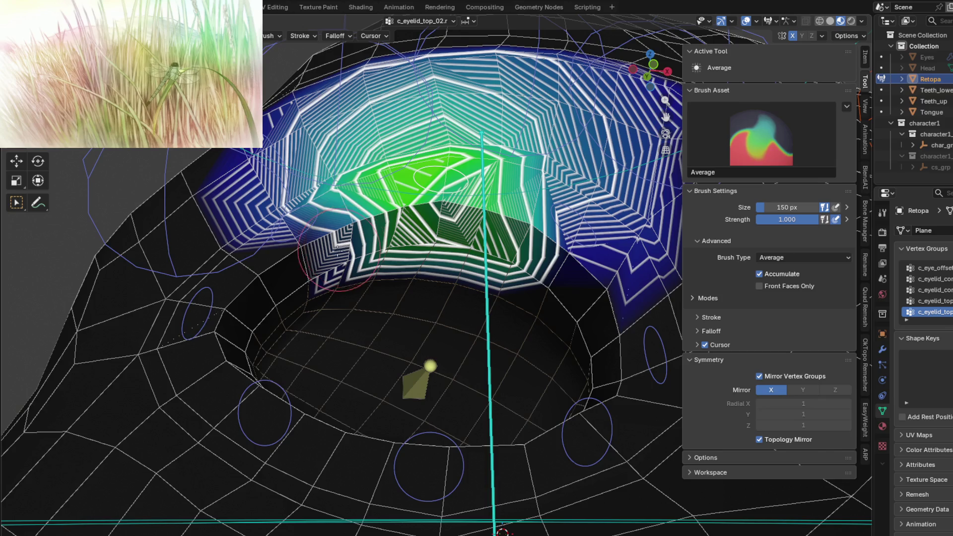
{"action": "left_click_drag", "start_coordinate": [301, 242], "coordinate": [305, 249]}
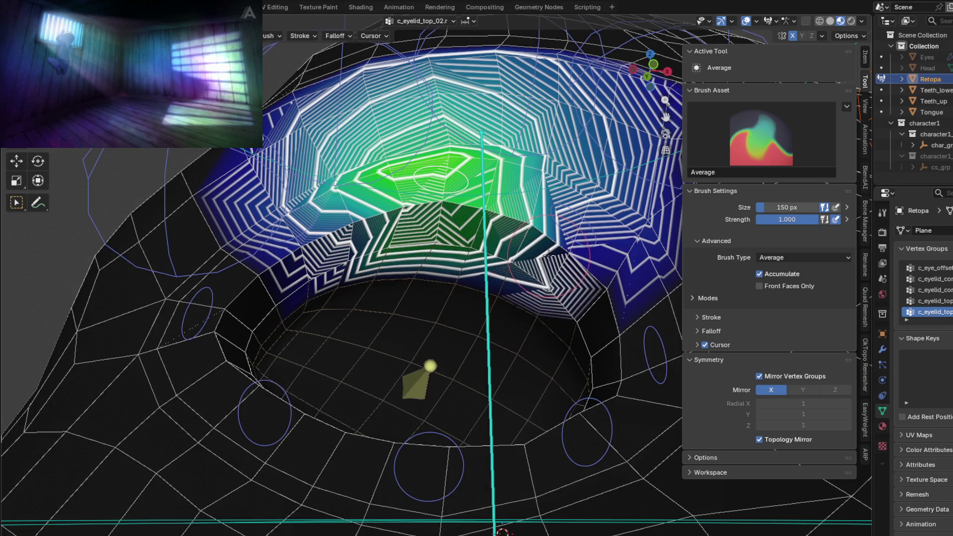
{"action": "middle_click_drag", "start_coordinate": [527, 283], "coordinate": [455, 259], "text": "shift"}
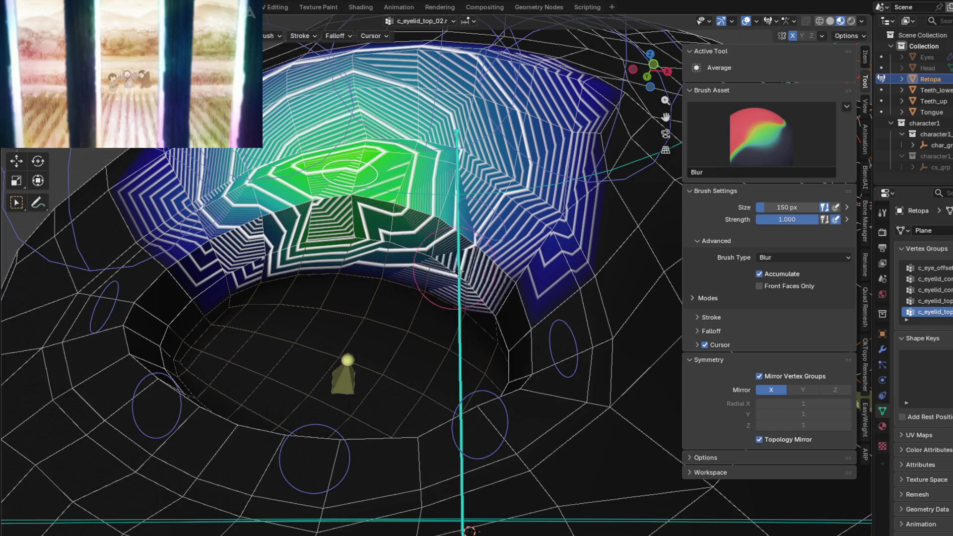
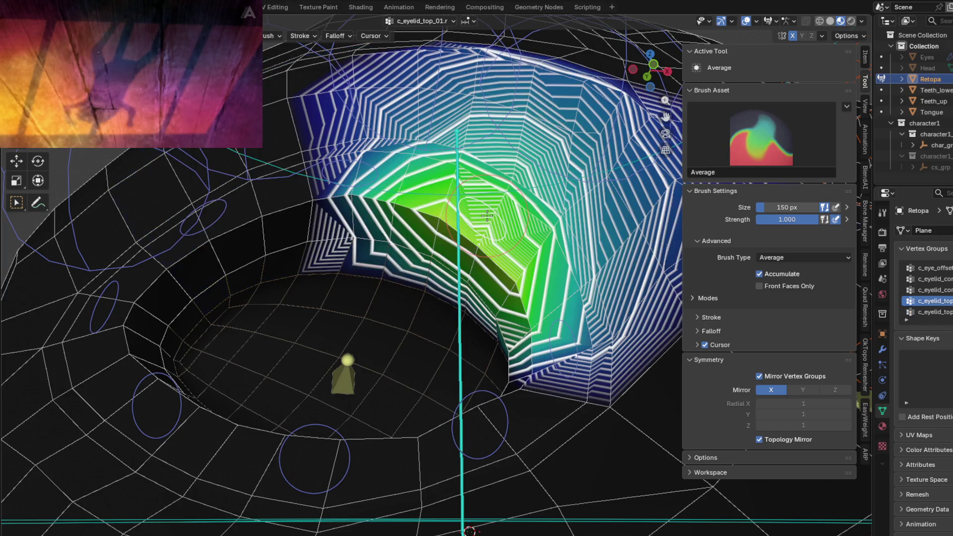
Average the upper-eyelid c_eyelid_top_01.r weights, then make c_eyelid_corner_01.r the active group.
{"action": "left_click_drag", "start_coordinate": [386, 246], "coordinate": [428, 253]}
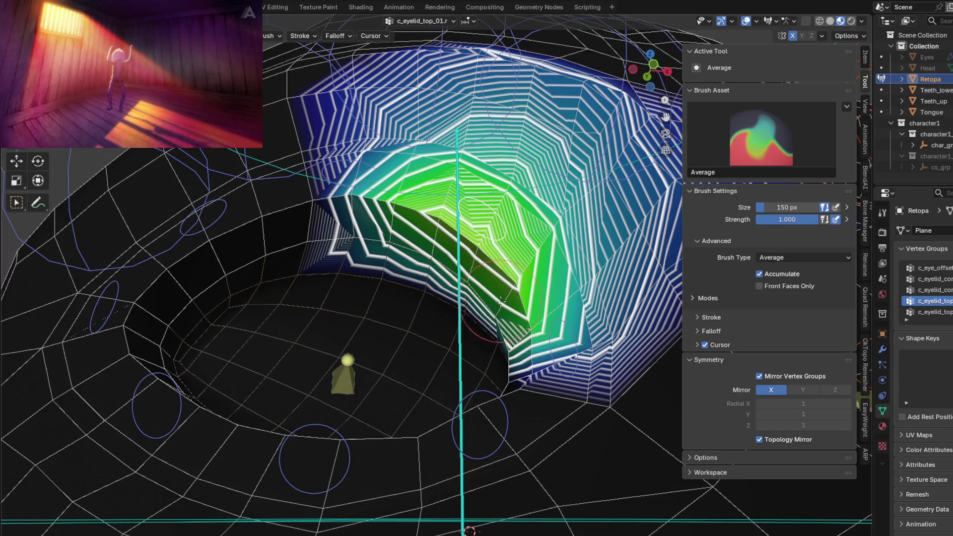
{"action": "middle_click_drag", "start_coordinate": [500, 301], "coordinate": [476, 309]}
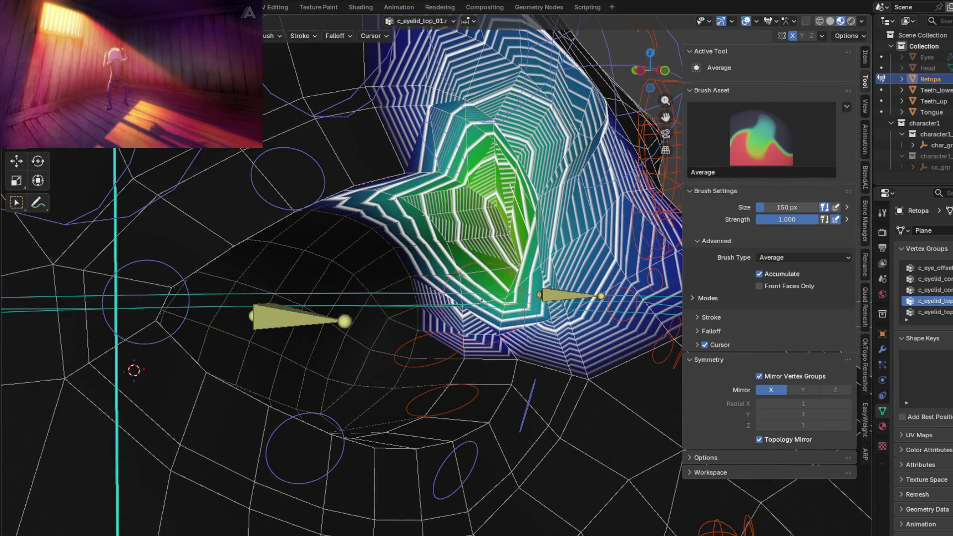
{"action": "left_click", "coordinate": [519, 305], "text": "ctrl"}
{"action": "mouse_move", "coordinate": [482, 301]}
{"action": "middle_mouse_down"}
{"action": "mouse_move", "coordinate": [519, 305]}
{"action": "mouse_move", "coordinate": [460, 298]}
{"action": "middle_mouse_up"}
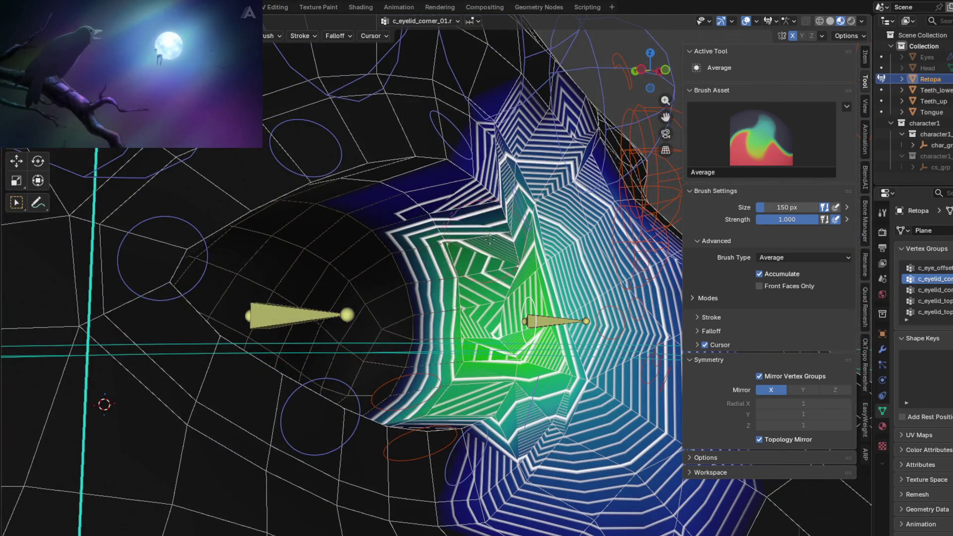
{"action": "middle_click_drag", "start_coordinate": [489, 239], "coordinate": [462, 440]}
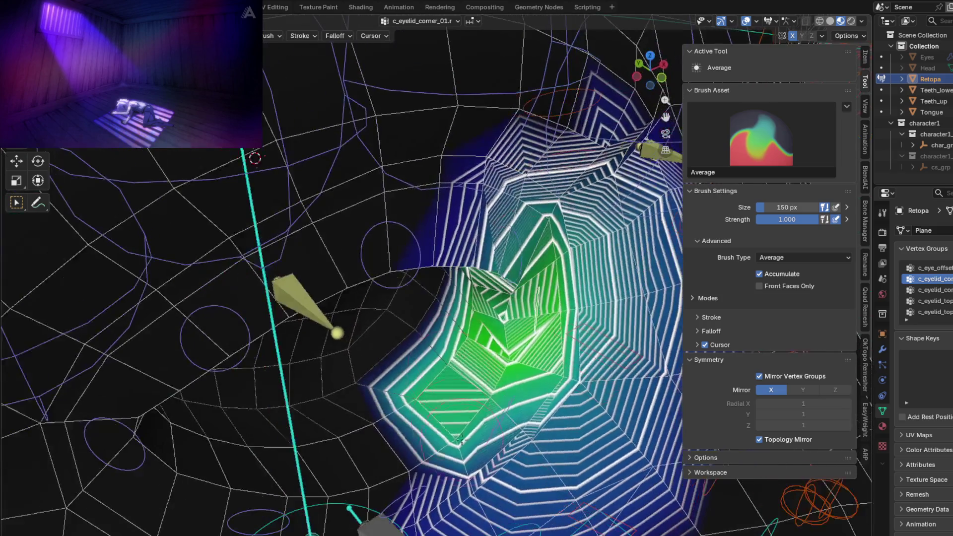
{"action": "middle_click_drag", "start_coordinate": [455, 405], "coordinate": [409, 409]}
Select c_eyelid_bot_01.r and smooth its lower-eyelid weights with the Average brush.
{"action": "left_click", "coordinate": [433, 403], "text": "ctrl"}
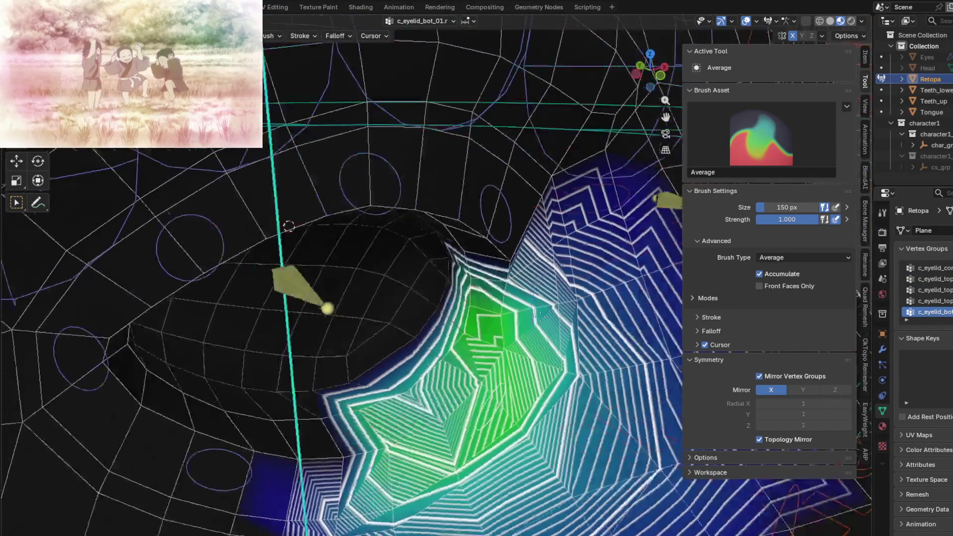
{"action": "middle_click_drag", "start_coordinate": [488, 335], "coordinate": [501, 320]}
{"action": "key", "text": "g"}
{"action": "left_click", "coordinate": [484, 325]}
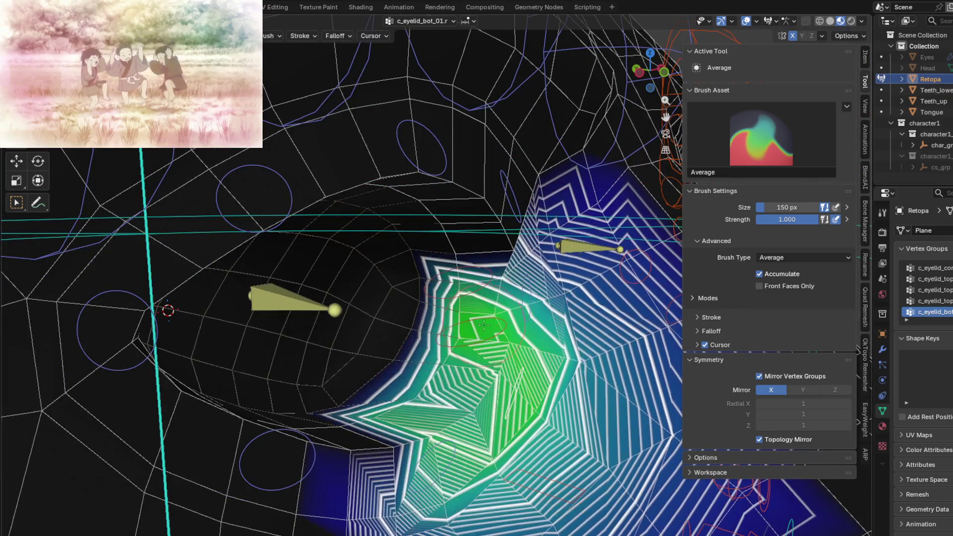
{"action": "left_click_drag", "start_coordinate": [468, 332], "coordinate": [487, 331], "text": "shift"}
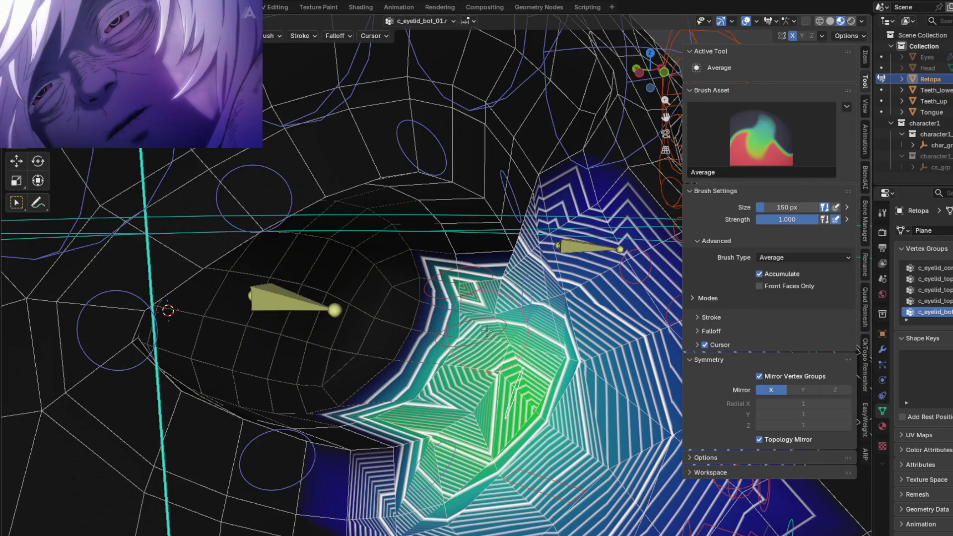
{"action": "middle_click_drag", "start_coordinate": [488, 319], "coordinate": [462, 407]}
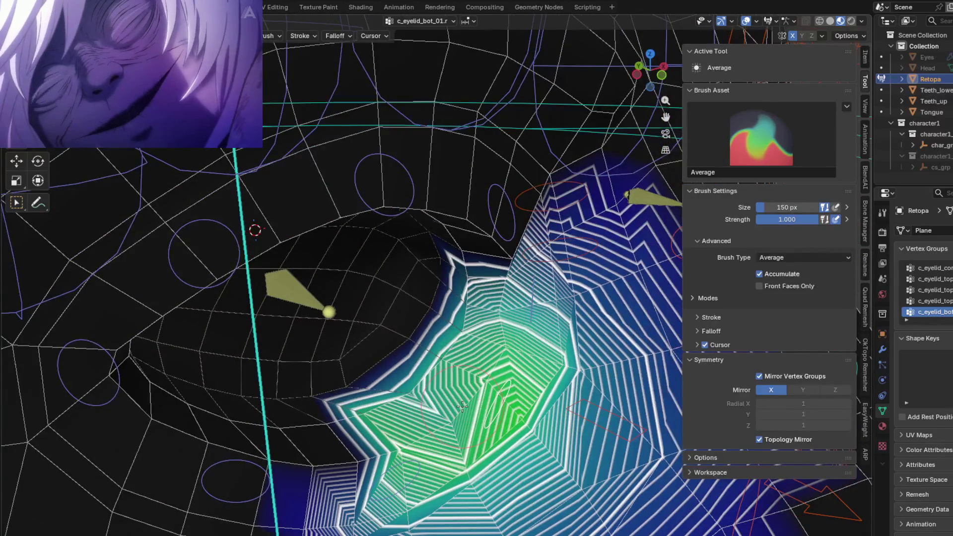
Lower brush Strength to 0.669 and average the c_eyelid_bot_02.r lower-lid weights, undoing one stray stroke.
{"action": "left_click_drag", "start_coordinate": [816, 219], "coordinate": [806, 219]}
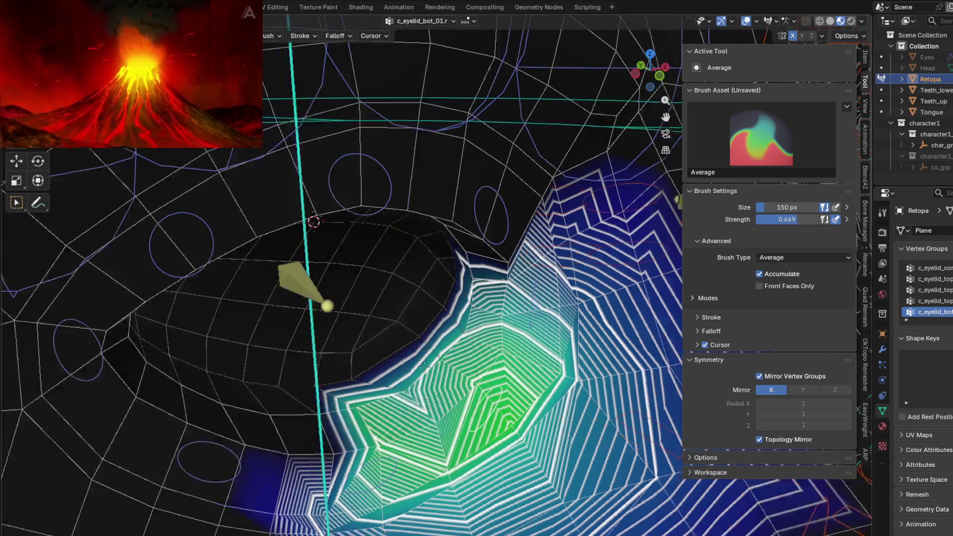
{"action": "middle_click_drag", "start_coordinate": [402, 273], "coordinate": [411, 390]}
{"action": "mouse_move", "coordinate": [412, 390]}
{"action": "left_mouse_down"}
{"action": "mouse_move", "coordinate": [210, 343]}
{"action": "mouse_move", "coordinate": [387, 431]}
{"action": "left_mouse_up"}
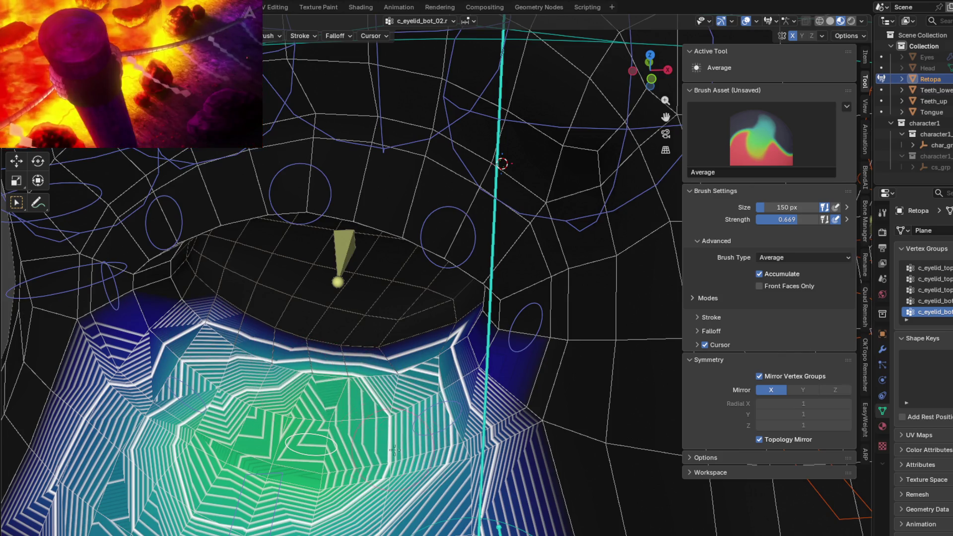
{"action": "left_click_drag", "start_coordinate": [376, 389], "coordinate": [442, 255]}
{"action": "key", "text": "ctrl+z"}
{"action": "left_click_drag", "start_coordinate": [262, 421], "coordinate": [251, 385], "text": "shift"}
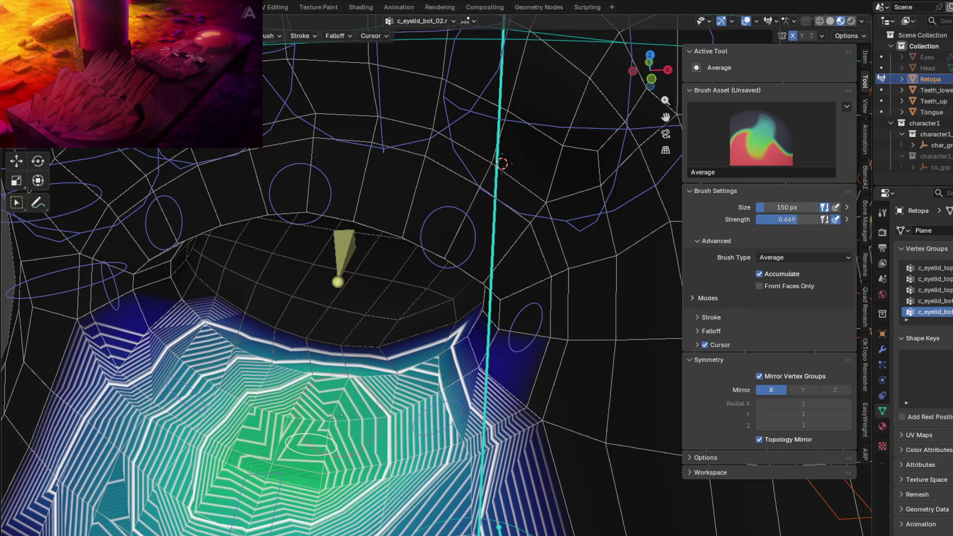
{"action": "middle_click_drag", "start_coordinate": [369, 399], "coordinate": [434, 385]}
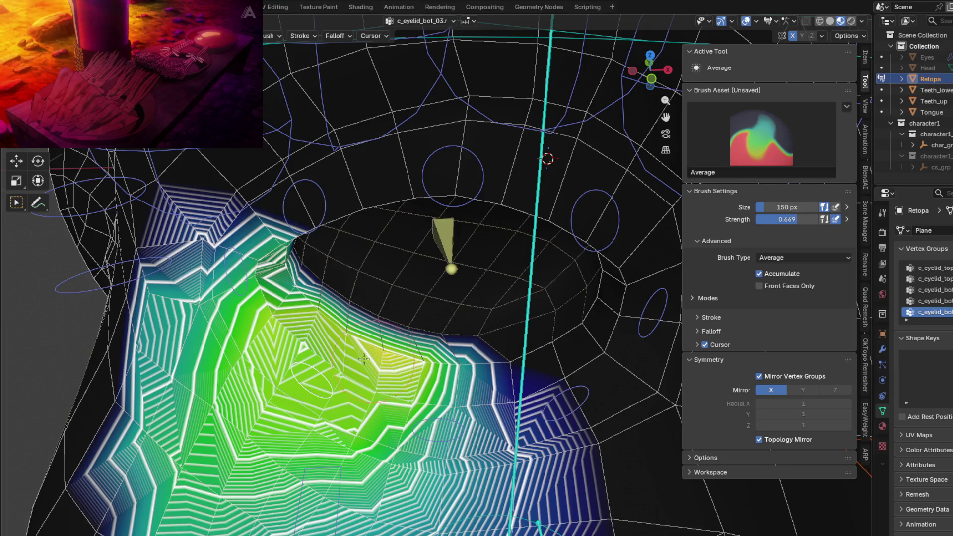
Smooth the c_eyelid_bot_03.r weights below the eye, alternating Average and Blur brushes.
{"action": "left_click_drag", "start_coordinate": [408, 366], "coordinate": [343, 379]}
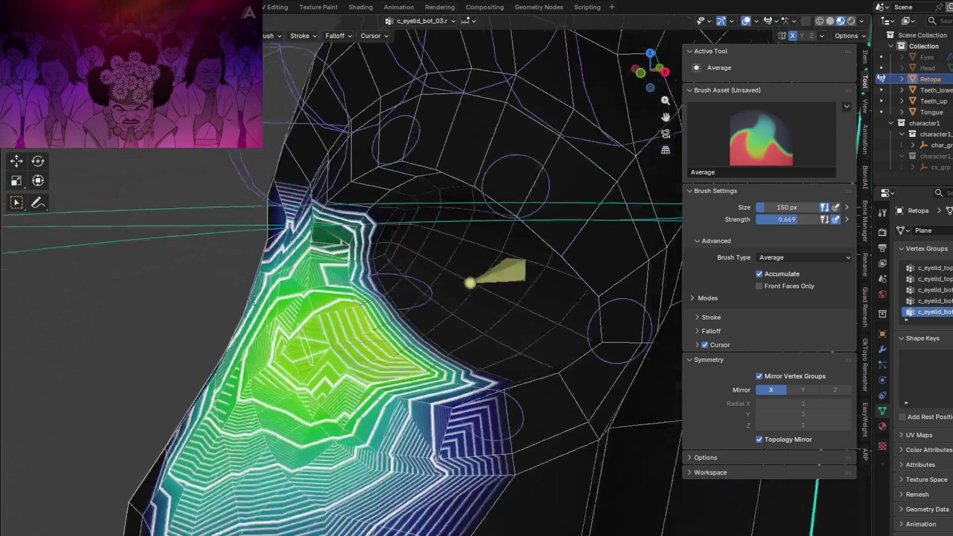
{"action": "middle_click_drag", "start_coordinate": [342, 343], "coordinate": [324, 305]}
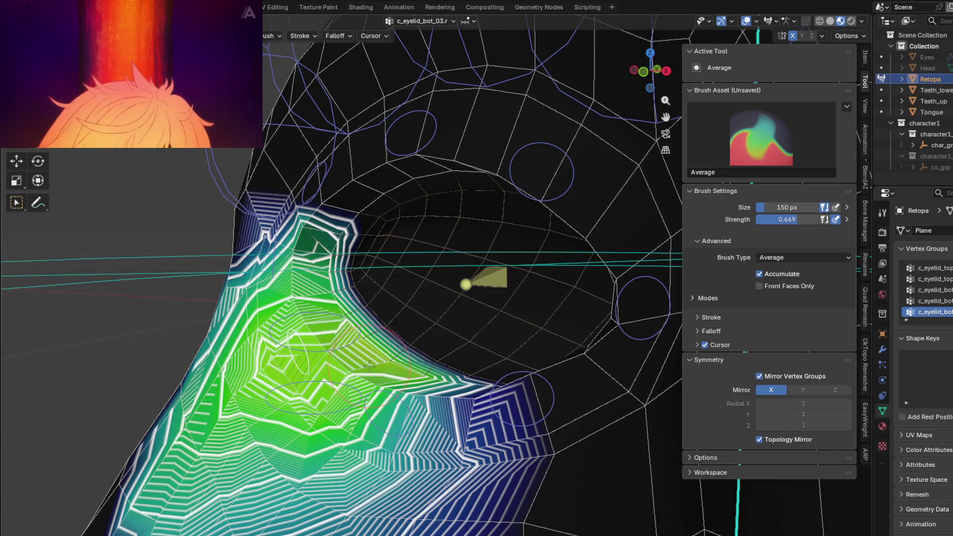
{"action": "middle_click_drag", "start_coordinate": [369, 366], "coordinate": [386, 379]}
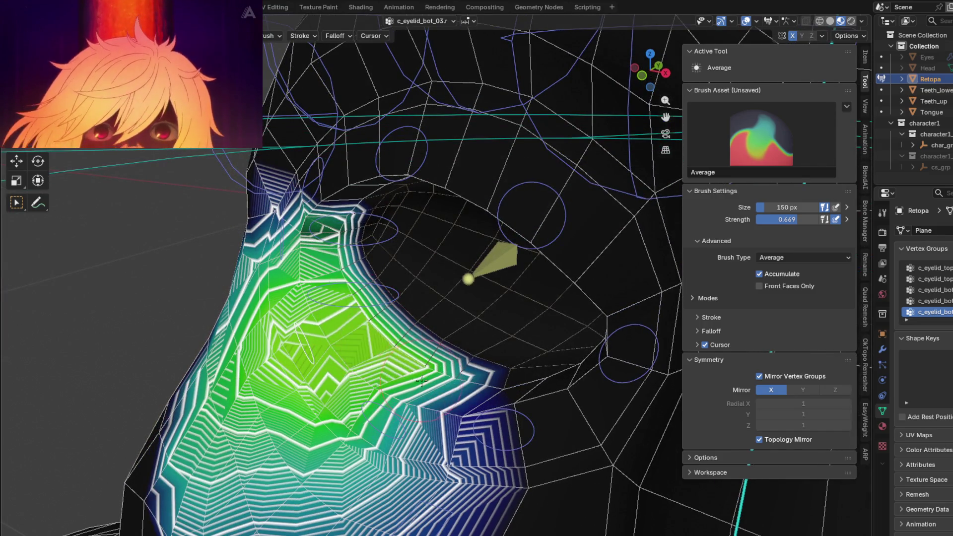
{"action": "key", "text": "b"}
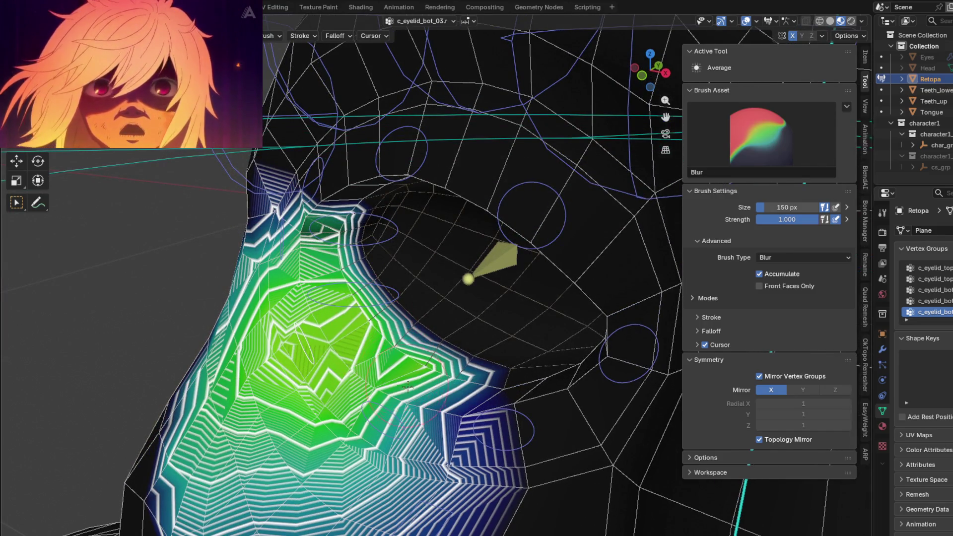
{"action": "left_click_drag", "start_coordinate": [407, 386], "coordinate": [368, 342]}
{"action": "key", "text": "b"}
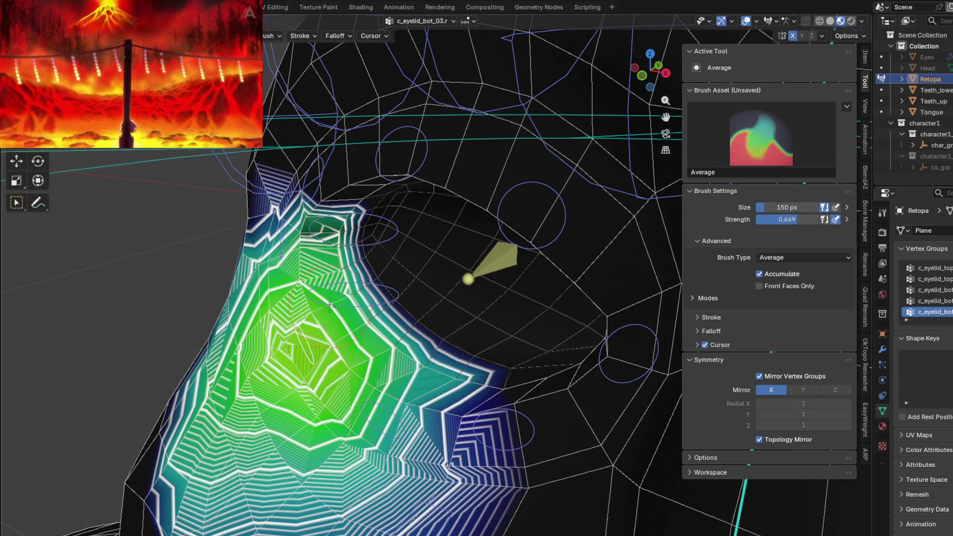
{"action": "key", "text": "b"}
{"action": "left_click_drag", "start_coordinate": [330, 306], "coordinate": [273, 309]}
{"action": "key", "text": "b"}
{"action": "key", "text": "b"}
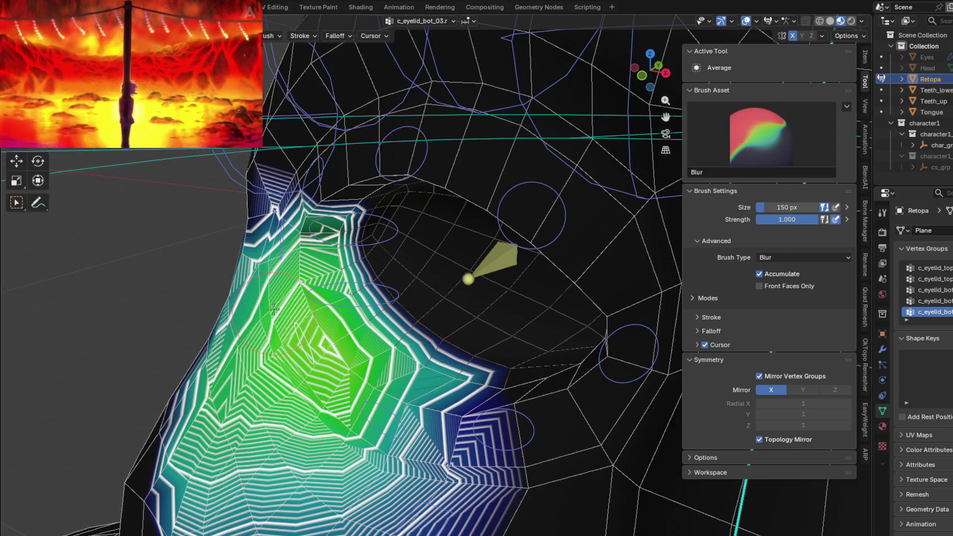
{"action": "key", "text": "b"}
{"action": "middle_click_drag", "start_coordinate": [273, 309], "coordinate": [389, 380]}
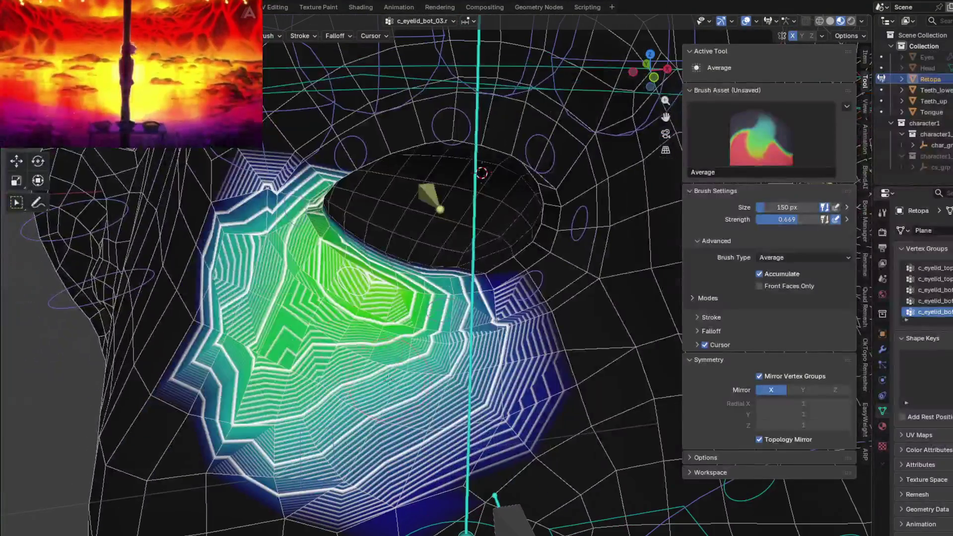
{"action": "key", "text": "b"}
Blur the weights from the eye down the cheek, undoing a stray patch at the bottom.
{"action": "mouse_move", "coordinate": [389, 380]}
{"action": "left_mouse_down"}
{"action": "mouse_move", "coordinate": [257, 401]}
{"action": "mouse_move", "coordinate": [236, 205]}
{"action": "left_mouse_up"}
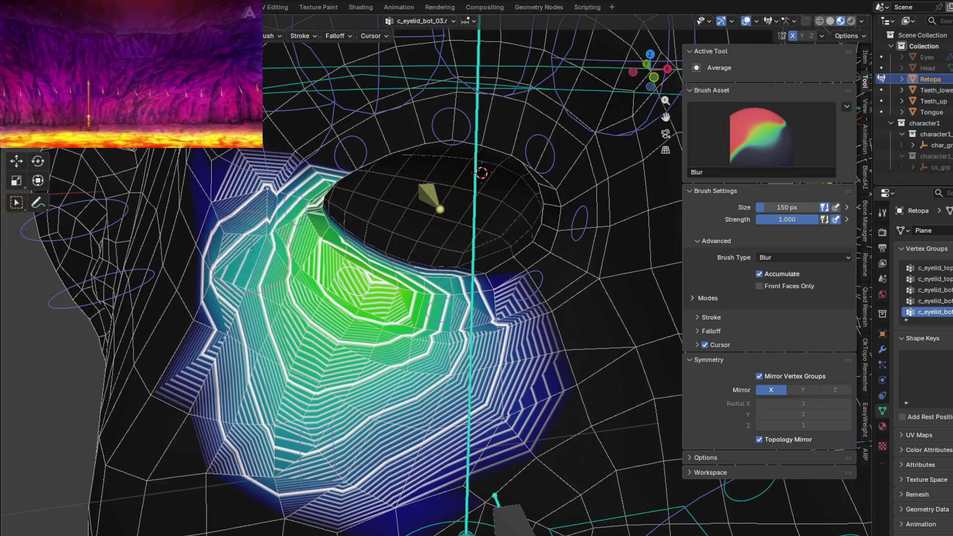
{"action": "left_click_drag", "start_coordinate": [252, 245], "coordinate": [394, 438]}
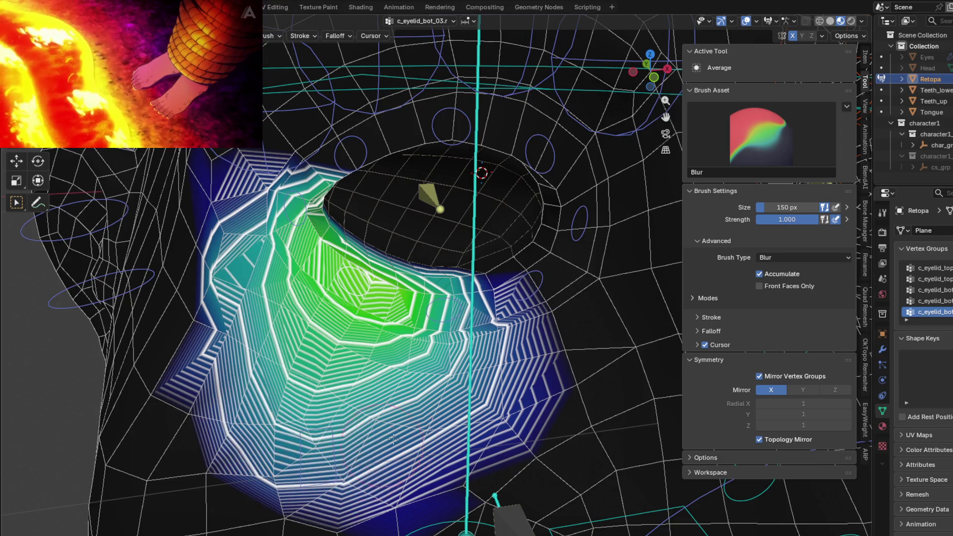
{"action": "middle_click_drag", "start_coordinate": [393, 439], "coordinate": [378, 486]}
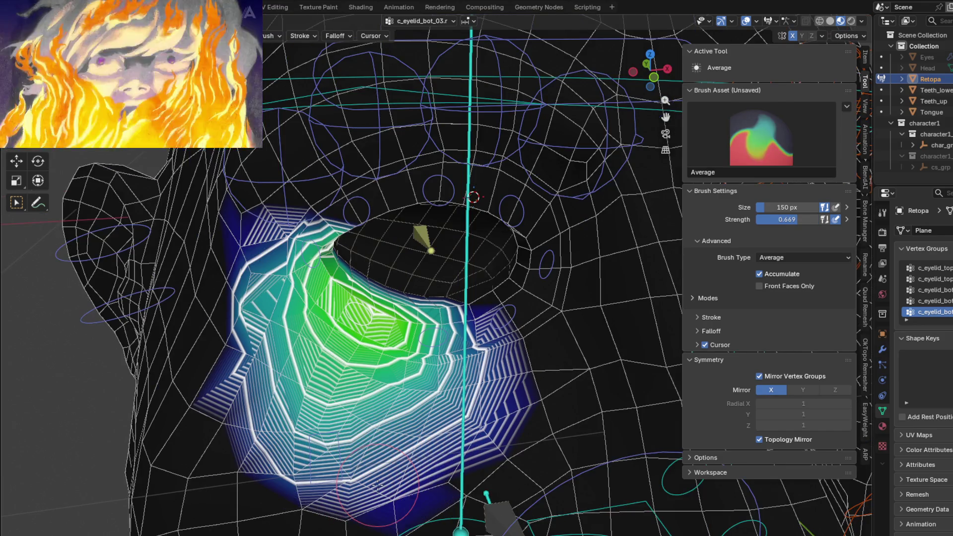
{"action": "left_click_drag", "start_coordinate": [397, 487], "coordinate": [418, 465]}
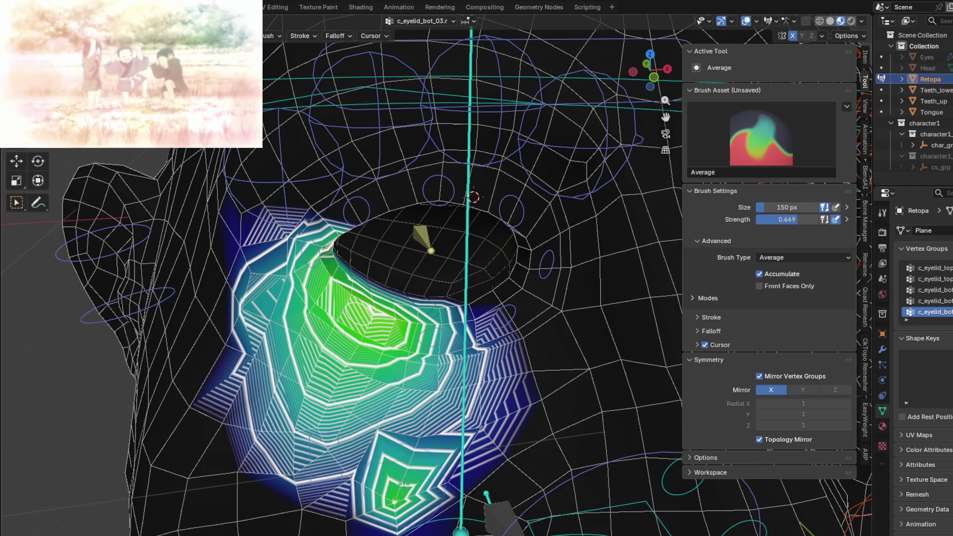
{"action": "key", "text": "ctrl+z"}
{"action": "left_click_drag", "start_coordinate": [416, 498], "coordinate": [399, 407], "text": "shift"}
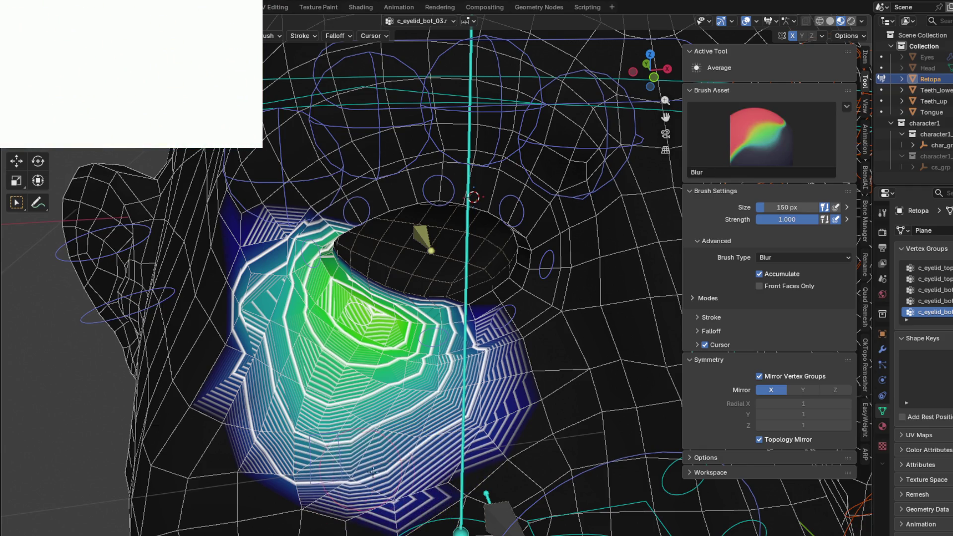
{"action": "mouse_move", "coordinate": [399, 407]}
{"action": "middle_mouse_down"}
{"action": "mouse_move", "coordinate": [354, 211]}
{"action": "mouse_move", "coordinate": [350, 346]}
{"action": "middle_mouse_up"}
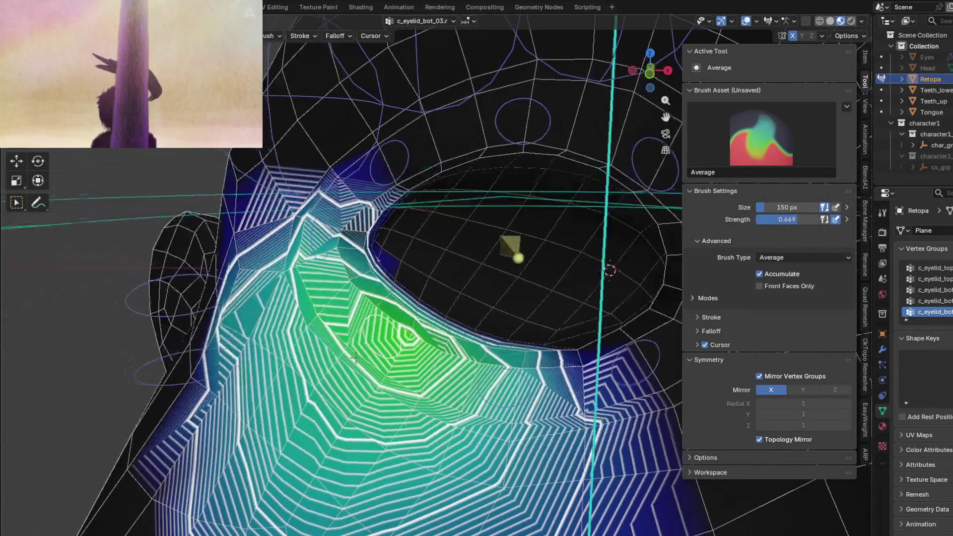
Cancel an accidental mesh move and blur the gradient beneath and left of the eye.
{"action": "key", "text": "g"}
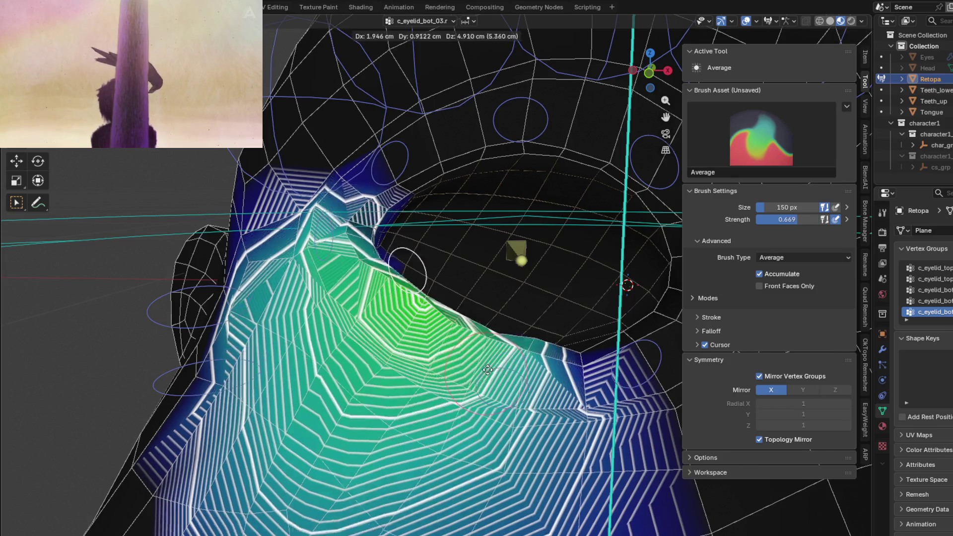
{"action": "right_click", "coordinate": [495, 393]}
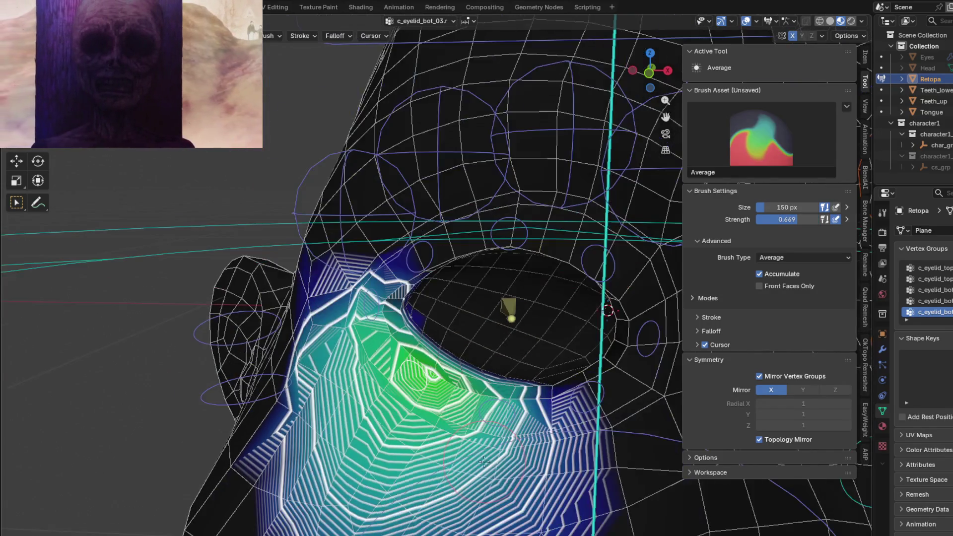
{"action": "middle_click_drag", "start_coordinate": [484, 462], "coordinate": [553, 392], "text": "shift"}
{"action": "left_click_drag", "start_coordinate": [422, 377], "coordinate": [387, 332], "text": "shift"}
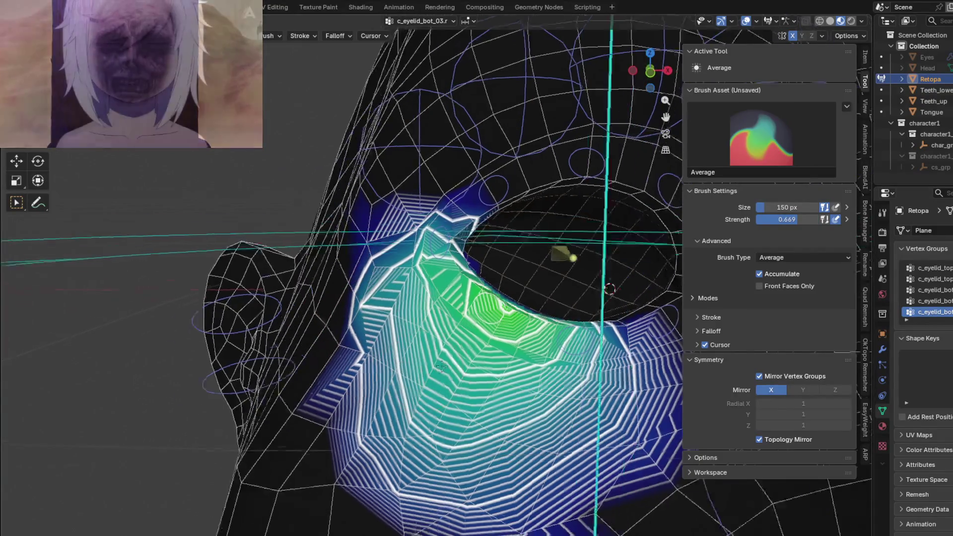
{"action": "middle_click_drag", "start_coordinate": [398, 283], "coordinate": [386, 286]}
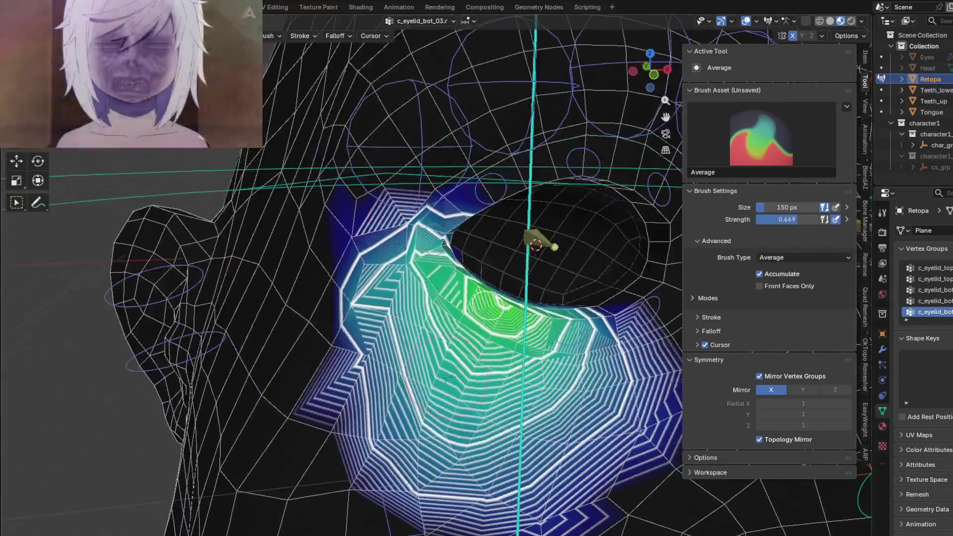
{"action": "mouse_move", "coordinate": [386, 287]}
{"action": "left_mouse_down"}
{"action": "mouse_move", "coordinate": [412, 440]}
{"action": "mouse_move", "coordinate": [463, 483]}
{"action": "mouse_move", "coordinate": [404, 286]}
{"action": "mouse_move", "coordinate": [495, 452]}
{"action": "left_mouse_up"}
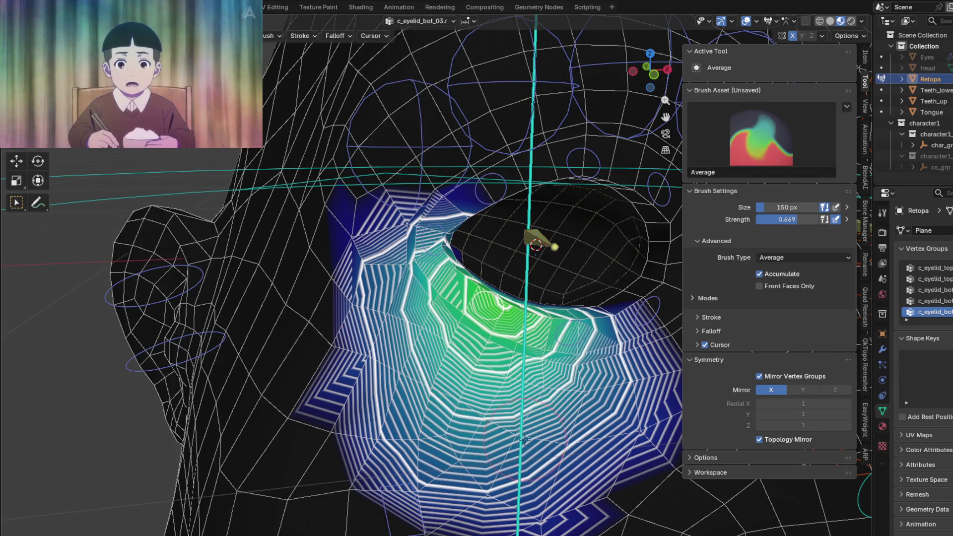
Select c_eyelid_corner_02 and blur its weights around the inner eye corner along both lids.
{"action": "left_click", "coordinate": [438, 237], "text": "ctrl+shift"}
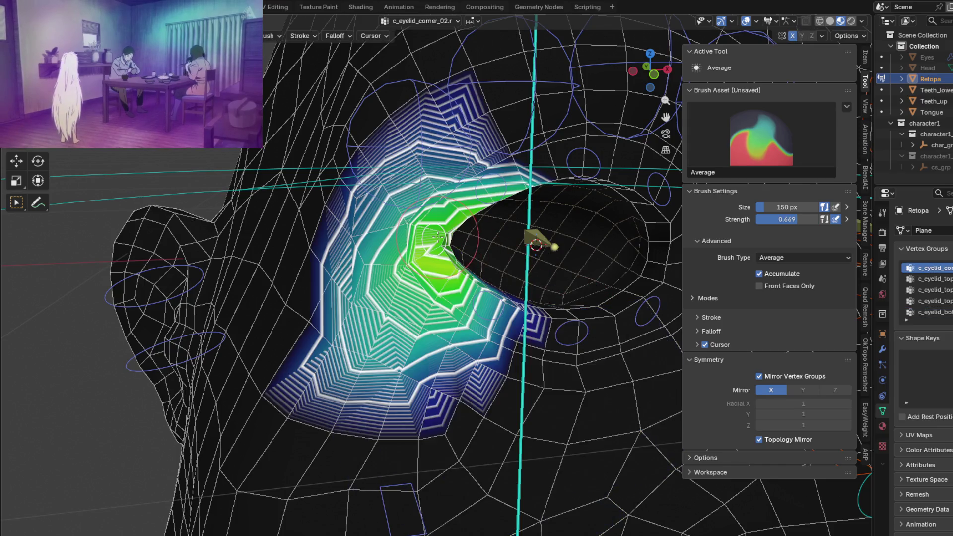
{"action": "middle_click_drag", "start_coordinate": [438, 237], "coordinate": [410, 285], "text": "shift"}
{"action": "left_click_drag", "start_coordinate": [409, 285], "coordinate": [415, 298]}
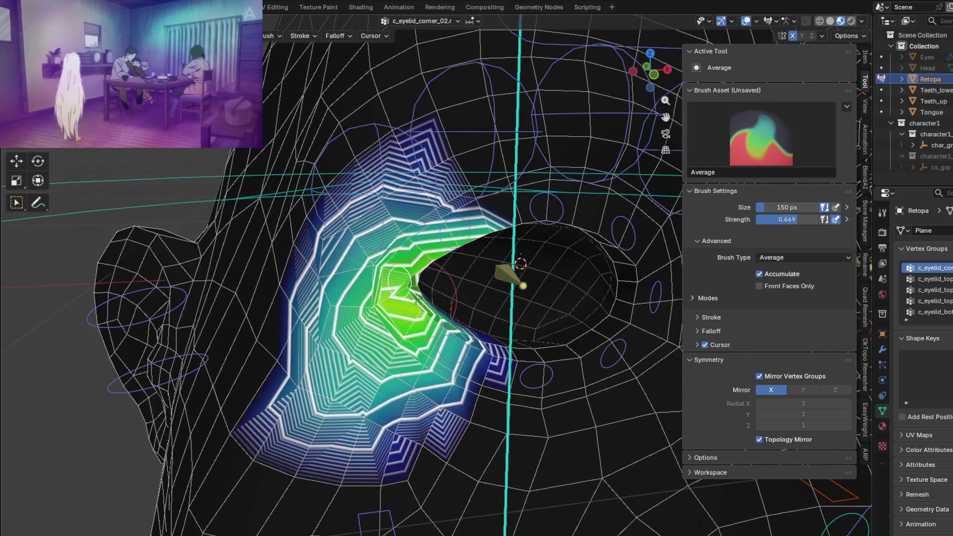
{"action": "middle_click_drag", "start_coordinate": [416, 299], "coordinate": [477, 279]}
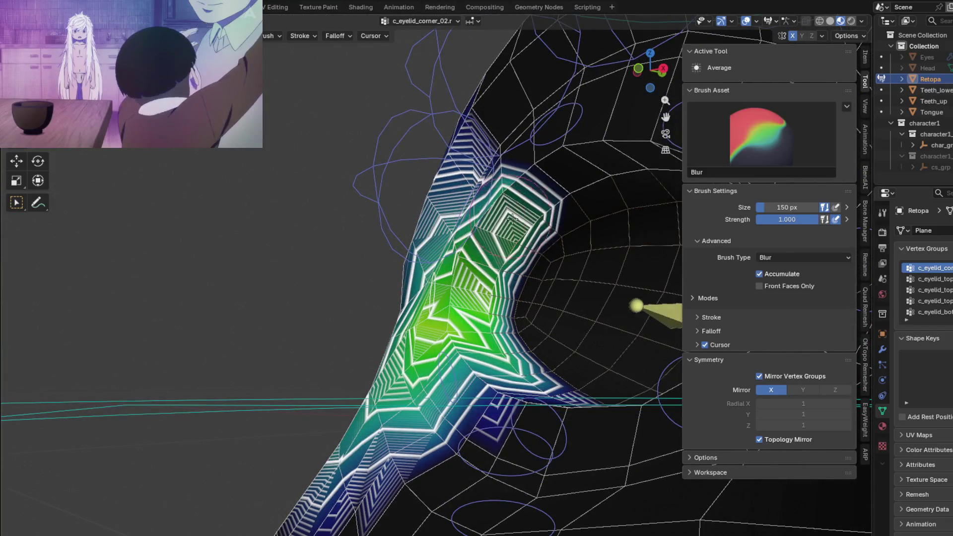
{"action": "left_click_drag", "start_coordinate": [499, 257], "coordinate": [503, 384]}
{"action": "middle_click_drag", "start_coordinate": [472, 373], "coordinate": [490, 380]}
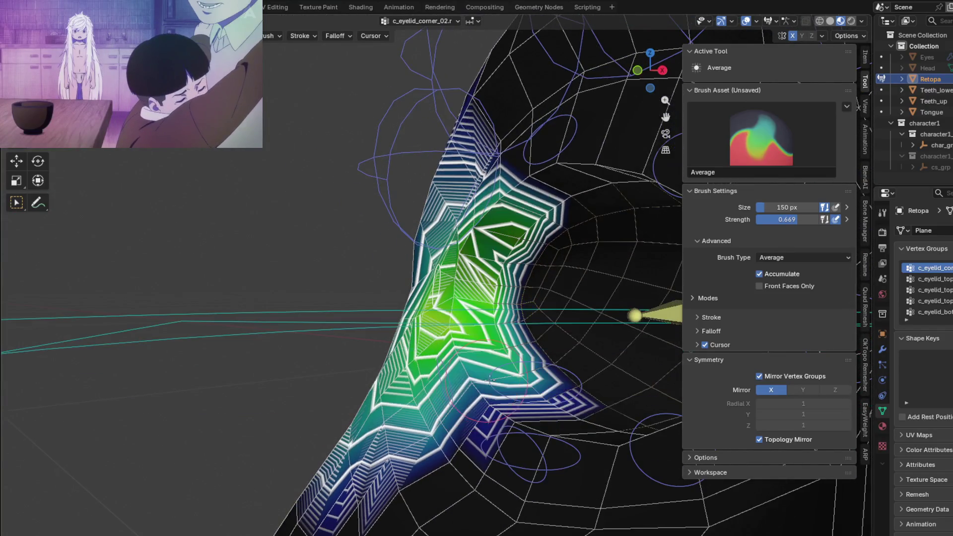
{"action": "left_click_drag", "start_coordinate": [497, 368], "coordinate": [494, 235]}
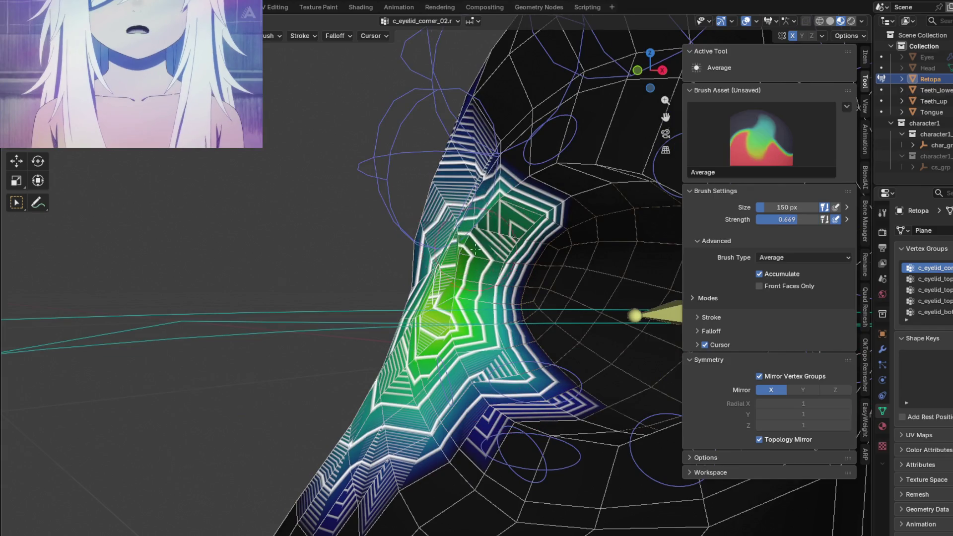
{"action": "middle_click_drag", "start_coordinate": [475, 250], "coordinate": [290, 316]}
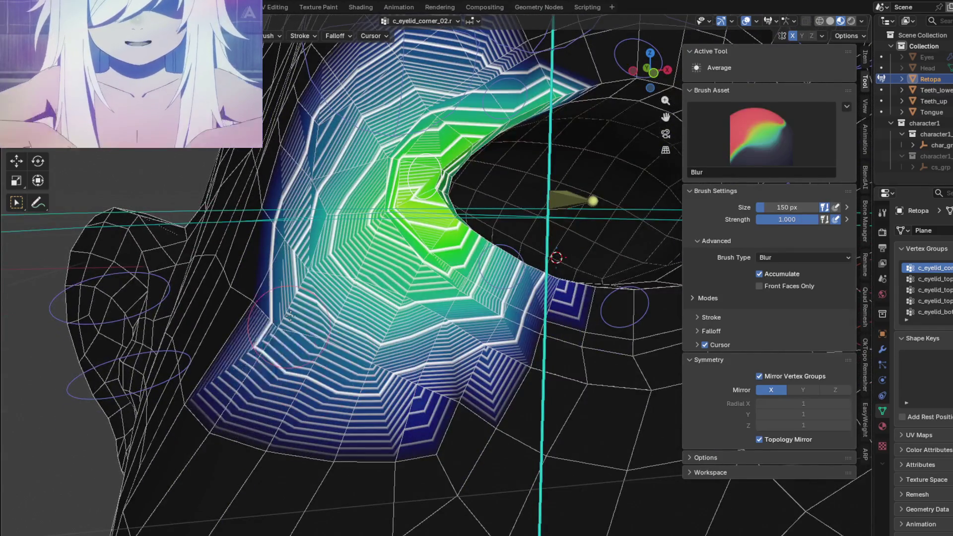
Alternate Average and Blur to soften the corner weights further and smooth the upper eyelid.
{"action": "key", "text": "2"}
{"action": "middle_click_drag", "start_coordinate": [289, 316], "coordinate": [316, 366]}
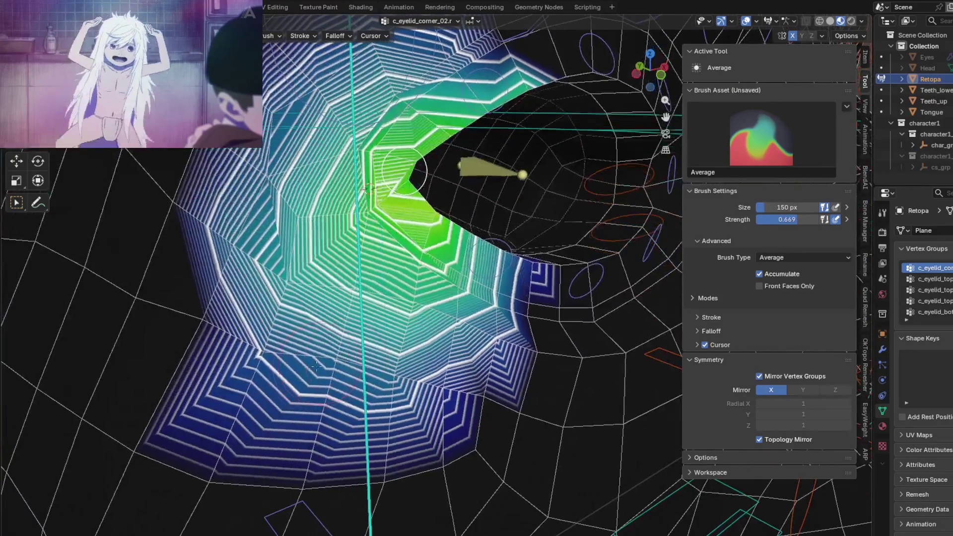
{"action": "key", "text": "1"}
{"action": "mouse_move", "coordinate": [317, 366]}
{"action": "left_mouse_down"}
{"action": "mouse_move", "coordinate": [374, 390]}
{"action": "mouse_move", "coordinate": [268, 136]}
{"action": "mouse_move", "coordinate": [461, 85]}
{"action": "left_mouse_up"}
{"action": "middle_click_drag", "start_coordinate": [449, 91], "coordinate": [422, 278]}
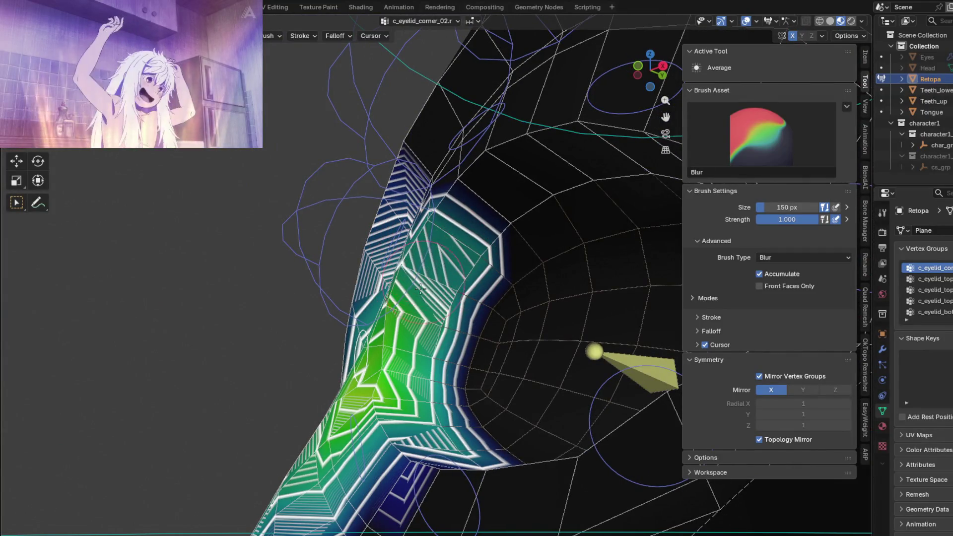
{"action": "left_click_drag", "start_coordinate": [421, 288], "coordinate": [419, 273]}
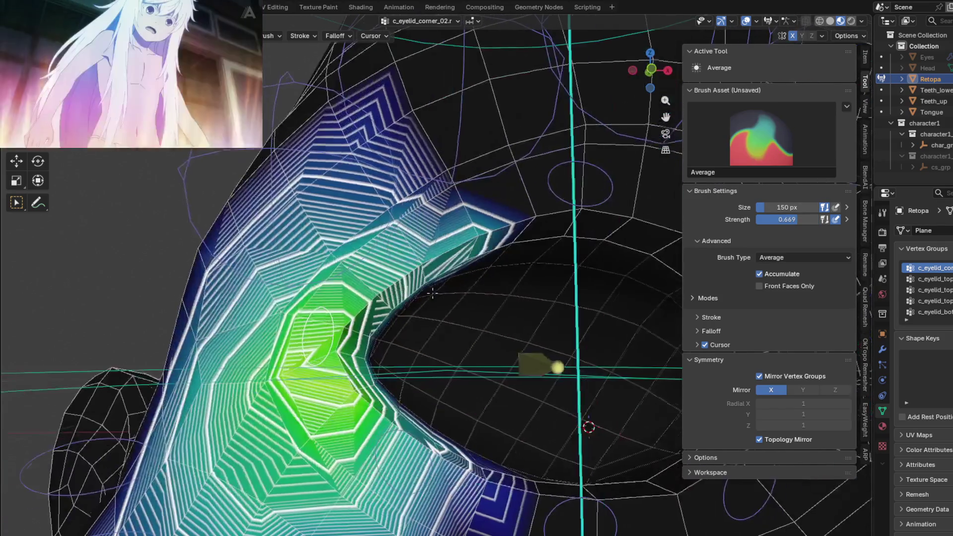
{"action": "middle_click_drag", "start_coordinate": [284, 292], "coordinate": [388, 244]}
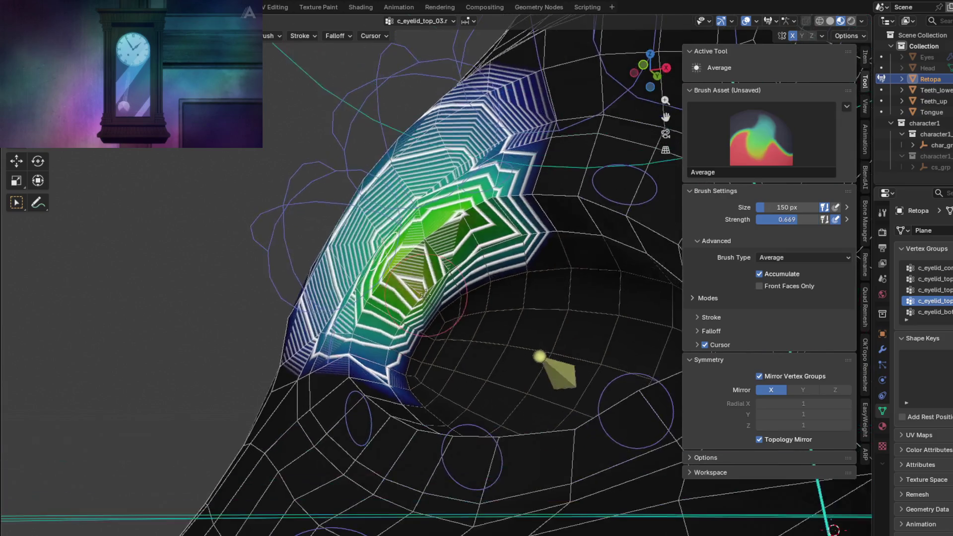
{"action": "left_click_drag", "start_coordinate": [441, 213], "coordinate": [427, 295]}
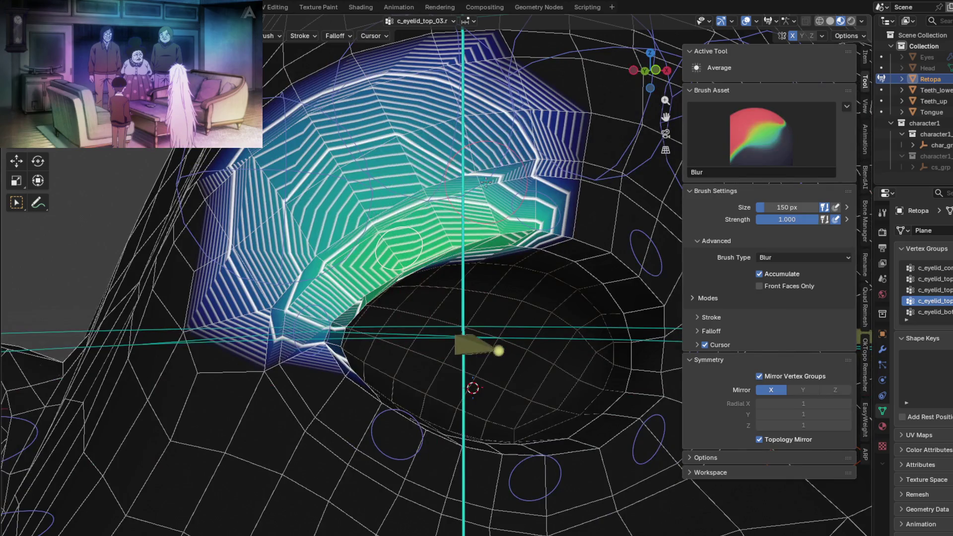
Blur the c_eyelid_top_03 weights on the eyelid's left side and test the bone deformation.
{"action": "mouse_move", "coordinate": [272, 309]}
{"action": "left_mouse_down", "text": "shift"}
{"action": "mouse_move", "coordinate": [245, 192]}
{"action": "mouse_move", "coordinate": [322, 185]}
{"action": "mouse_move", "coordinate": [361, 167]}
{"action": "left_mouse_up", "text": "shift"}
{"action": "middle_click_drag", "start_coordinate": [366, 180], "coordinate": [452, 352]}
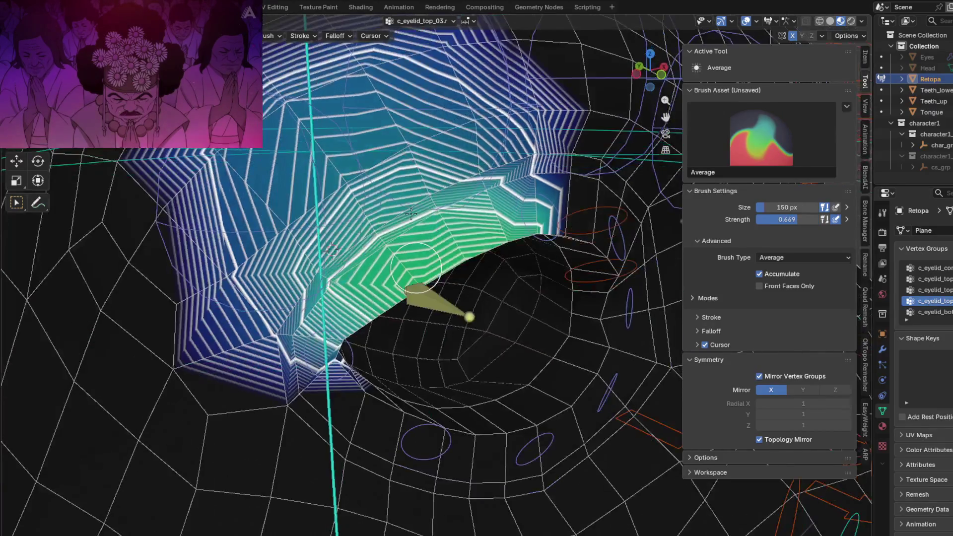
{"action": "key", "text": "g"}
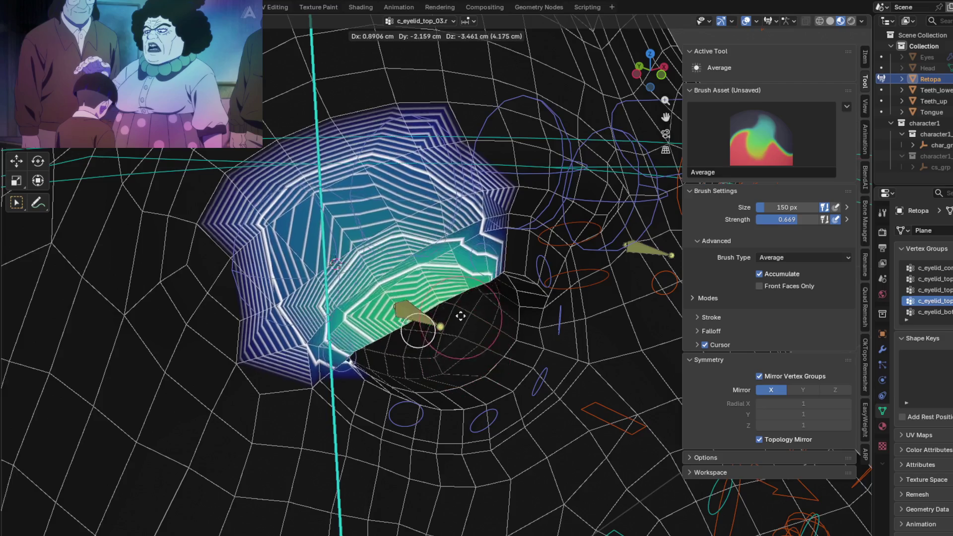
{"action": "right_click", "coordinate": [452, 352]}
{"action": "middle_click_drag", "start_coordinate": [452, 352], "coordinate": [454, 258]}
Smooth the upper eyelid weights along the lid edge, then select the c_eyelid_top_02 bone.
{"action": "left_click_drag", "start_coordinate": [453, 258], "coordinate": [397, 280], "text": "shift"}
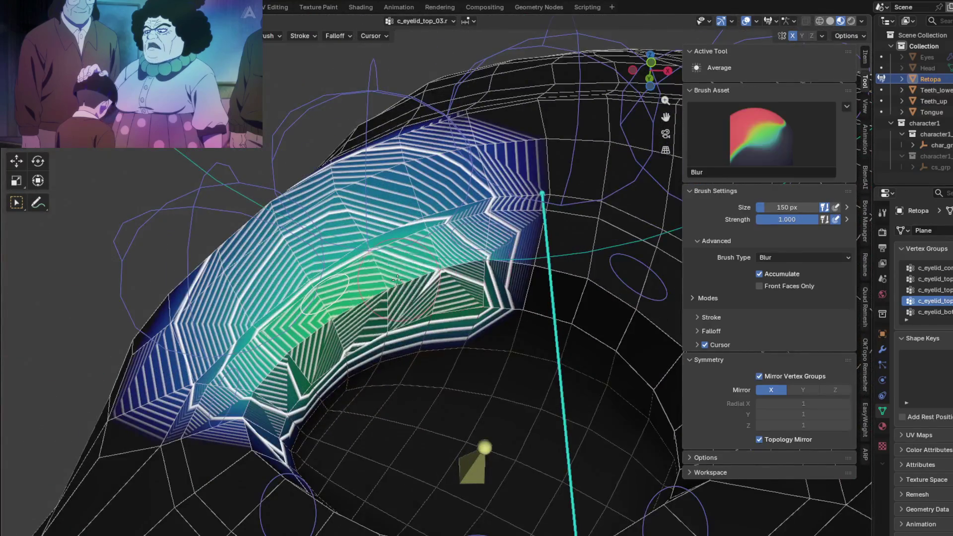
{"action": "left_click_drag", "start_coordinate": [402, 244], "coordinate": [421, 290], "text": "shift"}
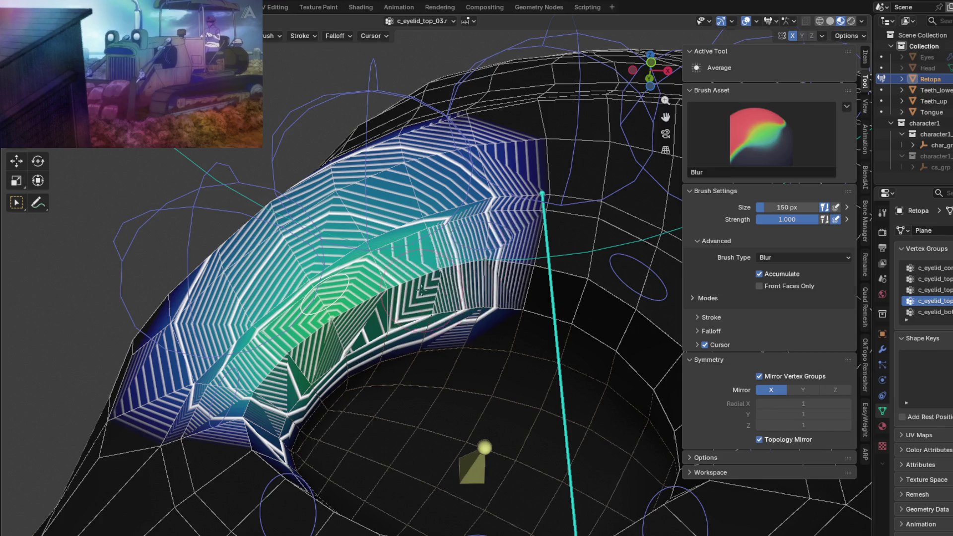
{"action": "left_click_drag", "start_coordinate": [460, 288], "coordinate": [397, 238], "text": "shift"}
{"action": "middle_click_drag", "start_coordinate": [397, 238], "coordinate": [422, 451]}
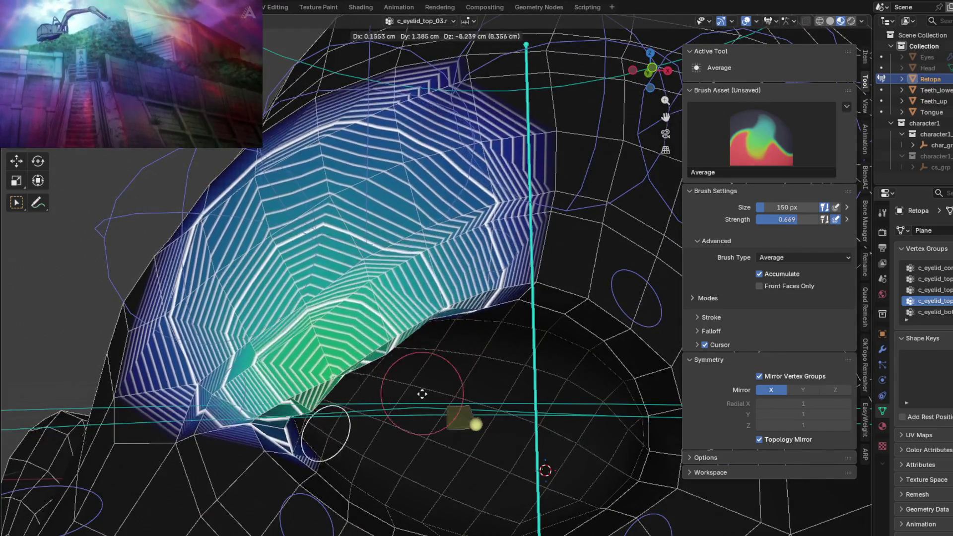
{"action": "left_click", "coordinate": [474, 423], "text": "ctrl"}
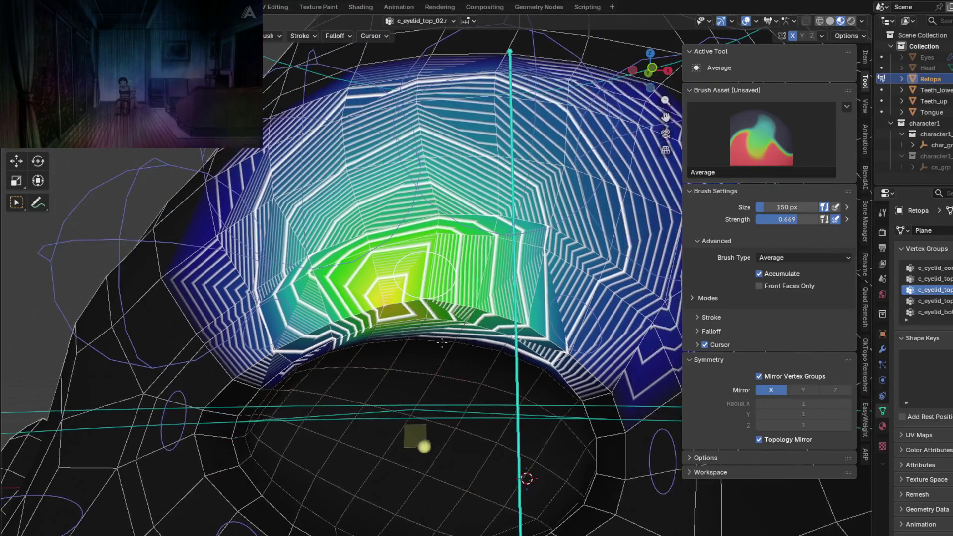
Test the top_02 bone deformation, then smooth the green weight area across the eyelid centre.
{"action": "key", "text": "g"}
{"action": "right_click", "coordinate": [447, 476]}
{"action": "left_click_drag", "start_coordinate": [358, 298], "coordinate": [425, 275], "text": "shift"}
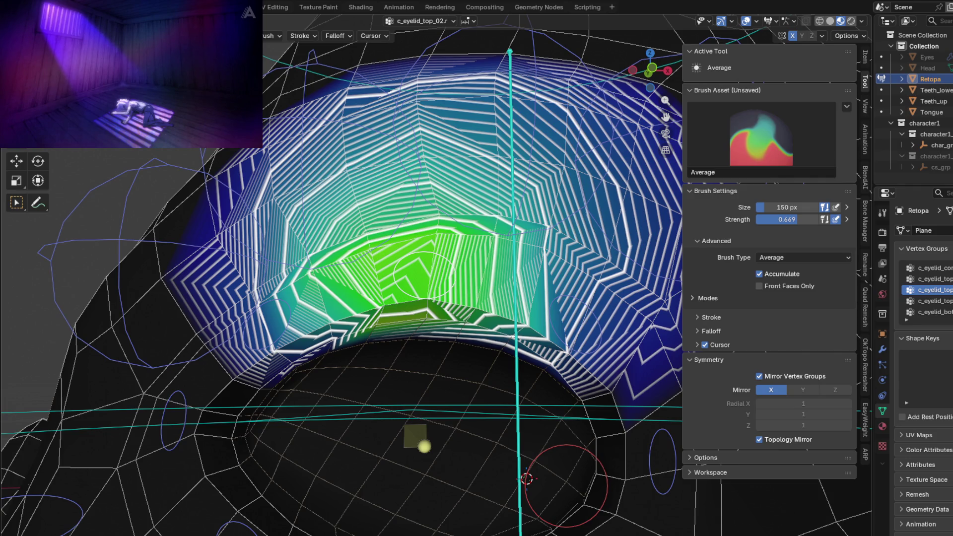
{"action": "middle_click_drag", "start_coordinate": [566, 484], "coordinate": [426, 347]}
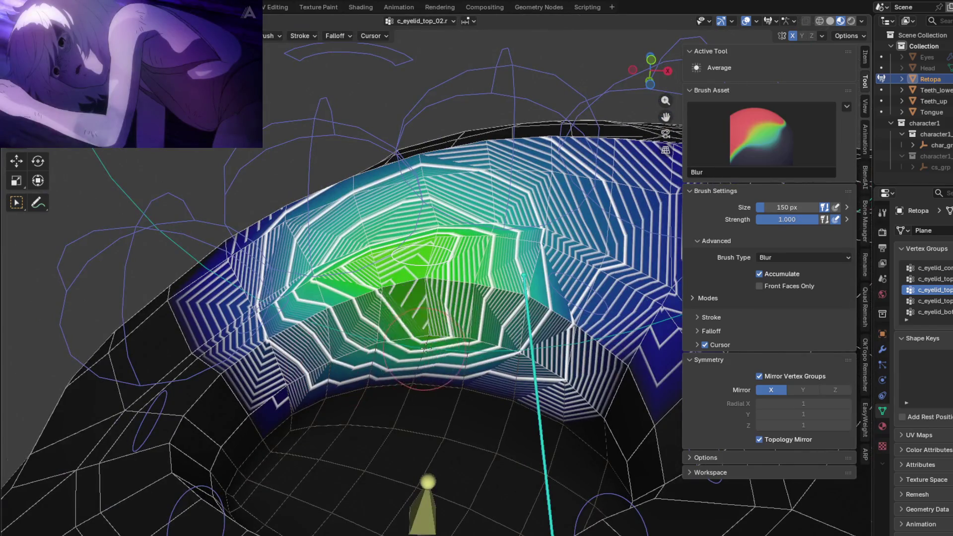
{"action": "left_click_drag", "start_coordinate": [426, 348], "coordinate": [534, 357]}
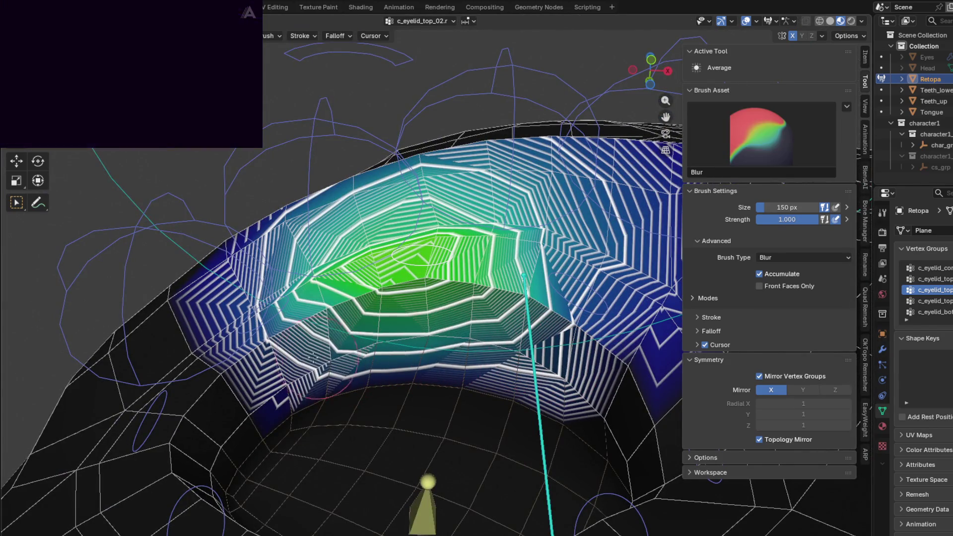
{"action": "left_click_drag", "start_coordinate": [378, 367], "coordinate": [466, 269], "text": "shift"}
Blur the eyelid weights once more and recheck the lid deformation with the bone.
{"action": "middle_click_drag", "start_coordinate": [466, 269], "coordinate": [427, 263]}
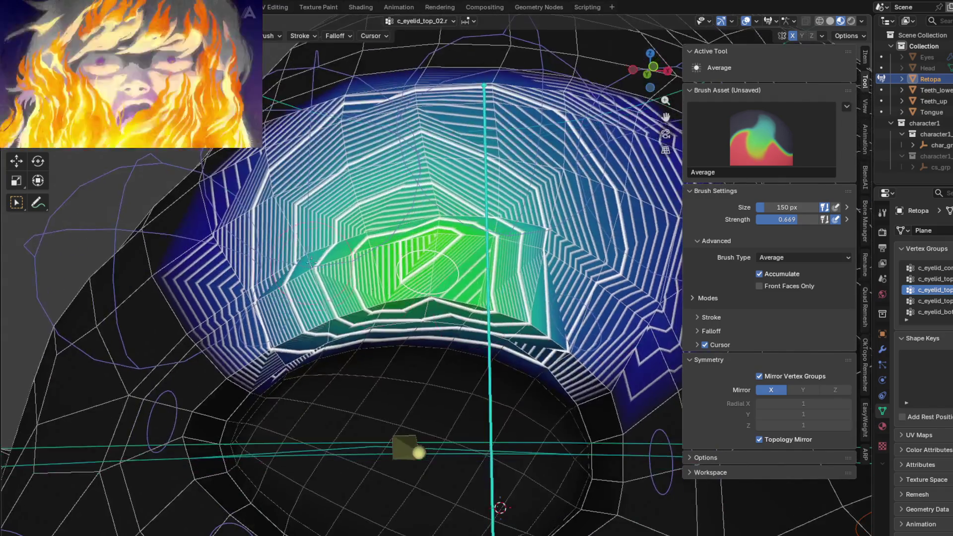
{"action": "left_click_drag", "start_coordinate": [427, 263], "coordinate": [399, 278], "text": "shift"}
{"action": "middle_click_drag", "start_coordinate": [398, 278], "coordinate": [417, 347]}
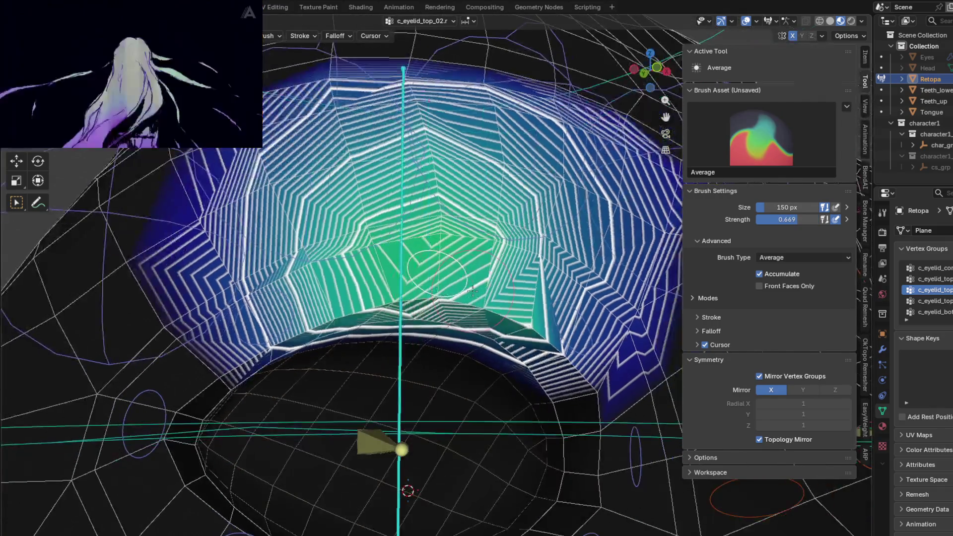
{"action": "key", "text": "g"}
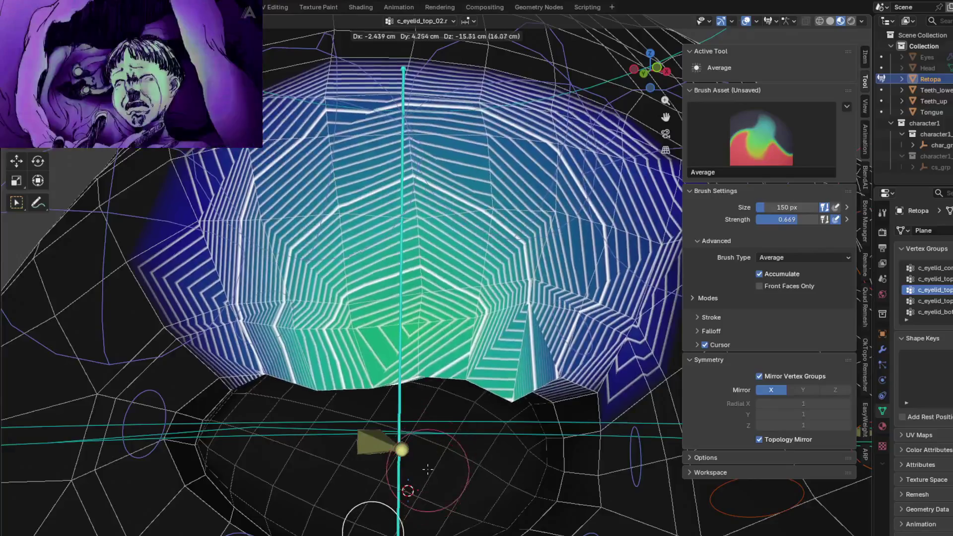
{"action": "left_click", "coordinate": [435, 429]}
{"action": "middle_click_drag", "start_coordinate": [435, 429], "coordinate": [413, 321]}
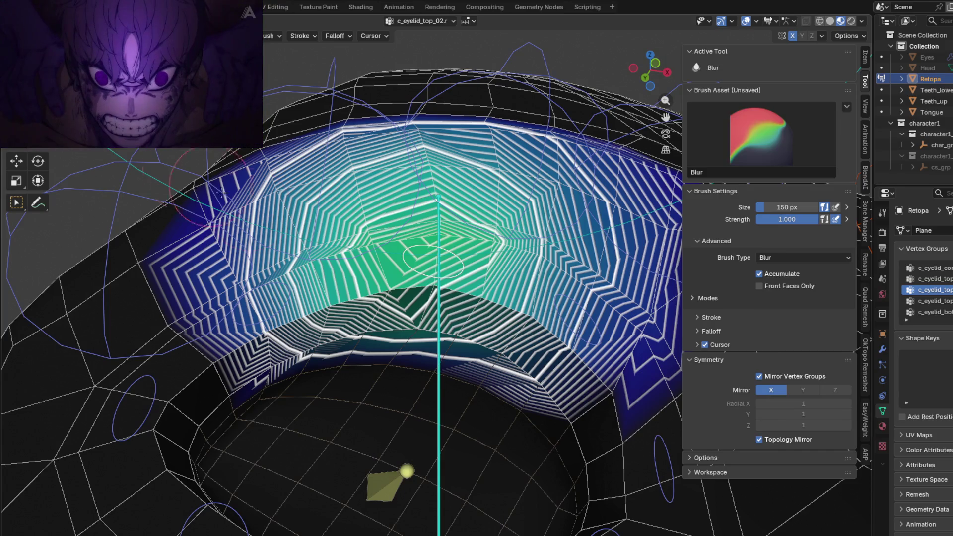
{"action": "scroll", "coordinate": [316, 308], "scroll_direction": "down", "scroll_amount": 2}
Smooth the c_eyelid_top_02 weights across the eyelid centre and both sides at slightly lower strength.
{"action": "middle_click_drag", "start_coordinate": [315, 308], "coordinate": [298, 274]}
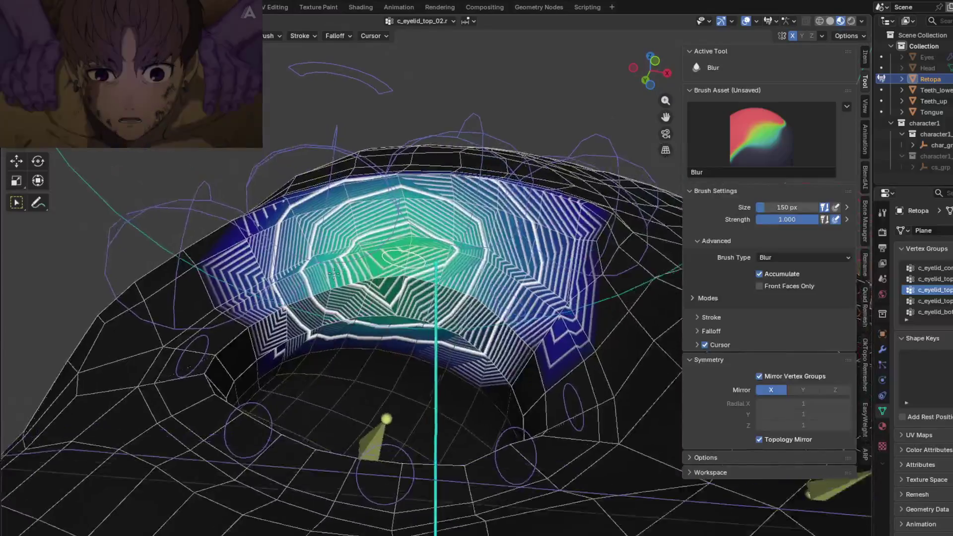
{"action": "scroll", "coordinate": [298, 274], "scroll_direction": "up", "scroll_amount": 2}
{"action": "left_click_drag", "start_coordinate": [298, 275], "coordinate": [369, 304]}
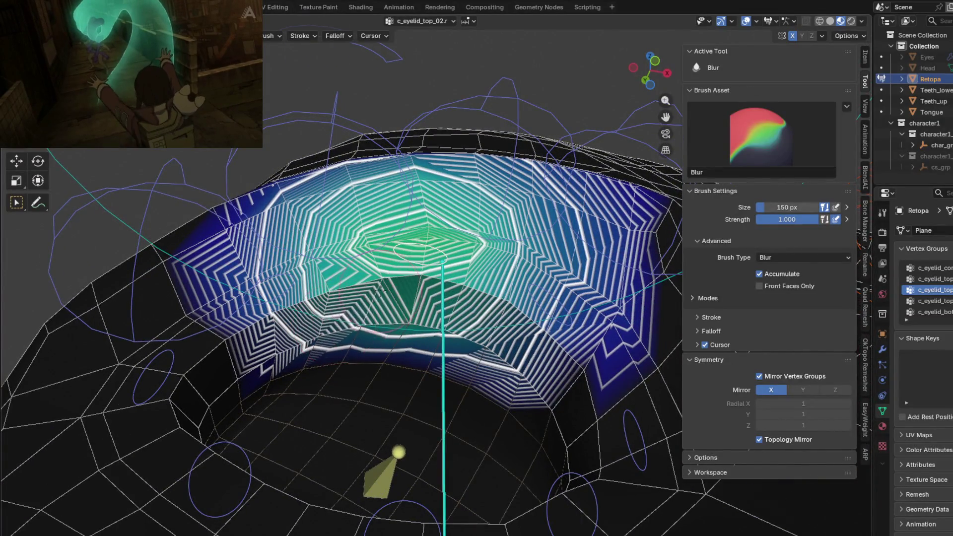
{"action": "middle_click_drag", "start_coordinate": [380, 291], "coordinate": [347, 224]}
{"action": "mouse_move", "coordinate": [347, 223]}
{"action": "left_mouse_down"}
{"action": "mouse_move", "coordinate": [287, 171]}
{"action": "mouse_move", "coordinate": [457, 120]}
{"action": "left_mouse_up"}
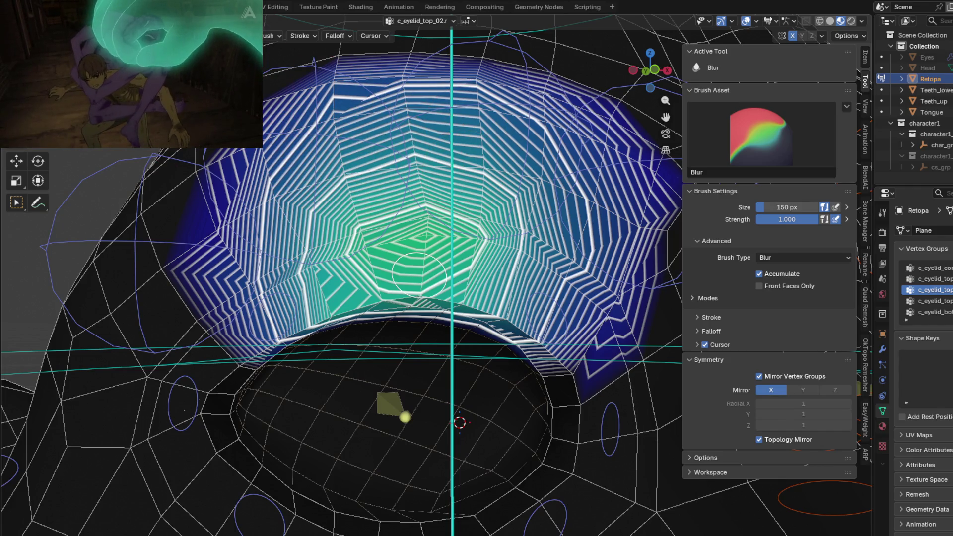
{"action": "key", "text": "shift+bracketleft"}
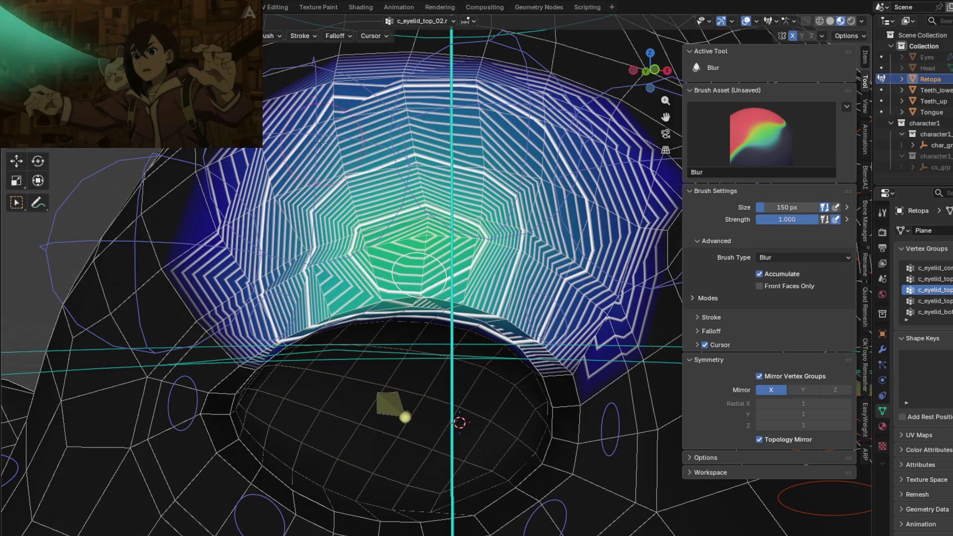
{"action": "left_click_drag", "start_coordinate": [321, 143], "coordinate": [426, 114]}
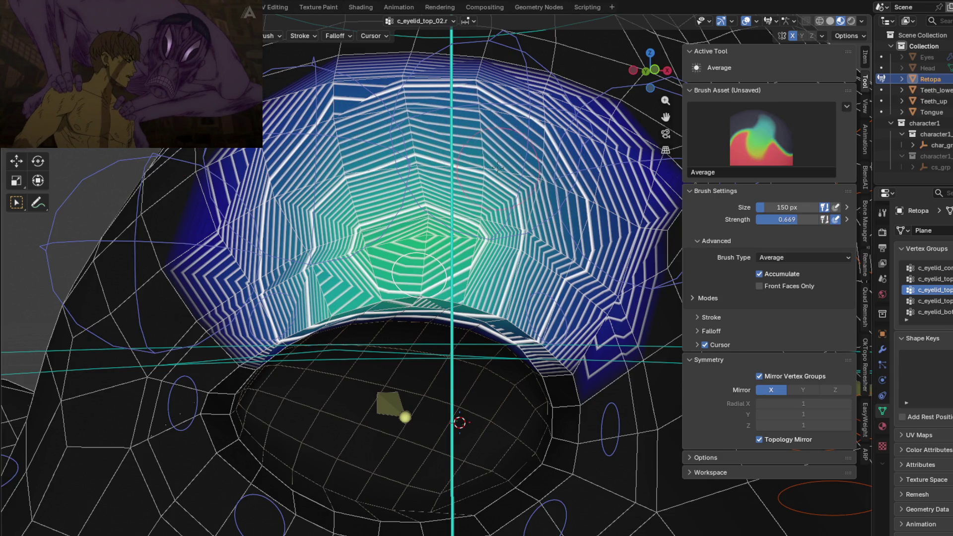
{"action": "left_click_drag", "start_coordinate": [496, 193], "coordinate": [585, 258]}
Smooth the jagged upper-eyelid weights and test the deformation twice with cancelled bone moves.
{"action": "mouse_move", "coordinate": [585, 258]}
{"action": "middle_mouse_down"}
{"action": "mouse_move", "coordinate": [513, 200]}
{"action": "mouse_move", "coordinate": [393, 213]}
{"action": "middle_mouse_up"}
{"action": "key", "text": "shift+space"}
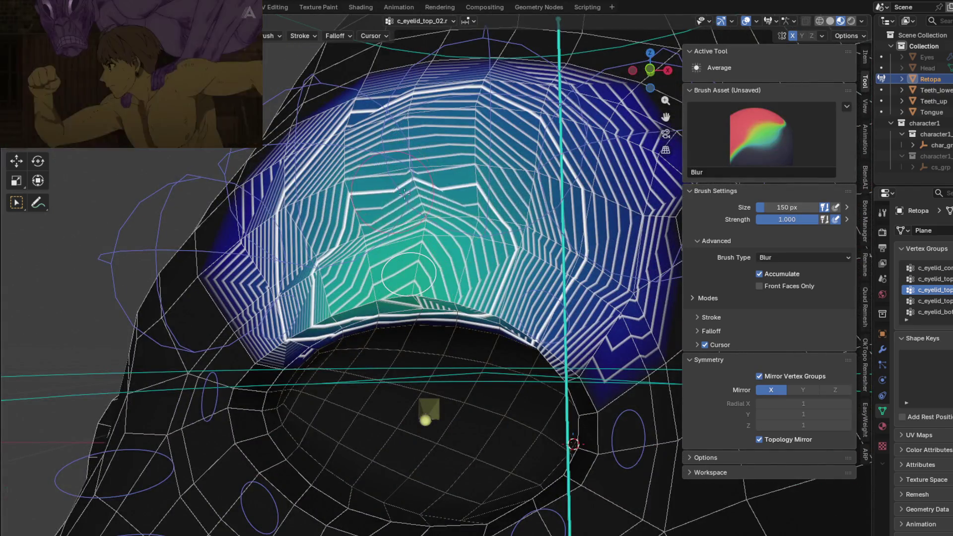
{"action": "mouse_move", "coordinate": [393, 214]}
{"action": "left_mouse_down"}
{"action": "mouse_move", "coordinate": [288, 279]}
{"action": "mouse_move", "coordinate": [461, 152]}
{"action": "mouse_move", "coordinate": [333, 172]}
{"action": "left_mouse_up"}
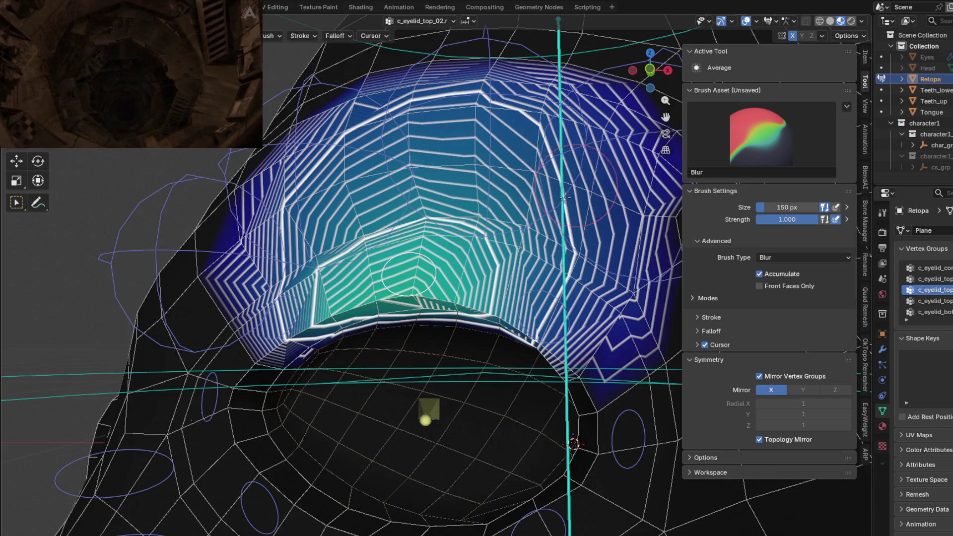
{"action": "key", "text": "g"}
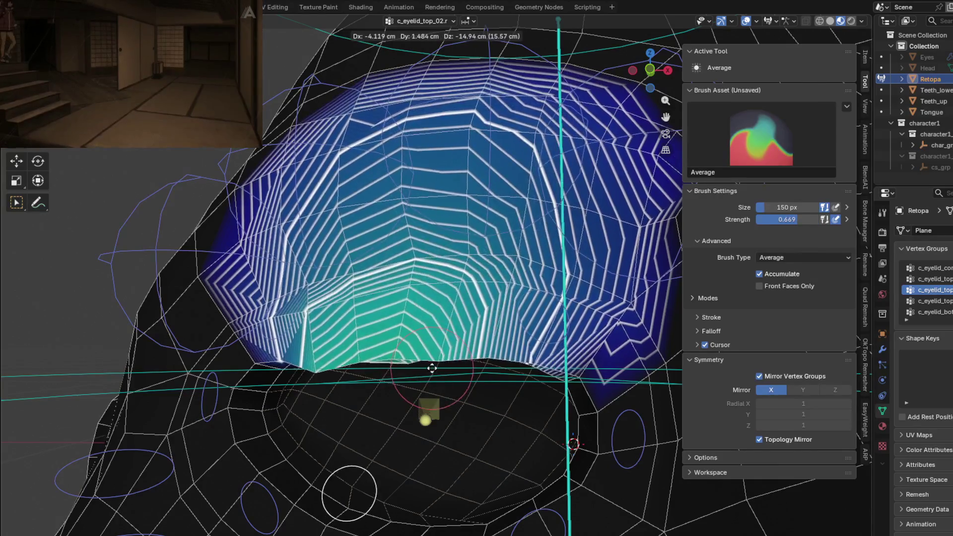
{"action": "right_click", "coordinate": [454, 379]}
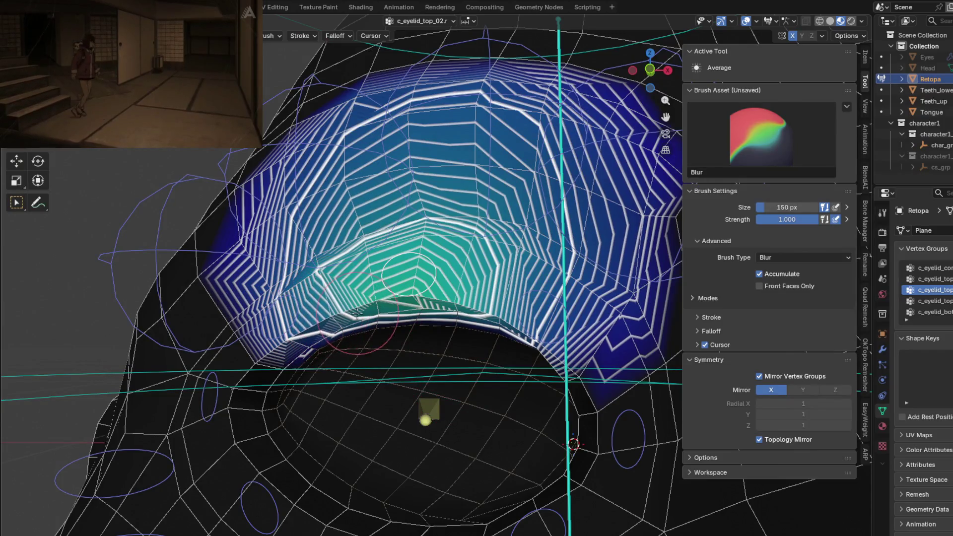
{"action": "key", "text": "g"}
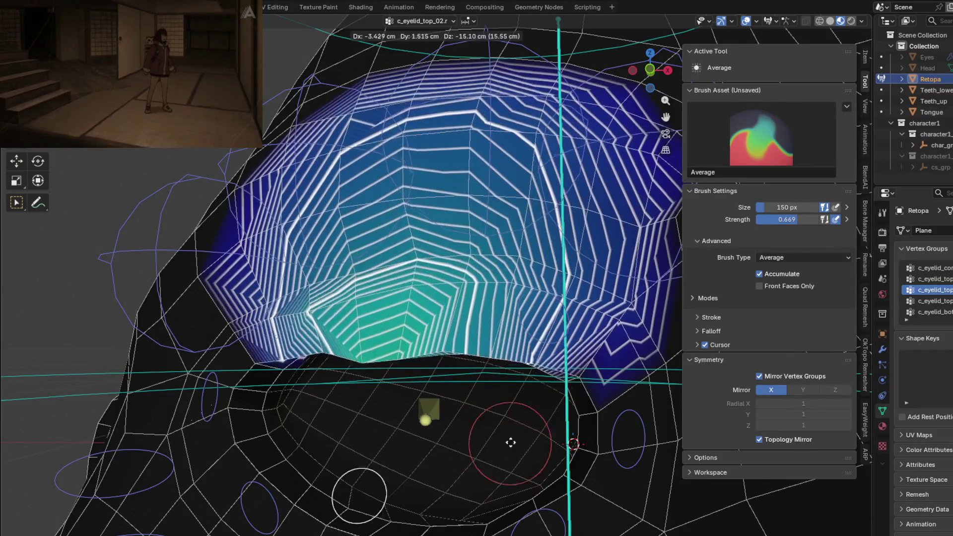
{"action": "right_click", "coordinate": [565, 335]}
Make c_eyelid_top_01.r active, test its deformation, then show the c_eyebrow_01.r weights.
{"action": "mouse_move", "coordinate": [541, 285]}
{"action": "middle_mouse_down"}
{"action": "mouse_move", "coordinate": [526, 343]}
{"action": "mouse_move", "coordinate": [479, 352]}
{"action": "mouse_move", "coordinate": [417, 160]}
{"action": "middle_mouse_up"}
{"action": "left_click", "coordinate": [506, 373], "text": "ctrl"}
{"action": "key", "text": "g"}
{"action": "right_click", "coordinate": [527, 346]}
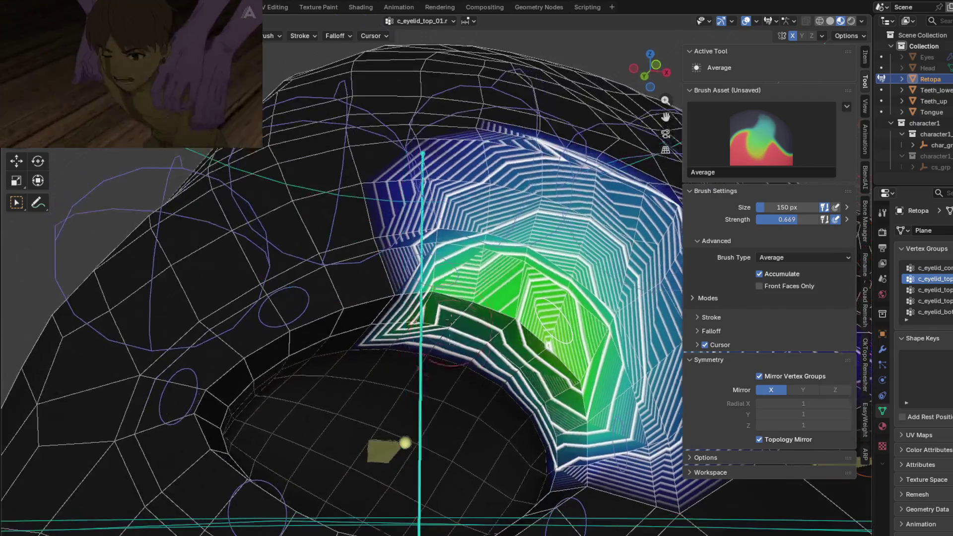
{"action": "left_click", "coordinate": [445, 219], "text": "ctrl"}
Glance at c_eyebrow_02.r, return to c_eyelid_top_01.r, and test its deformation twice.
{"action": "middle_click_drag", "start_coordinate": [469, 229], "coordinate": [366, 254]}
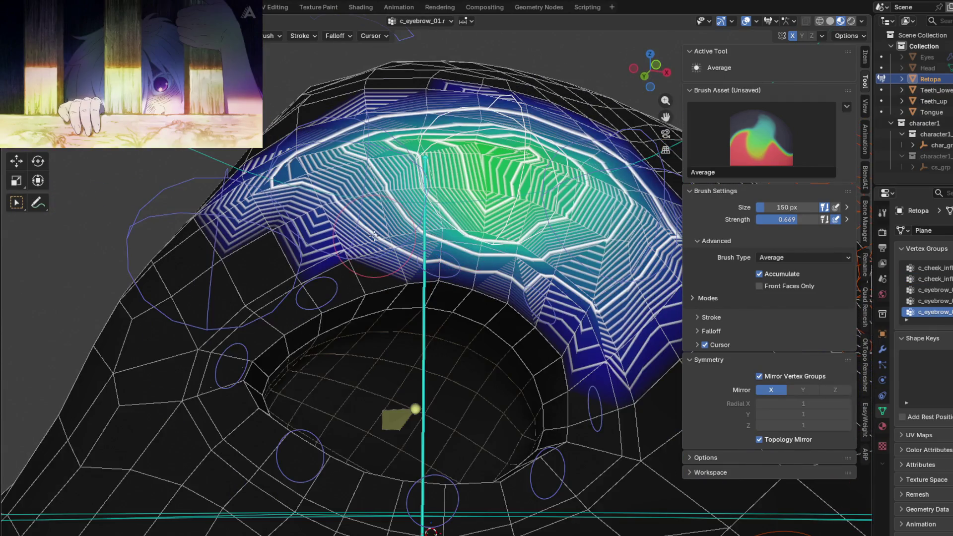
{"action": "left_click", "coordinate": [367, 255], "text": "ctrl"}
{"action": "left_click", "coordinate": [492, 286], "text": "ctrl"}
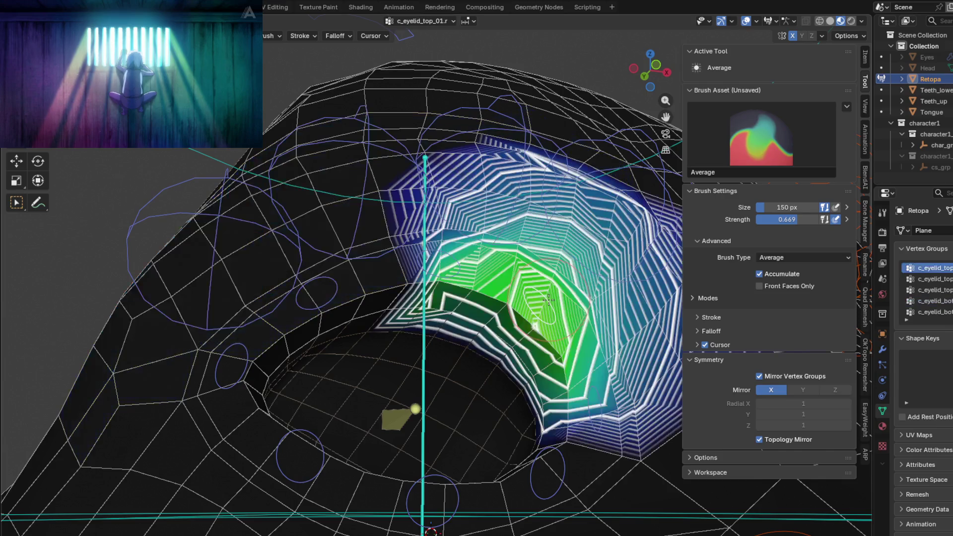
{"action": "middle_click_drag", "start_coordinate": [493, 286], "coordinate": [384, 382]}
{"action": "key", "text": "g"}
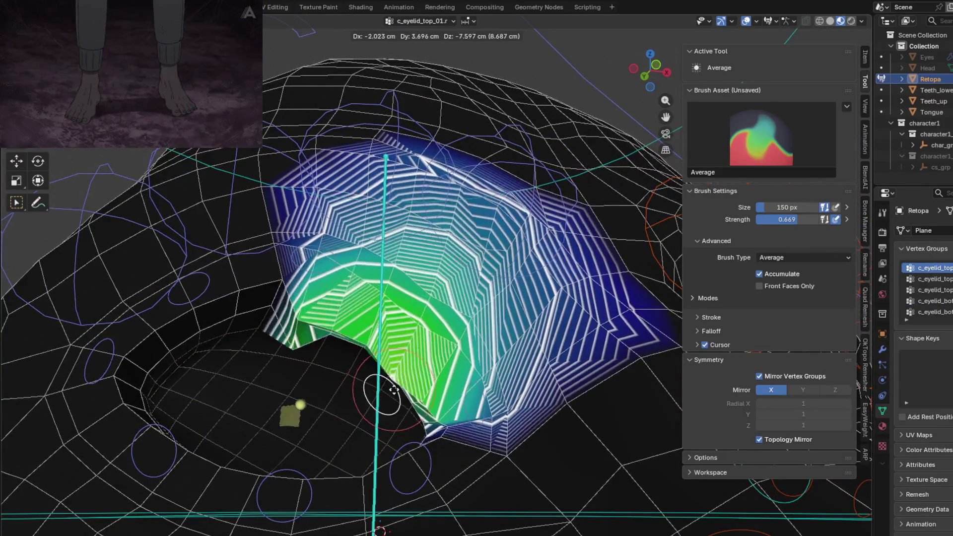
{"action": "right_click", "coordinate": [308, 302]}
{"action": "key", "text": "g"}
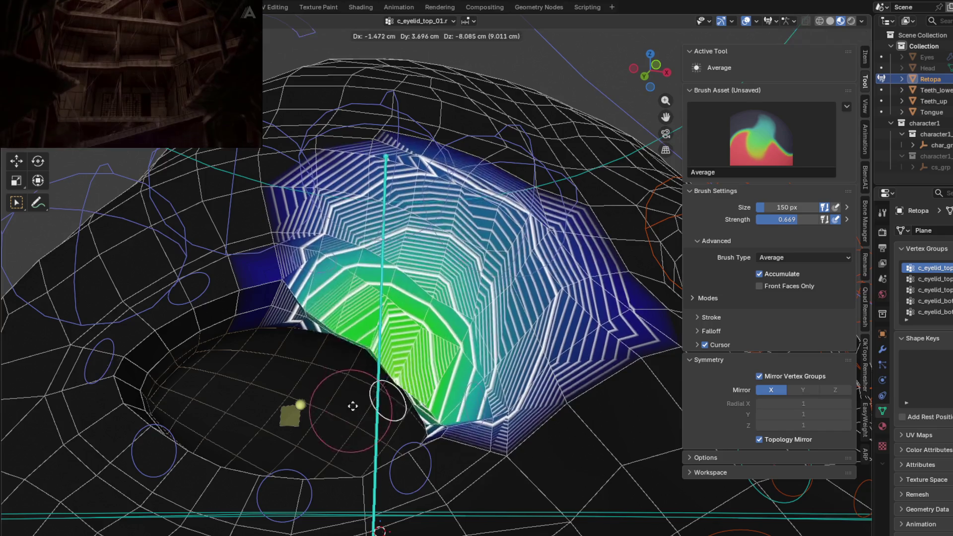
{"action": "right_click", "coordinate": [323, 282]}
Blur and average the c_eyelid_top_01.r weights along the upper eyelid's right and left sides.
{"action": "left_click_drag", "start_coordinate": [323, 282], "coordinate": [428, 331], "text": "shift"}
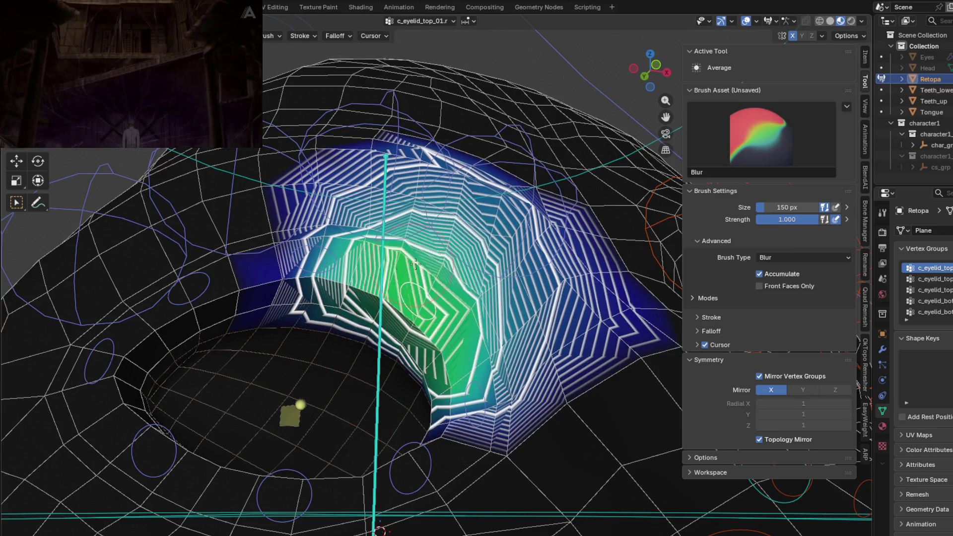
{"action": "middle_click_drag", "start_coordinate": [416, 264], "coordinate": [440, 158]}
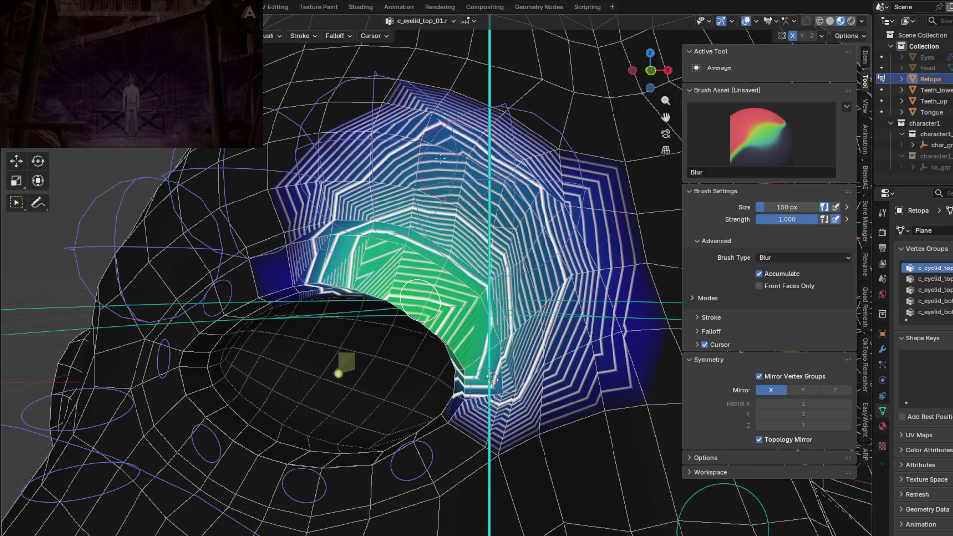
{"action": "left_click_drag", "start_coordinate": [443, 147], "coordinate": [496, 323], "text": "shift"}
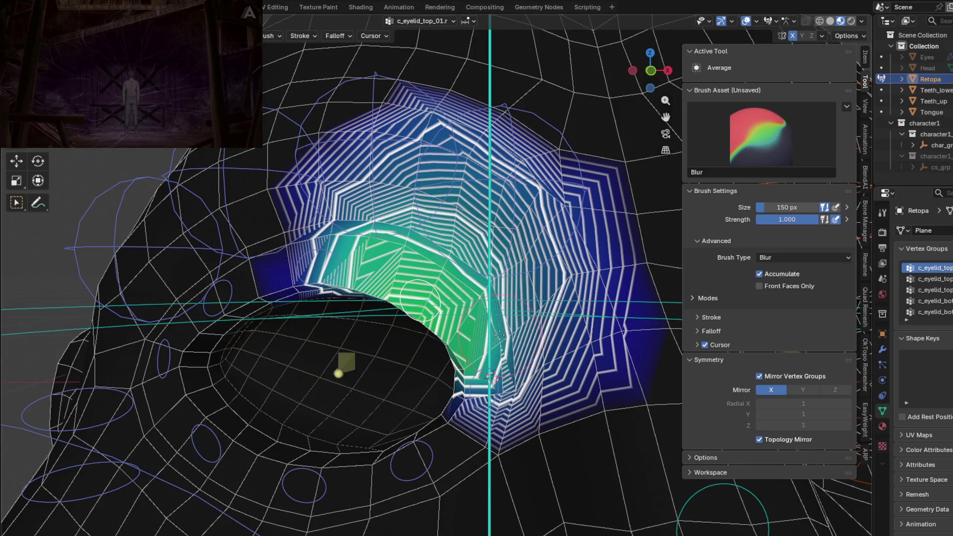
{"action": "middle_click_drag", "start_coordinate": [496, 322], "coordinate": [552, 312]}
{"action": "mouse_move", "coordinate": [552, 311]}
{"action": "left_mouse_down"}
{"action": "mouse_move", "coordinate": [323, 314]}
{"action": "mouse_move", "coordinate": [495, 305]}
{"action": "left_mouse_up"}
{"action": "scroll", "coordinate": [323, 313], "scroll_direction": "up", "scroll_amount": 3}
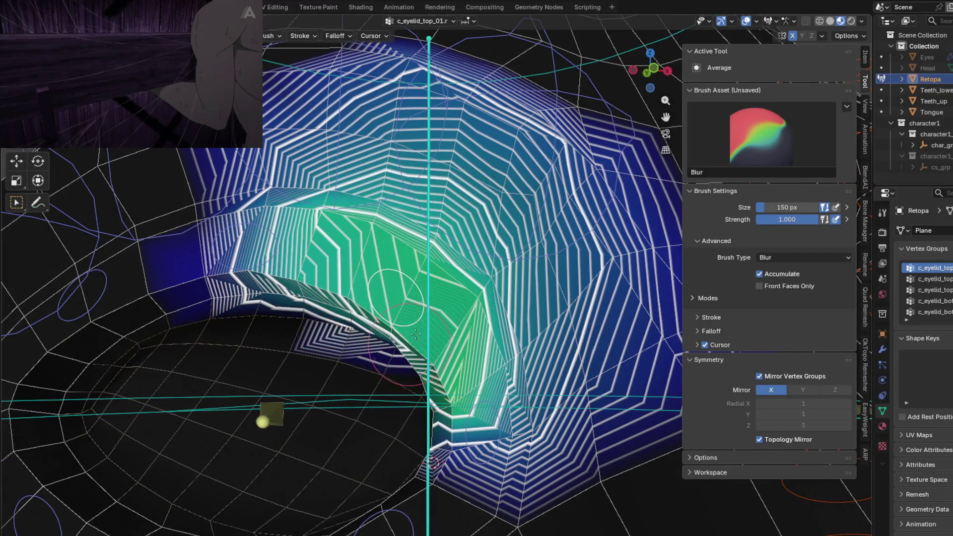
{"action": "middle_click_drag", "start_coordinate": [495, 305], "coordinate": [377, 298]}
{"action": "mouse_move", "coordinate": [378, 298]}
{"action": "left_mouse_down", "text": "shift"}
{"action": "mouse_move", "coordinate": [287, 225]}
{"action": "mouse_move", "coordinate": [387, 310]}
{"action": "mouse_move", "coordinate": [333, 147]}
{"action": "mouse_move", "coordinate": [491, 293]}
{"action": "mouse_move", "coordinate": [257, 270]}
{"action": "left_mouse_up", "text": "shift"}
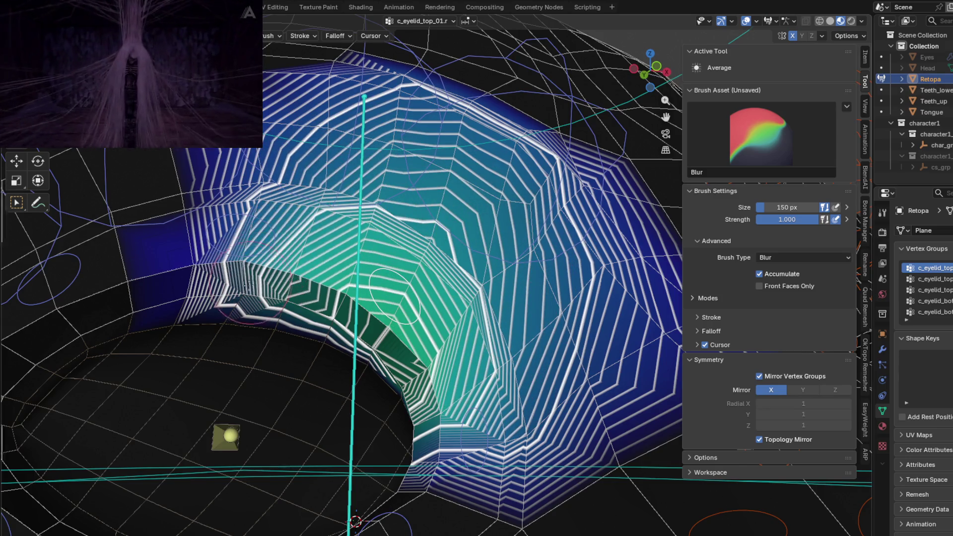
{"action": "key", "text": "shift+space"}
Smooth the remaining top_01 gradient toward the lower right, testing the bone deformation before and after.
{"action": "key", "text": "g"}
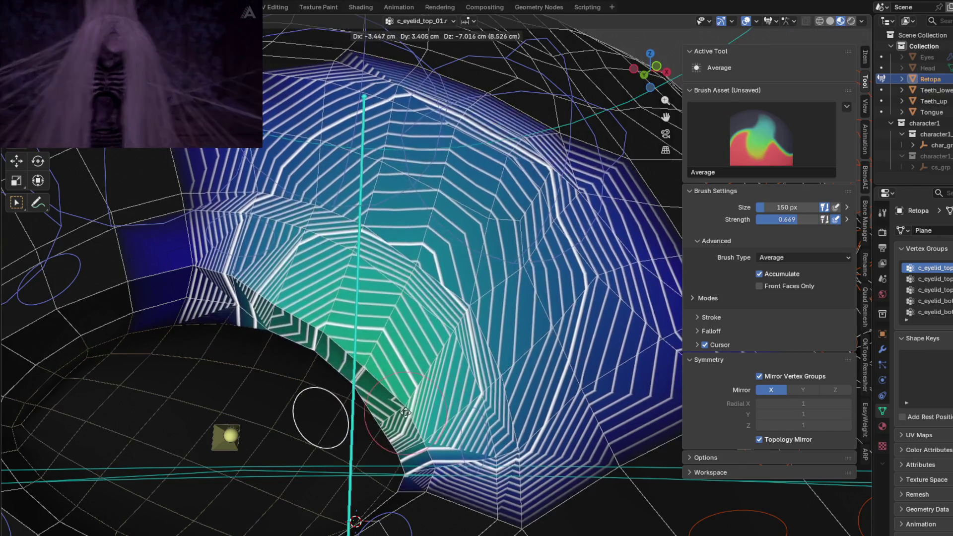
{"action": "key", "text": "Escape"}
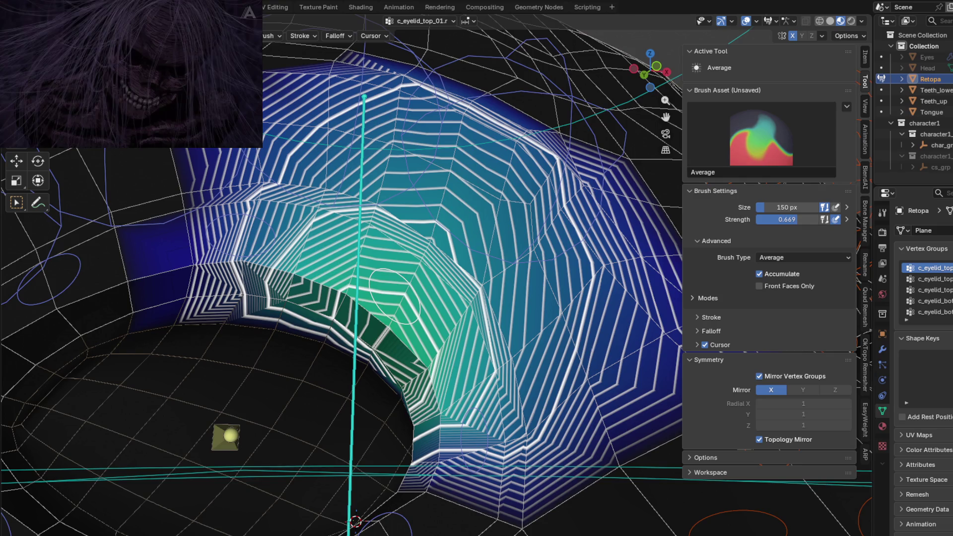
{"action": "mouse_move", "coordinate": [395, 297]}
{"action": "middle_mouse_down"}
{"action": "mouse_move", "coordinate": [440, 322]}
{"action": "mouse_move", "coordinate": [422, 254]}
{"action": "middle_mouse_up"}
{"action": "key", "text": "shift"}
{"action": "left_click_drag", "start_coordinate": [423, 255], "coordinate": [479, 378]}
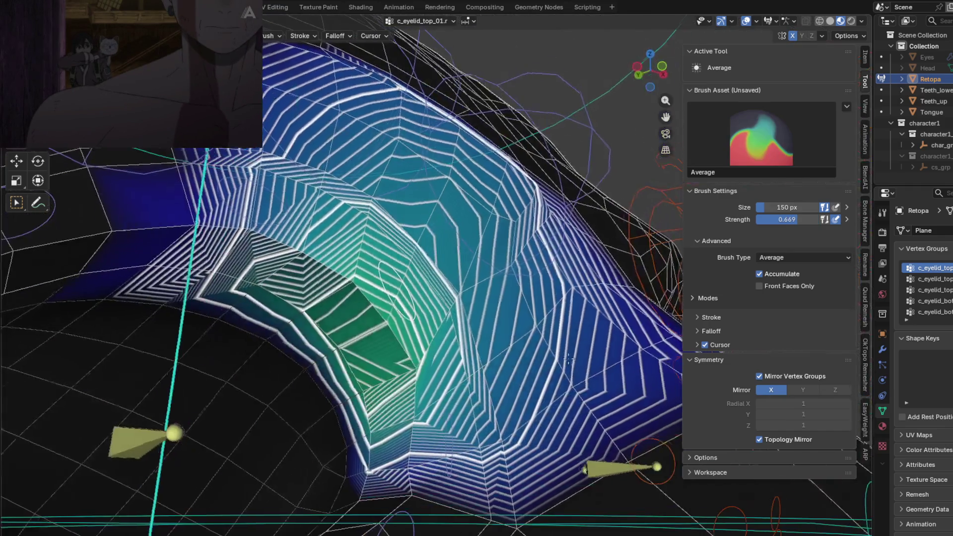
{"action": "middle_click_drag", "start_coordinate": [479, 378], "coordinate": [348, 322]}
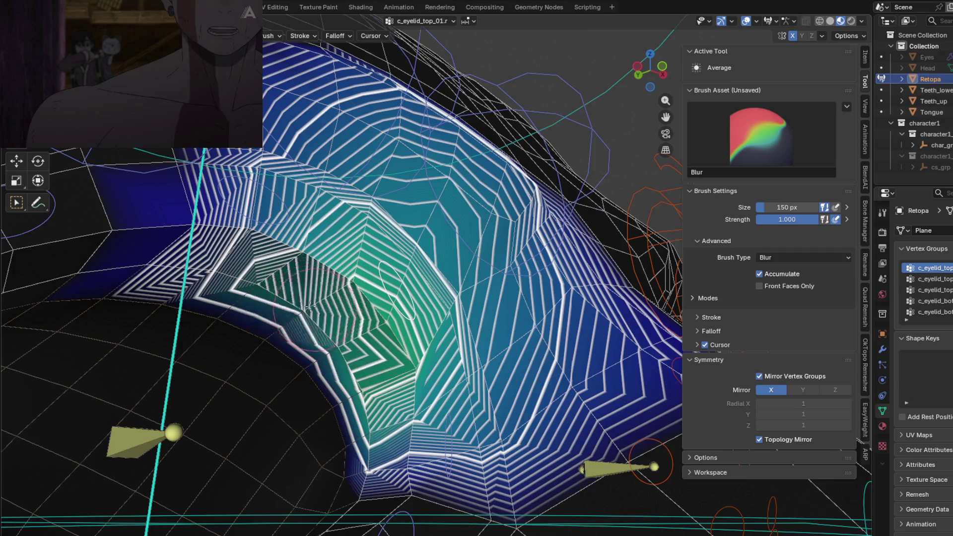
{"action": "key", "text": "g"}
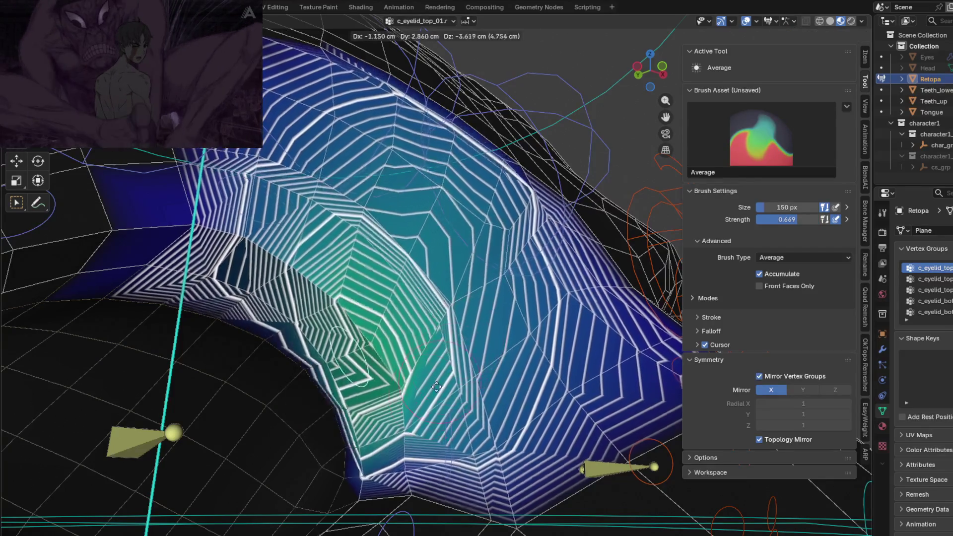
{"action": "key", "text": "Escape"}
Smooth the right-side top_01 gradient, recheck the deformation, and switch back to smoothing.
{"action": "middle_click_drag", "start_coordinate": [437, 386], "coordinate": [430, 388]}
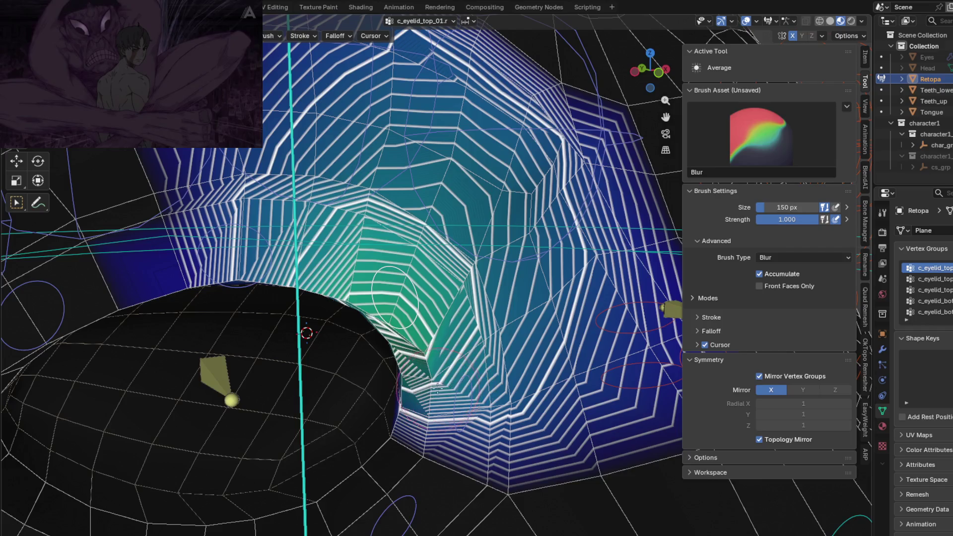
{"action": "middle_click_drag", "start_coordinate": [476, 361], "coordinate": [432, 257]}
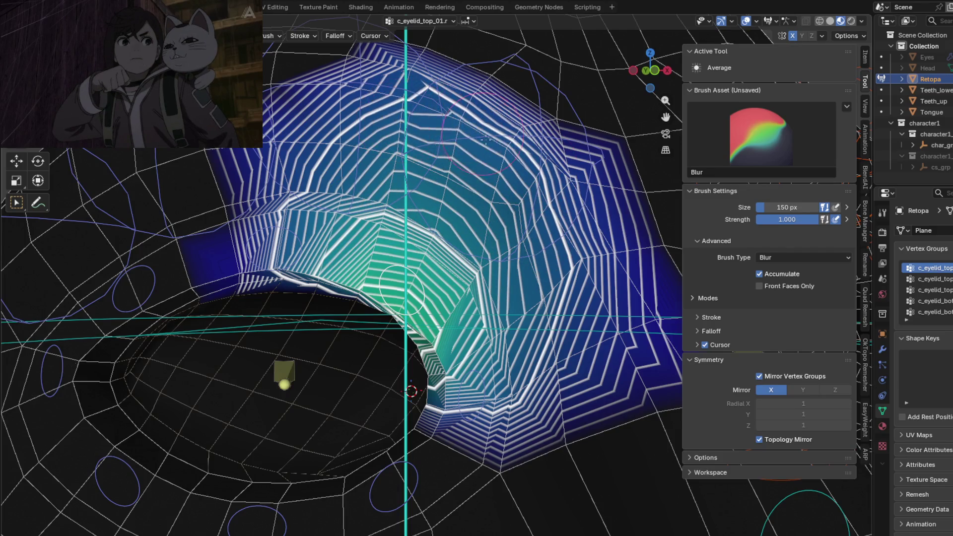
{"action": "mouse_move", "coordinate": [425, 134]}
{"action": "left_mouse_down"}
{"action": "mouse_move", "coordinate": [515, 191]}
{"action": "mouse_move", "coordinate": [305, 257]}
{"action": "left_mouse_up"}
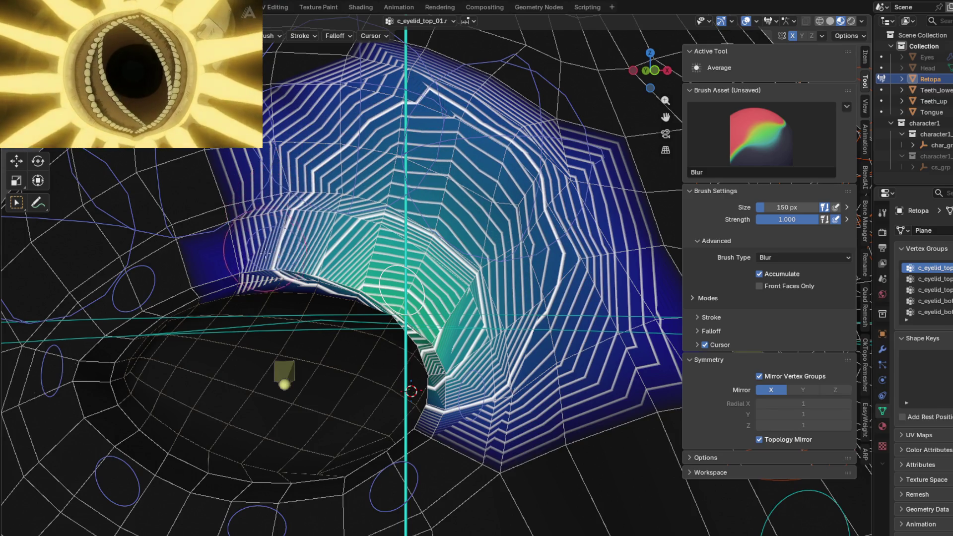
{"action": "middle_click_drag", "start_coordinate": [304, 257], "coordinate": [316, 282]}
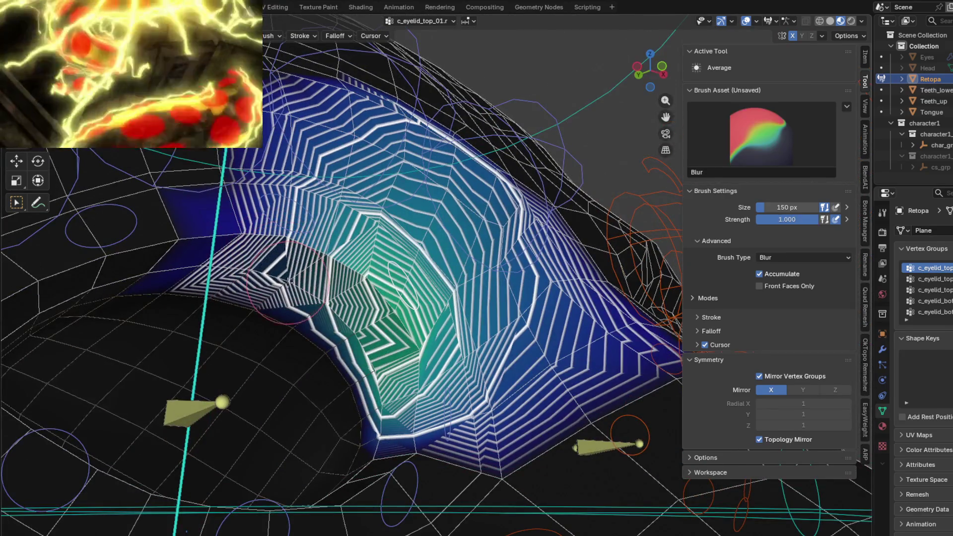
{"action": "key", "text": "g"}
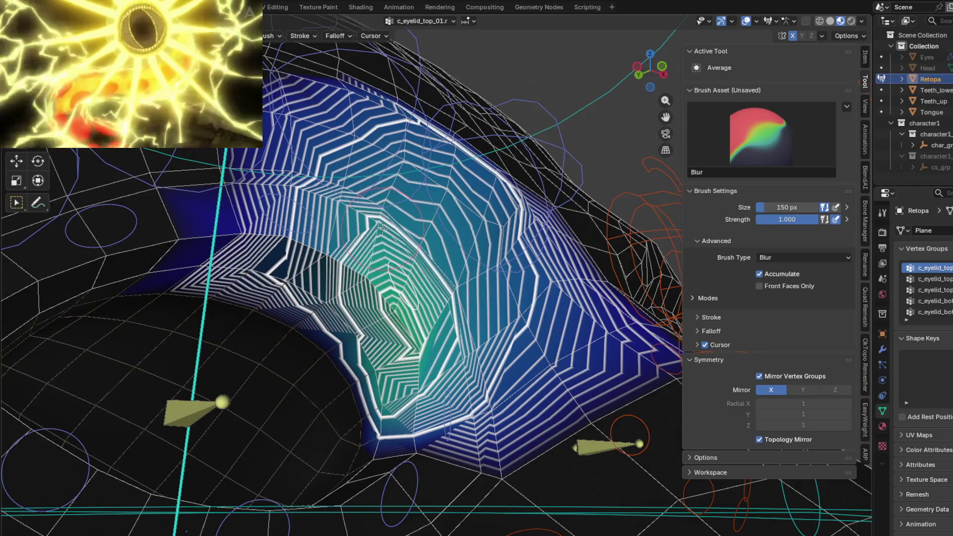
{"action": "key", "text": "Escape"}
{"action": "key", "text": "shift+b"}
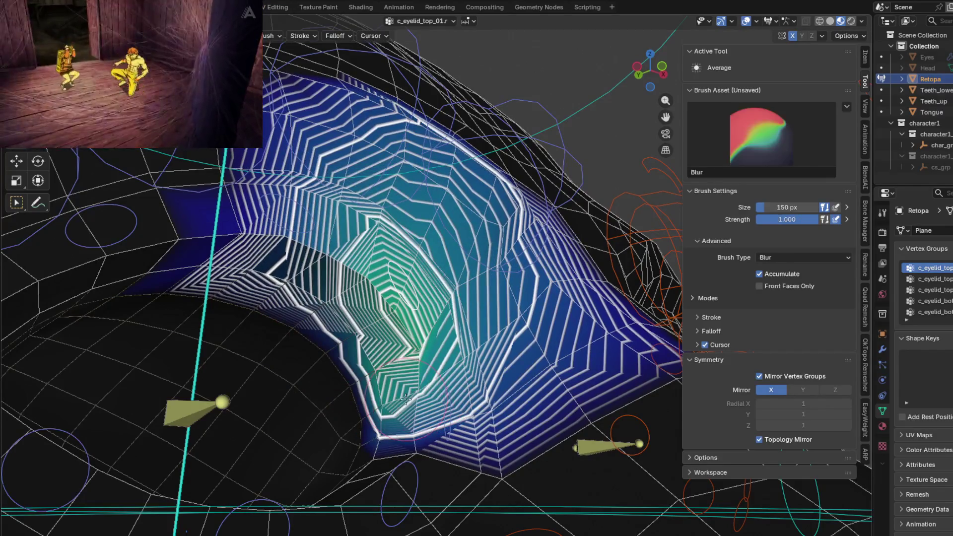
{"action": "mouse_move", "coordinate": [486, 309]}
{"action": "middle_mouse_down"}
{"action": "mouse_move", "coordinate": [392, 399]}
{"action": "mouse_move", "coordinate": [474, 376]}
{"action": "middle_mouse_up"}
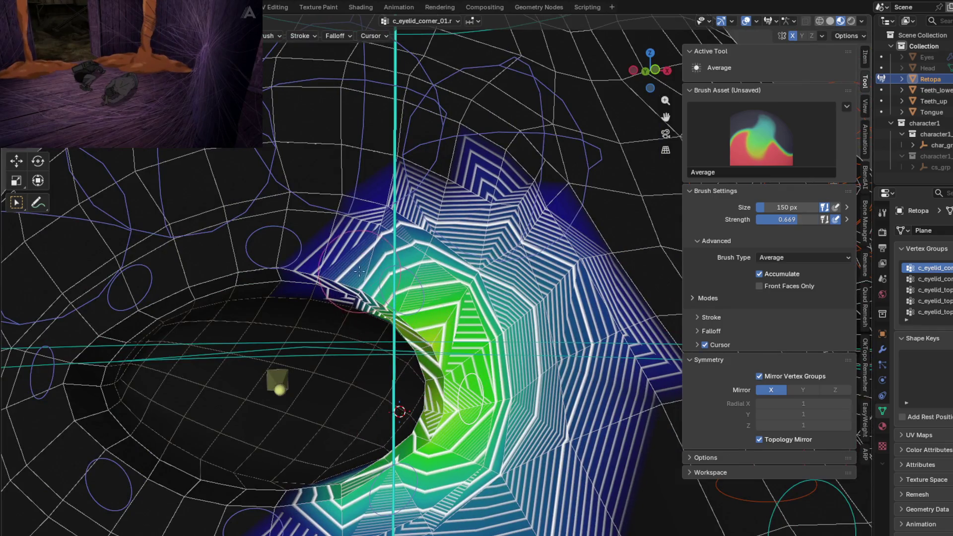
Blur, then average, the c_eyelid_corner_01.r weights to soften the green peak at the eye corner.
{"action": "middle_click_drag", "start_coordinate": [359, 271], "coordinate": [401, 340]}
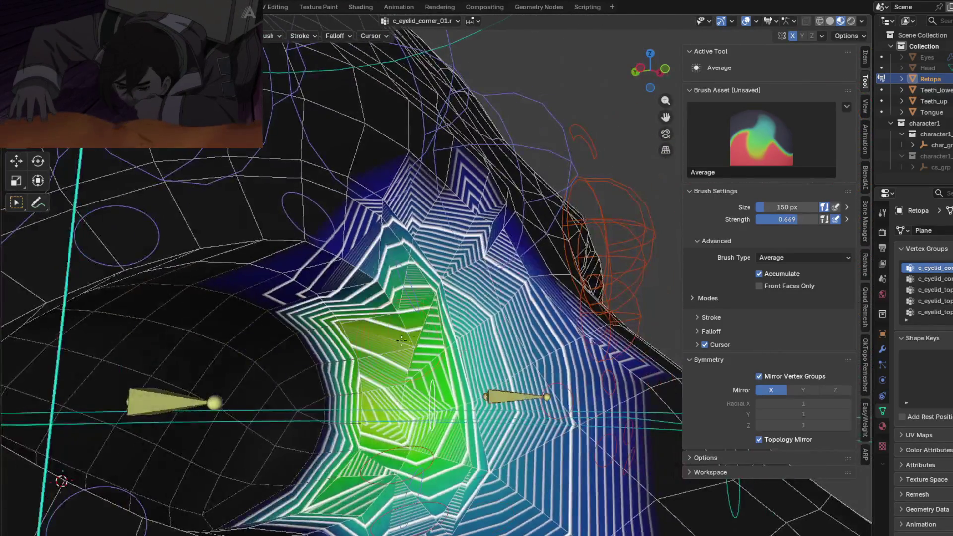
{"action": "key", "text": "shift+space"}
{"action": "left_click_drag", "start_coordinate": [401, 339], "coordinate": [412, 271]}
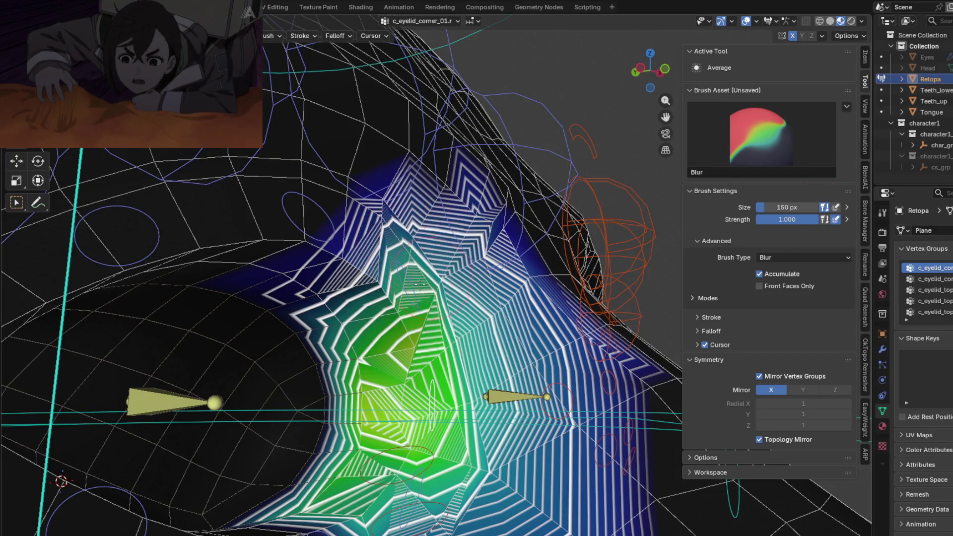
{"action": "key", "text": "shift+space"}
{"action": "middle_click_drag", "start_coordinate": [420, 284], "coordinate": [401, 302]}
{"action": "mouse_move", "coordinate": [418, 303]}
{"action": "left_mouse_down"}
{"action": "mouse_move", "coordinate": [438, 291]}
{"action": "mouse_move", "coordinate": [433, 422]}
{"action": "mouse_move", "coordinate": [437, 380]}
{"action": "left_mouse_up"}
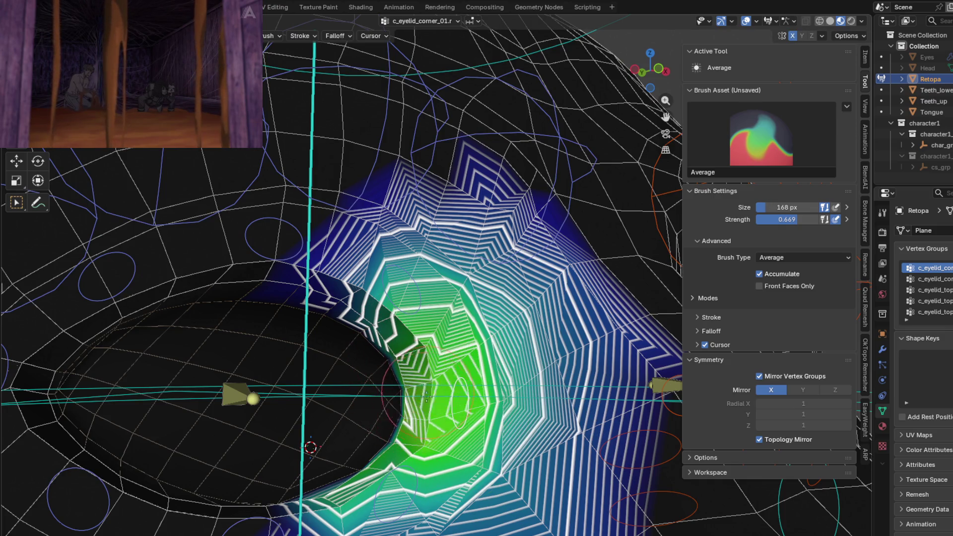
{"action": "middle_click_drag", "start_coordinate": [409, 410], "coordinate": [377, 392]}
{"action": "left_click_drag", "start_coordinate": [378, 393], "coordinate": [367, 427], "text": "shift"}
{"action": "mouse_move", "coordinate": [367, 427]}
{"action": "middle_mouse_down"}
{"action": "mouse_move", "coordinate": [341, 479]}
{"action": "mouse_move", "coordinate": [338, 467]}
{"action": "middle_mouse_up"}
{"action": "mouse_move", "coordinate": [337, 466]}
{"action": "left_mouse_down", "text": "shift"}
{"action": "mouse_move", "coordinate": [446, 481]}
{"action": "mouse_move", "coordinate": [501, 387]}
{"action": "left_mouse_up", "text": "shift"}
Keep averaging the corner weights along the lower eyelid to even out the green contours.
{"action": "middle_click_drag", "start_coordinate": [502, 348], "coordinate": [467, 357]}
{"action": "left_click_drag", "start_coordinate": [467, 357], "coordinate": [465, 351], "text": "shift"}
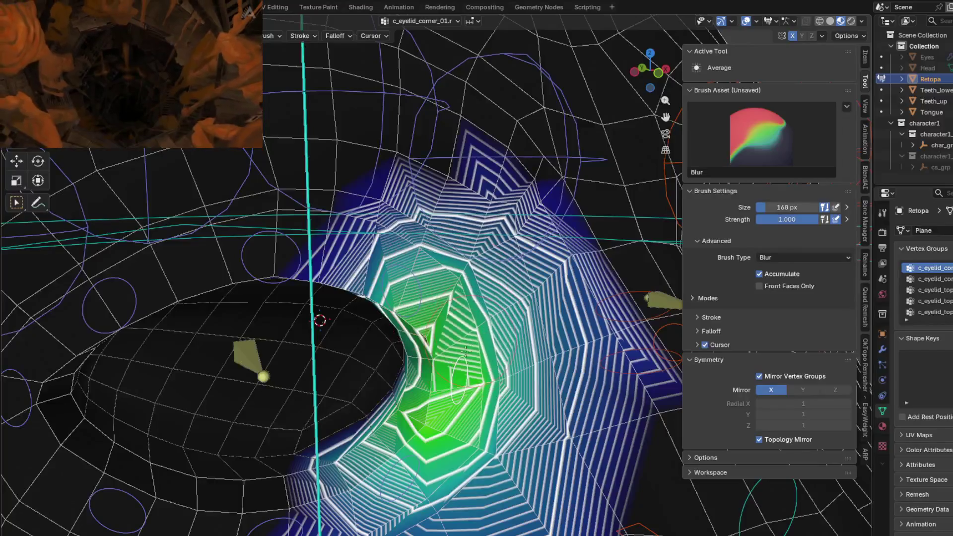
{"action": "left_click_drag", "start_coordinate": [431, 319], "coordinate": [546, 394], "text": "shift"}
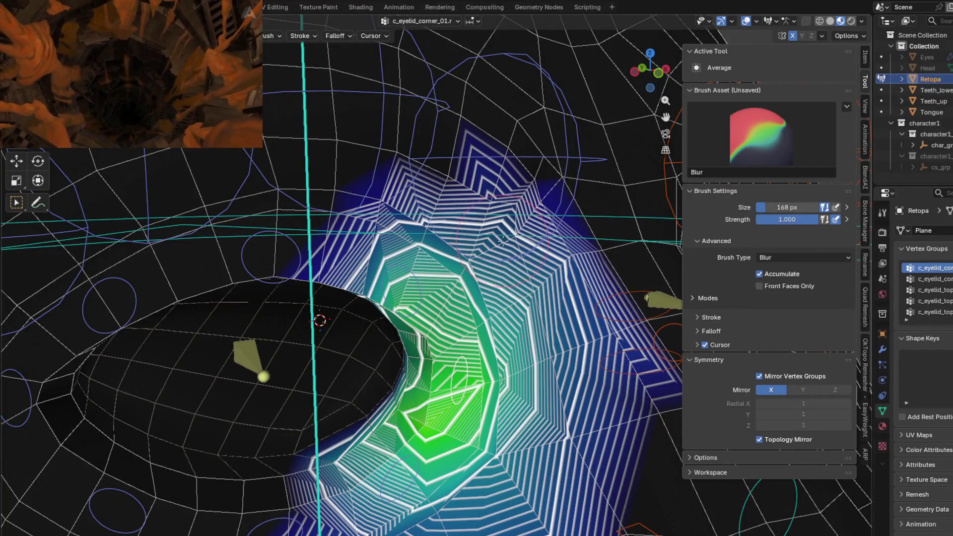
{"action": "left_click_drag", "start_coordinate": [509, 451], "coordinate": [482, 406], "text": "shift"}
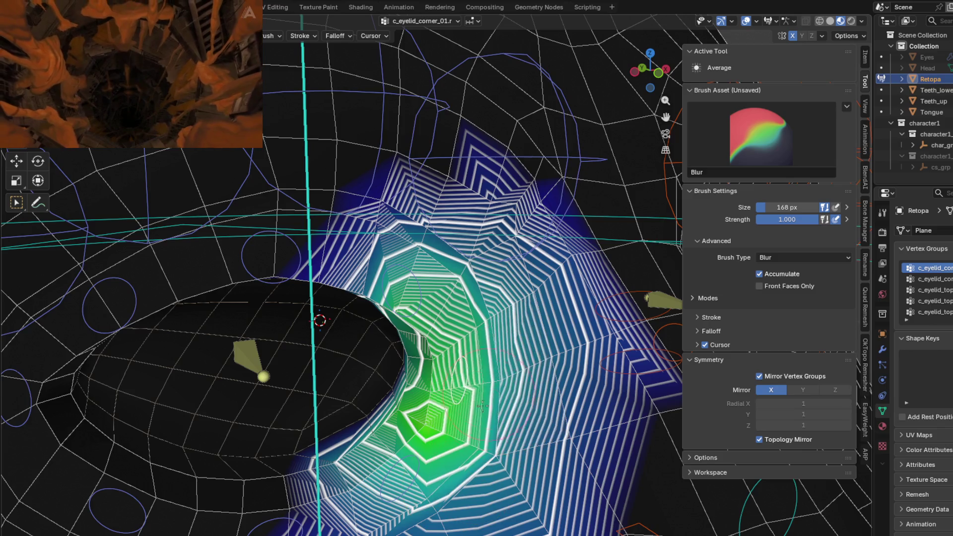
{"action": "middle_click_drag", "start_coordinate": [444, 430], "coordinate": [388, 466]}
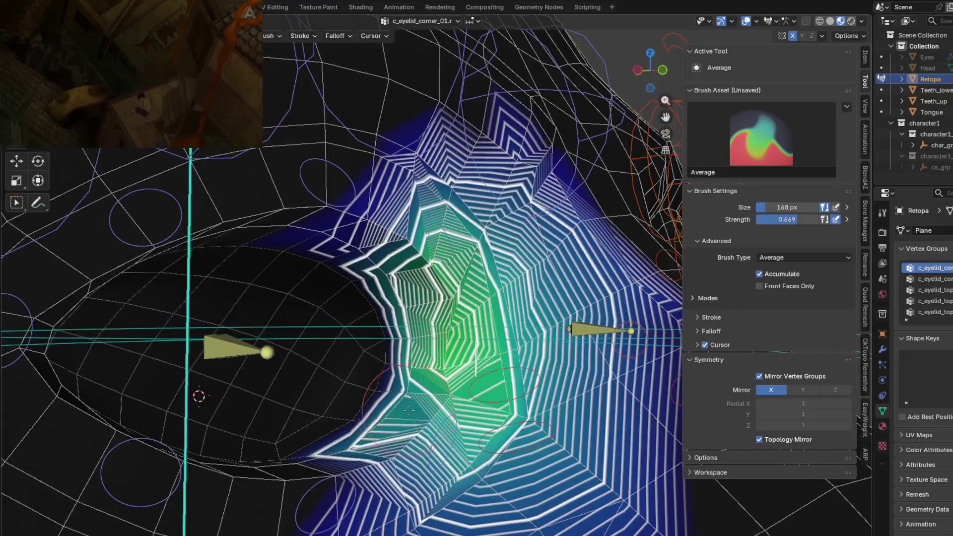
{"action": "middle_click_drag", "start_coordinate": [381, 455], "coordinate": [397, 278]}
{"action": "mouse_move", "coordinate": [417, 298]}
{"action": "left_mouse_down", "text": "shift"}
{"action": "mouse_move", "coordinate": [369, 253]}
{"action": "mouse_move", "coordinate": [438, 256]}
{"action": "left_mouse_up", "text": "shift"}
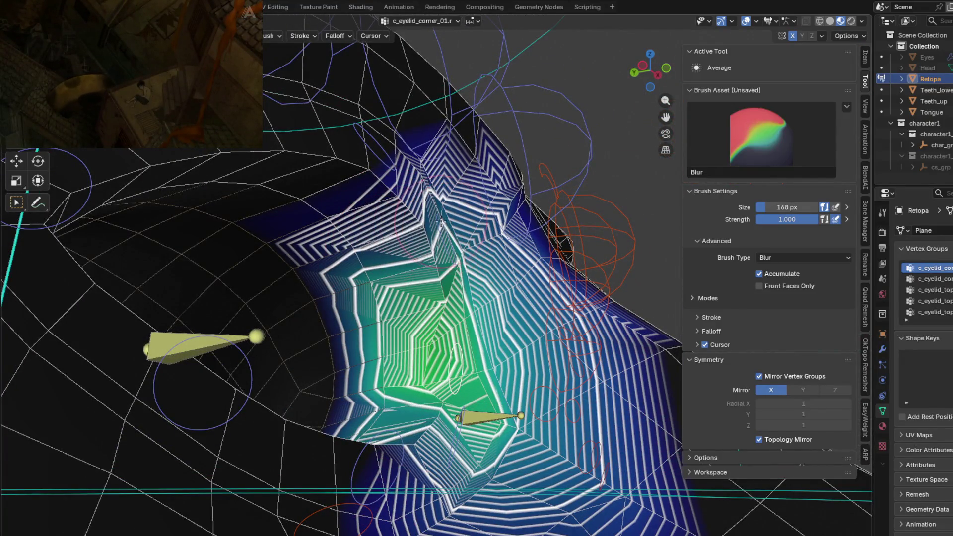
{"action": "middle_click_drag", "start_coordinate": [468, 312], "coordinate": [416, 316]}
{"action": "middle_click_drag", "start_coordinate": [435, 416], "coordinate": [413, 432]}
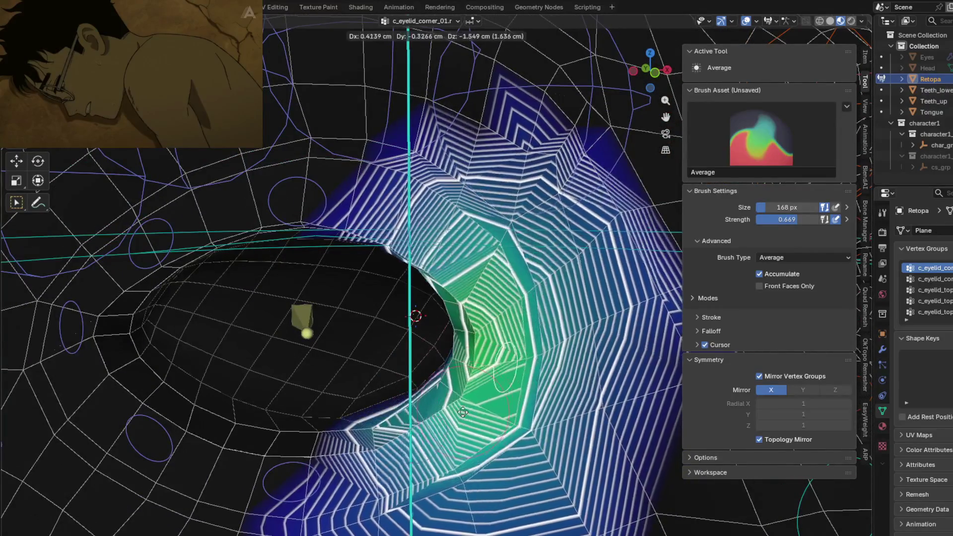
Select c_eyelid_bot_01.r, smooth its weights under the eye, and test-move the bone twice.
{"action": "left_click", "coordinate": [413, 433], "text": "ctrl"}
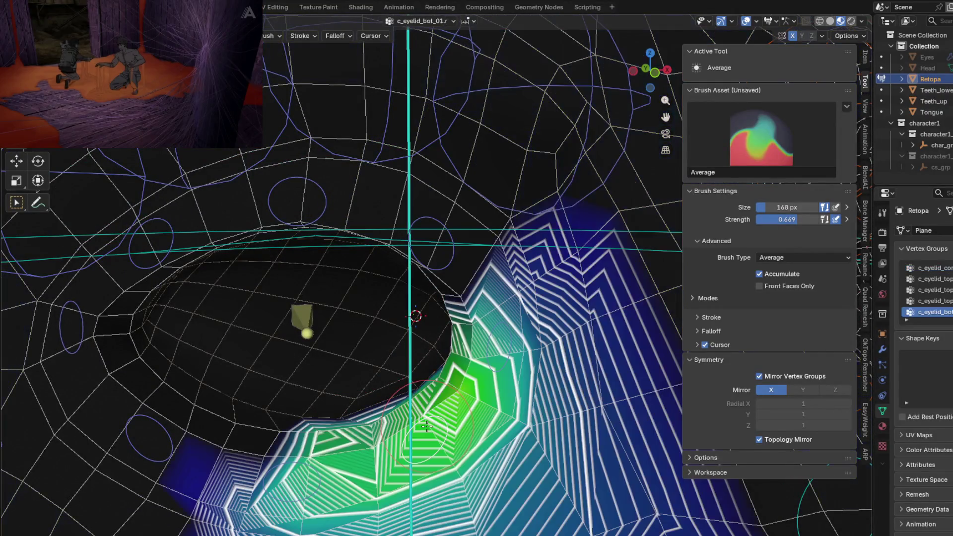
{"action": "middle_click_drag", "start_coordinate": [435, 432], "coordinate": [354, 366]}
{"action": "left_click_drag", "start_coordinate": [355, 365], "coordinate": [367, 347]}
{"action": "middle_click_drag", "start_coordinate": [368, 348], "coordinate": [390, 316]}
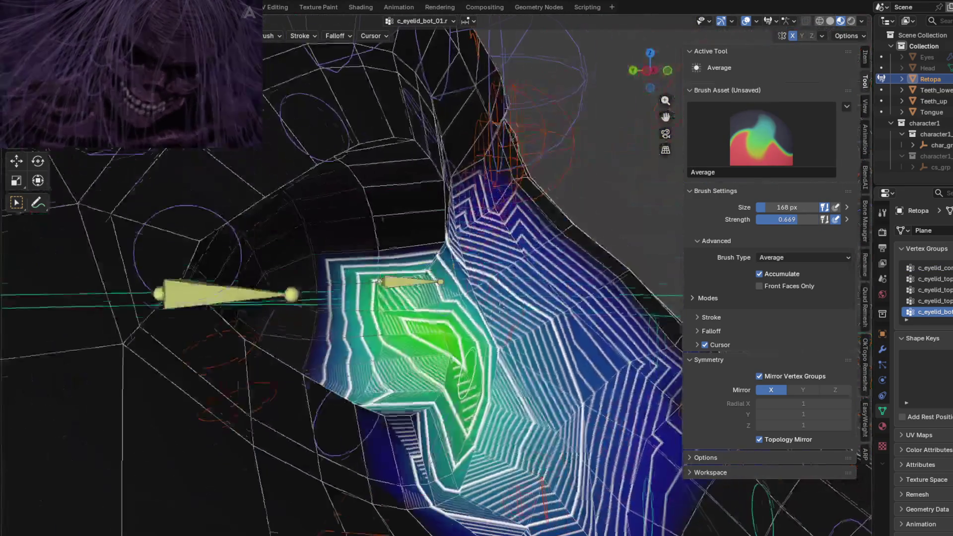
{"action": "key", "text": "g"}
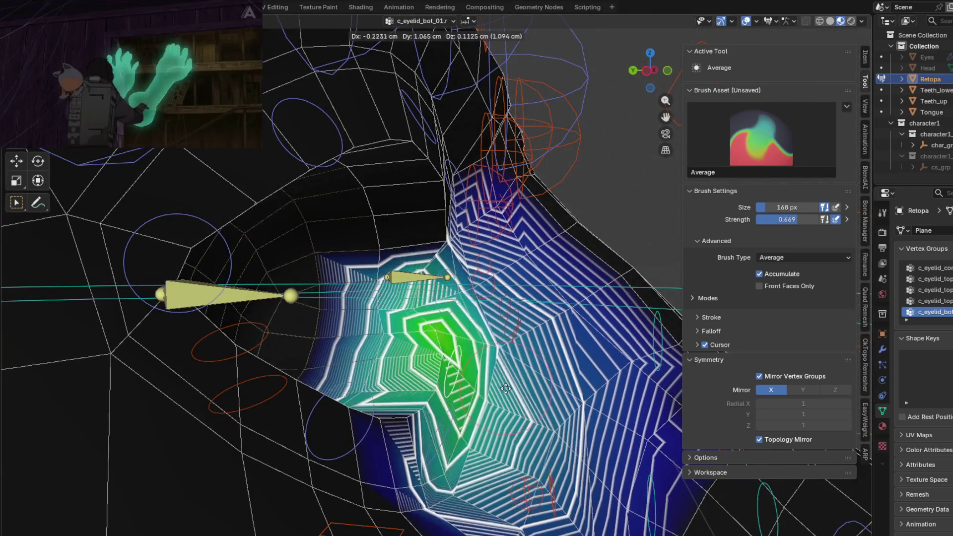
{"action": "left_click", "coordinate": [531, 327]}
{"action": "middle_click_drag", "start_coordinate": [531, 327], "coordinate": [437, 208]}
{"action": "key", "text": "g"}
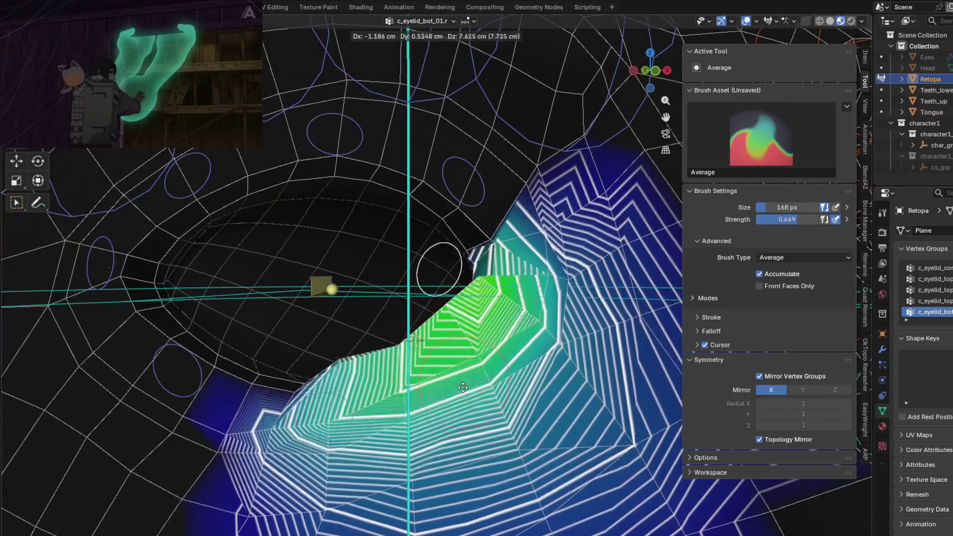
{"action": "left_click", "coordinate": [454, 414]}
{"action": "middle_click_drag", "start_coordinate": [454, 414], "coordinate": [484, 441]}
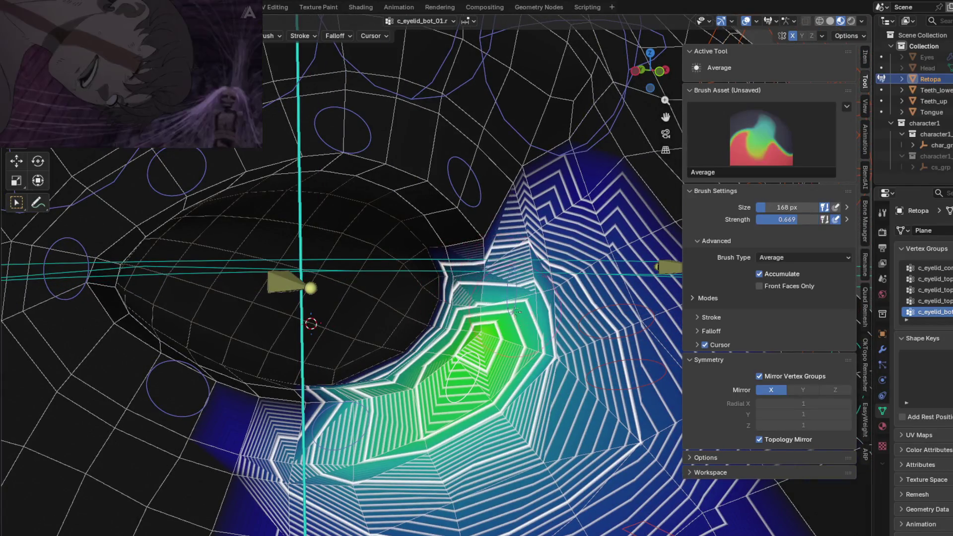
Blur the lower-eyelid weight contours around the green area.
{"action": "key", "text": "shift+b"}
{"action": "left_click_drag", "start_coordinate": [496, 377], "coordinate": [439, 407]}
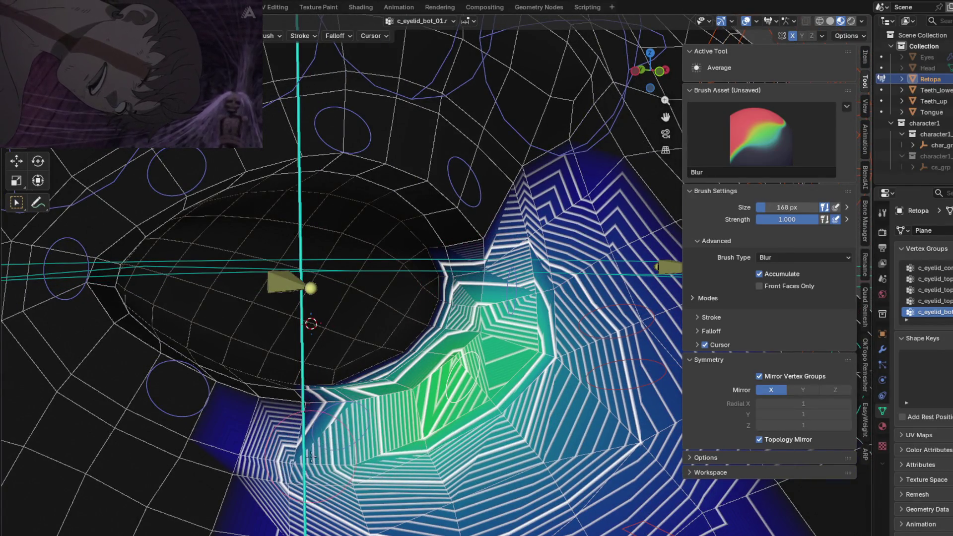
{"action": "left_click_drag", "start_coordinate": [310, 457], "coordinate": [329, 410]}
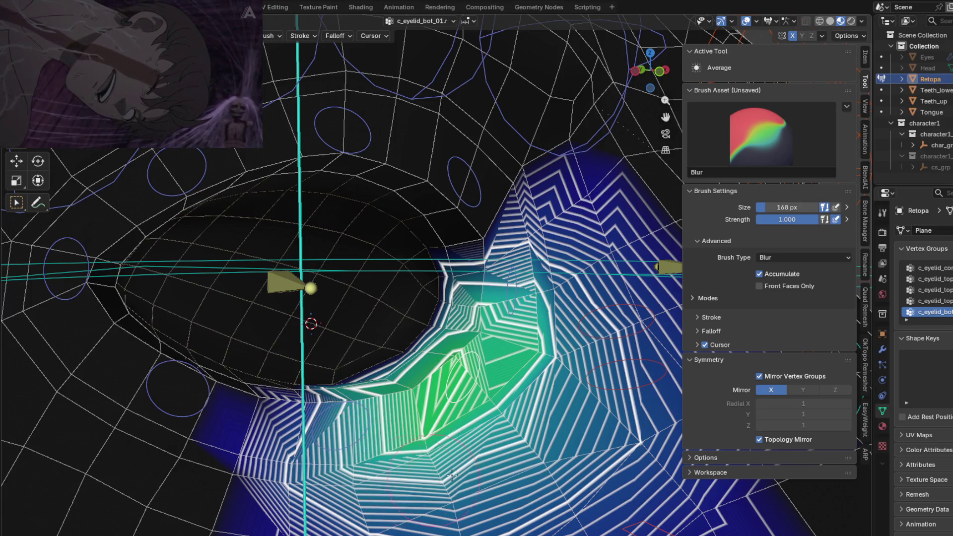
{"action": "middle_click_drag", "start_coordinate": [370, 424], "coordinate": [370, 442]}
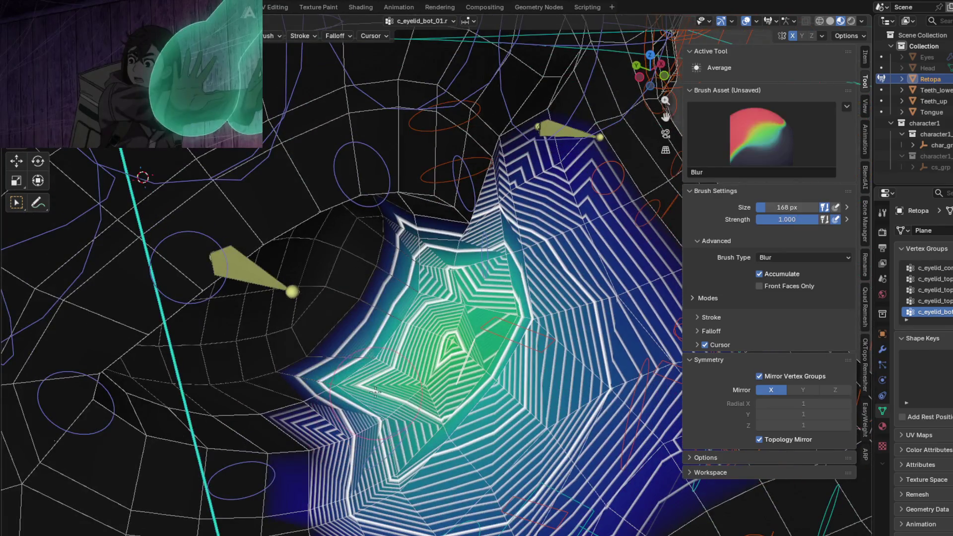
{"action": "middle_click_drag", "start_coordinate": [434, 430], "coordinate": [437, 397]}
{"action": "left_click_drag", "start_coordinate": [437, 398], "coordinate": [439, 386]}
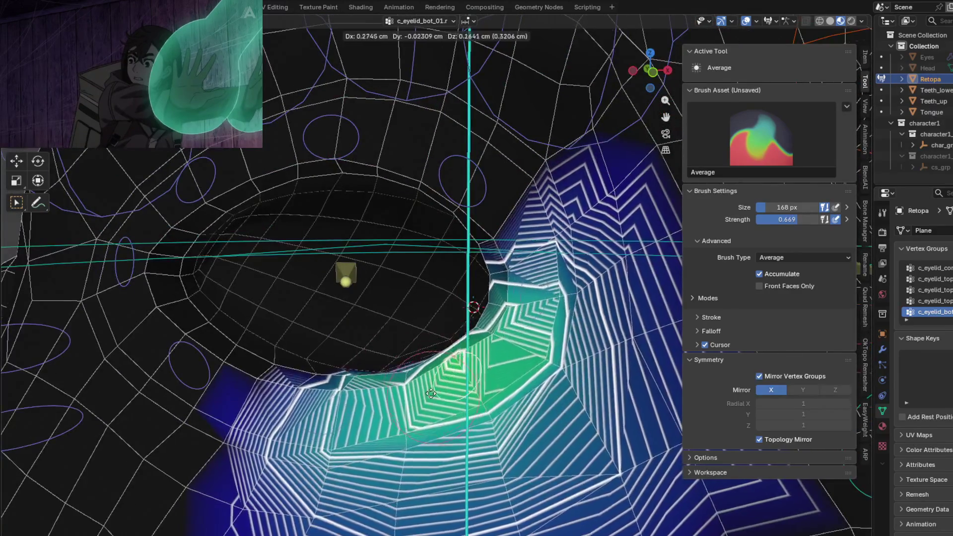
Smooth and average the lower-lid contours further, then test the bone deformation.
{"action": "key", "text": "2"}
{"action": "middle_click_drag", "start_coordinate": [439, 386], "coordinate": [473, 277]}
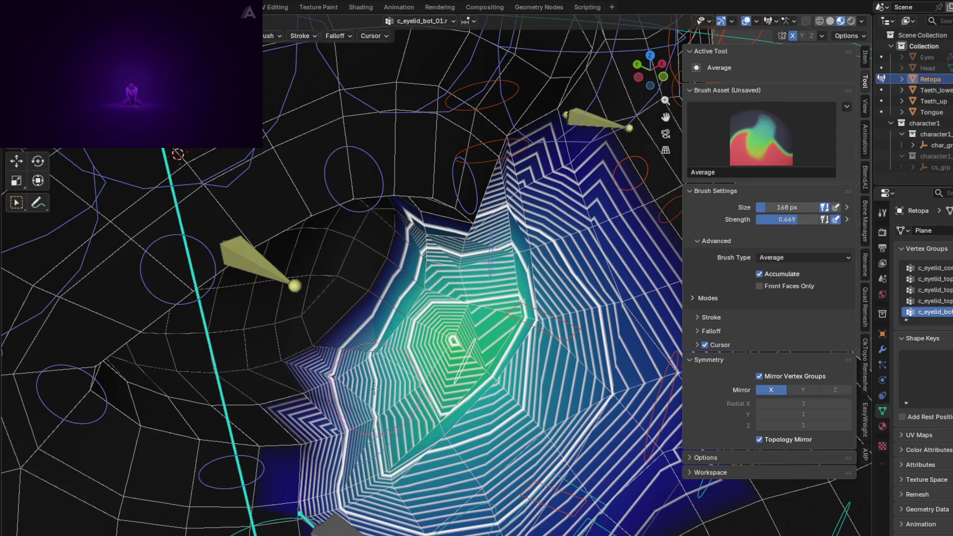
{"action": "middle_click_drag", "start_coordinate": [375, 389], "coordinate": [456, 358]}
{"action": "left_click_drag", "start_coordinate": [455, 358], "coordinate": [449, 370]}
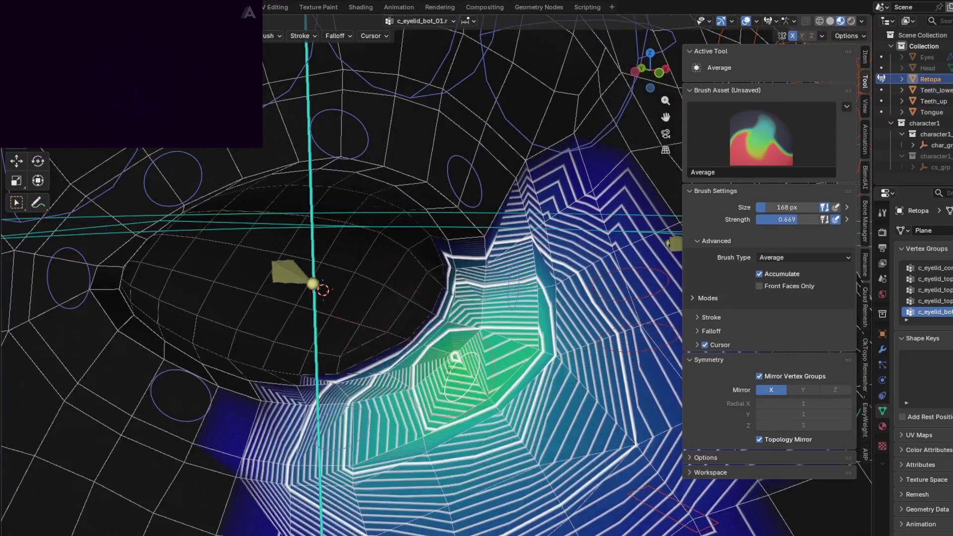
{"action": "middle_click_drag", "start_coordinate": [448, 369], "coordinate": [456, 298]}
{"action": "key", "text": "2"}
{"action": "mouse_move", "coordinate": [502, 323]}
{"action": "middle_mouse_down"}
{"action": "mouse_move", "coordinate": [476, 347]}
{"action": "mouse_move", "coordinate": [464, 389]}
{"action": "mouse_move", "coordinate": [550, 265]}
{"action": "middle_mouse_up"}
{"action": "key", "text": "g"}
{"action": "left_click", "coordinate": [464, 389]}
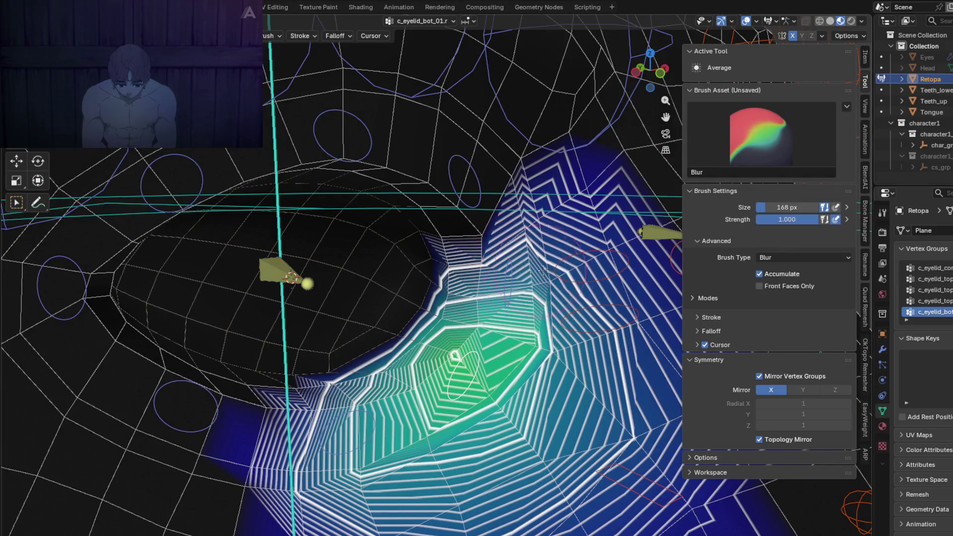
Return to the Average brush and test-move the lower eyelid bone again.
{"action": "key", "text": "1"}
{"action": "middle_click_drag", "start_coordinate": [563, 351], "coordinate": [542, 392]}
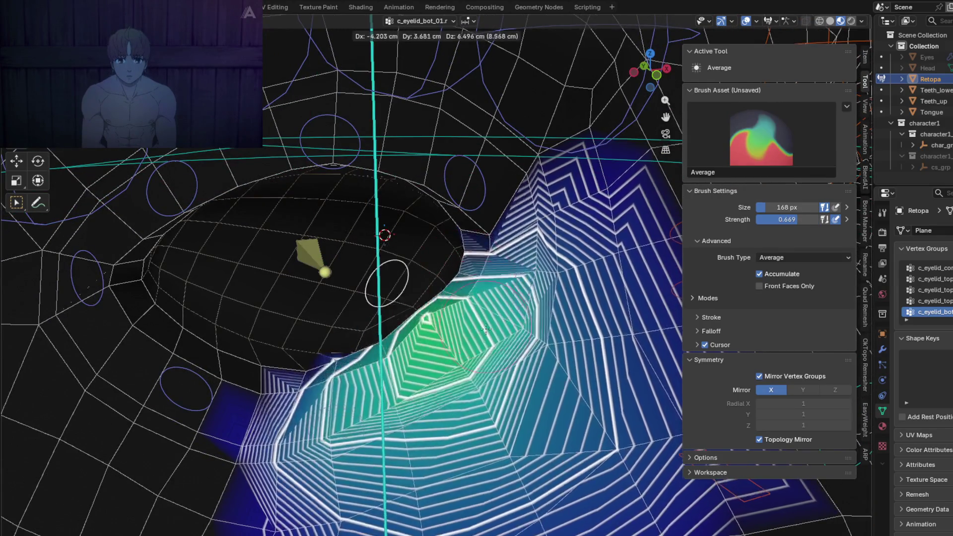
{"action": "left_click", "coordinate": [448, 355]}
{"action": "middle_click_drag", "start_coordinate": [498, 420], "coordinate": [491, 391]}
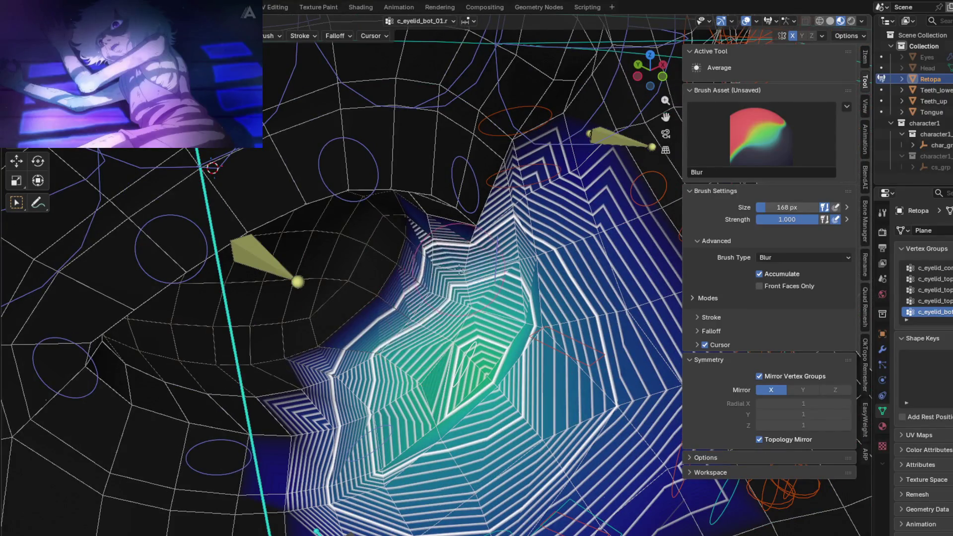
{"action": "middle_click_drag", "start_coordinate": [489, 298], "coordinate": [447, 278]}
{"action": "key", "text": "g"}
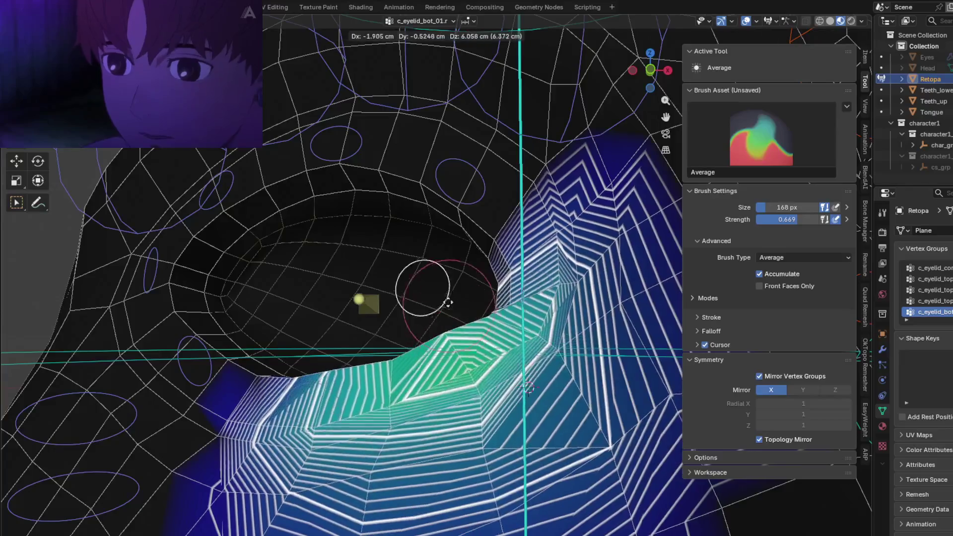
{"action": "left_click", "coordinate": [435, 275]}
{"action": "mouse_move", "coordinate": [442, 273]}
{"action": "middle_mouse_down"}
{"action": "mouse_move", "coordinate": [360, 430]}
{"action": "mouse_move", "coordinate": [397, 407]}
{"action": "mouse_move", "coordinate": [522, 379]}
{"action": "middle_mouse_up"}
Test-move the c_eyelid_bot_02.r bone, smooth the weights under the lower lid, and test again.
{"action": "key", "text": "g"}
{"action": "key", "text": "Escape"}
{"action": "middle_click_drag", "start_coordinate": [529, 294], "coordinate": [416, 282]}
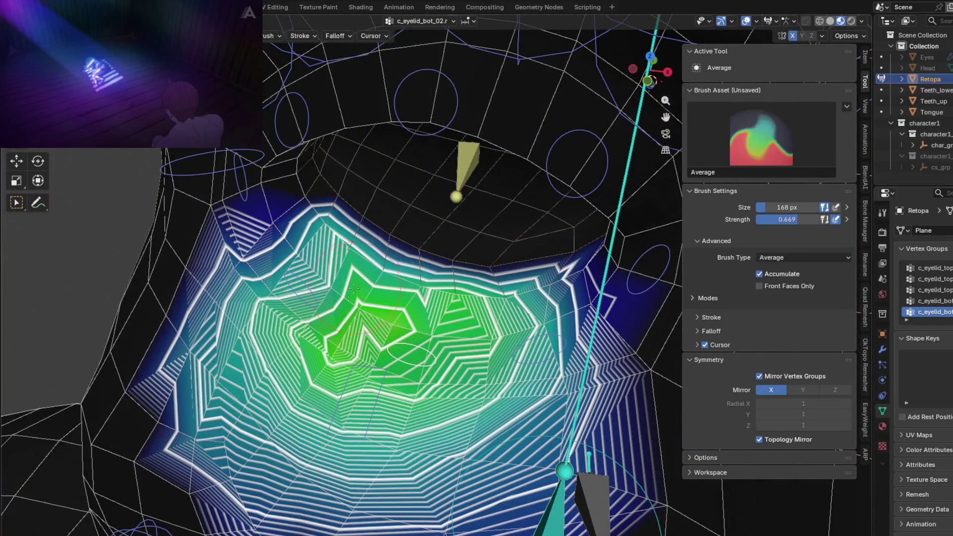
{"action": "left_click_drag", "start_coordinate": [354, 288], "coordinate": [335, 357], "text": "shift"}
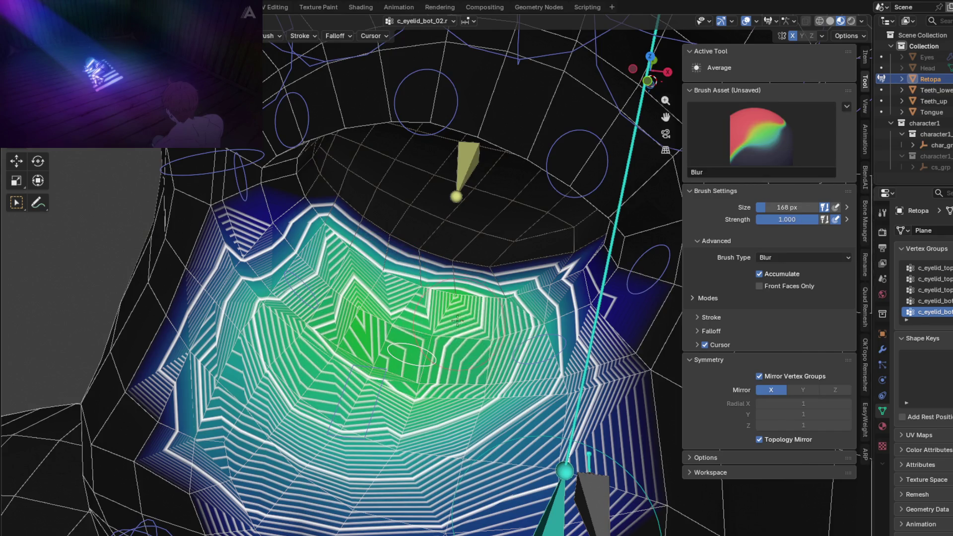
{"action": "left_click_drag", "start_coordinate": [525, 307], "coordinate": [351, 256]}
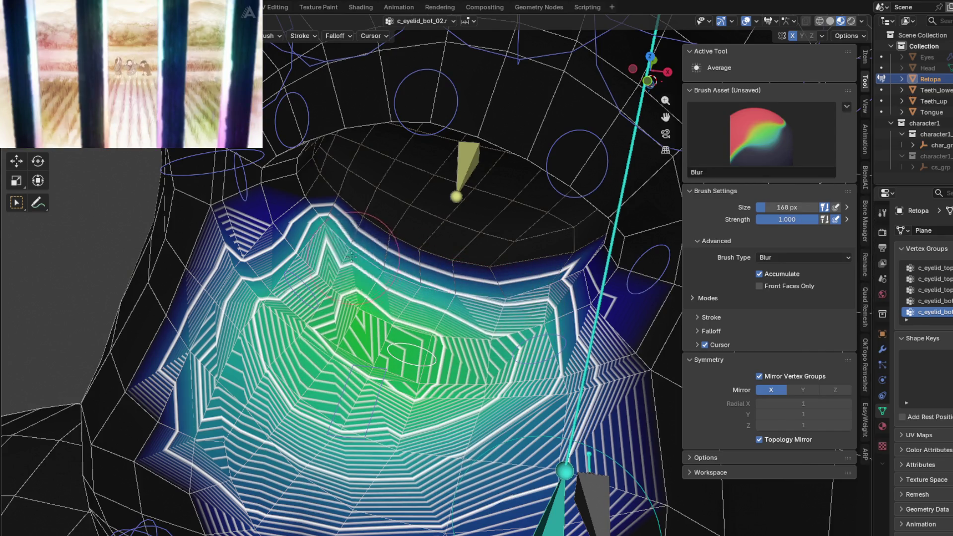
{"action": "key", "text": "g"}
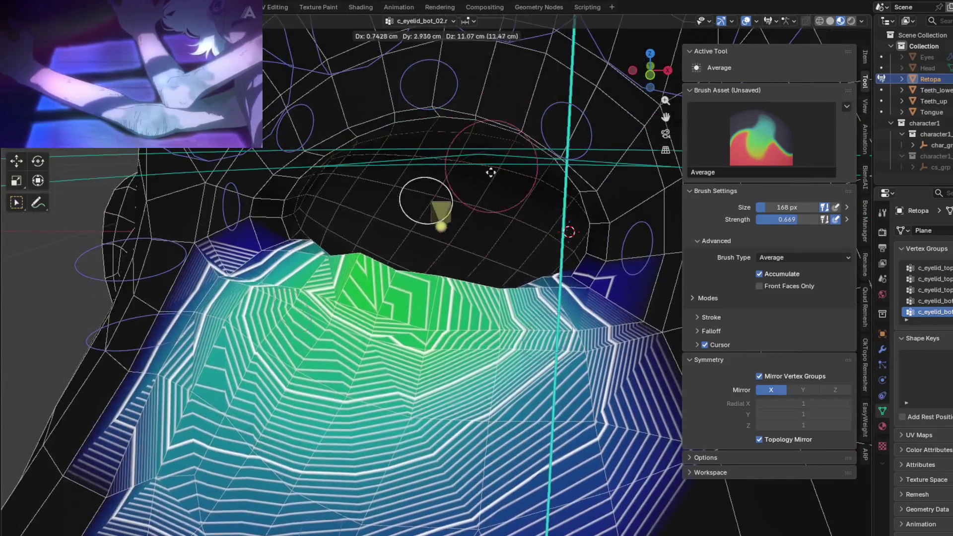
{"action": "left_click", "coordinate": [479, 187]}
Average the lower-lid weight contours toward the lower centre from a frontal view.
{"action": "middle_click_drag", "start_coordinate": [479, 187], "coordinate": [389, 222]}
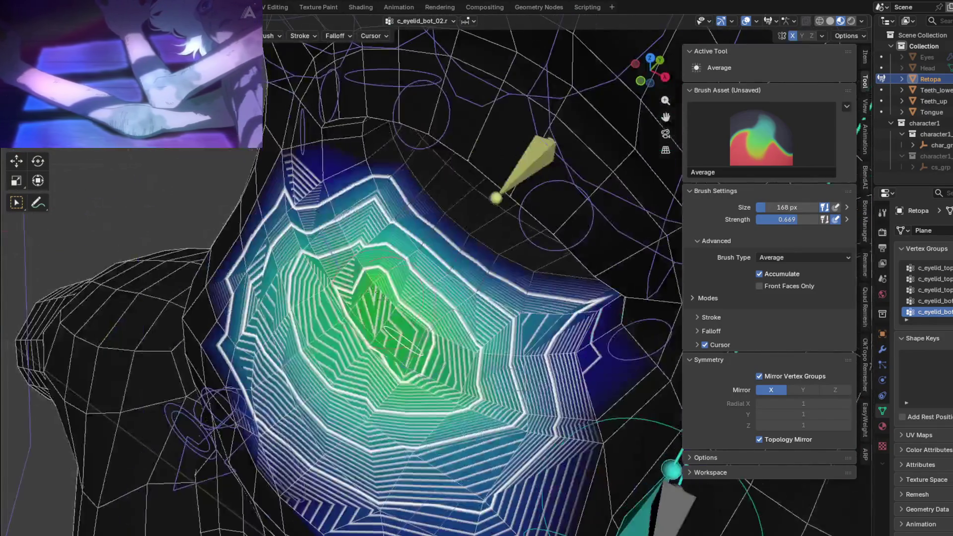
{"action": "left_click_drag", "start_coordinate": [390, 222], "coordinate": [380, 213]}
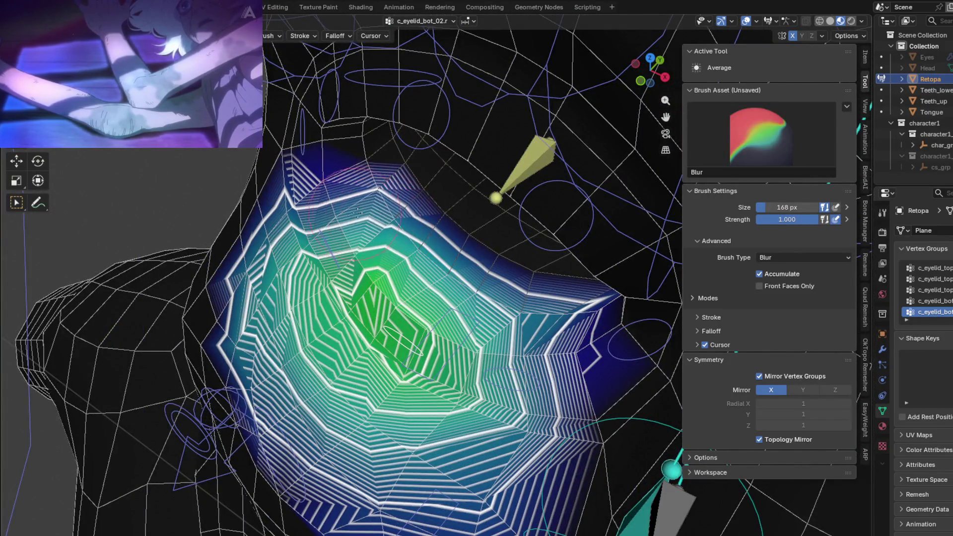
{"action": "middle_click_drag", "start_coordinate": [358, 213], "coordinate": [233, 396]}
{"action": "left_click_drag", "start_coordinate": [233, 396], "coordinate": [437, 425]}
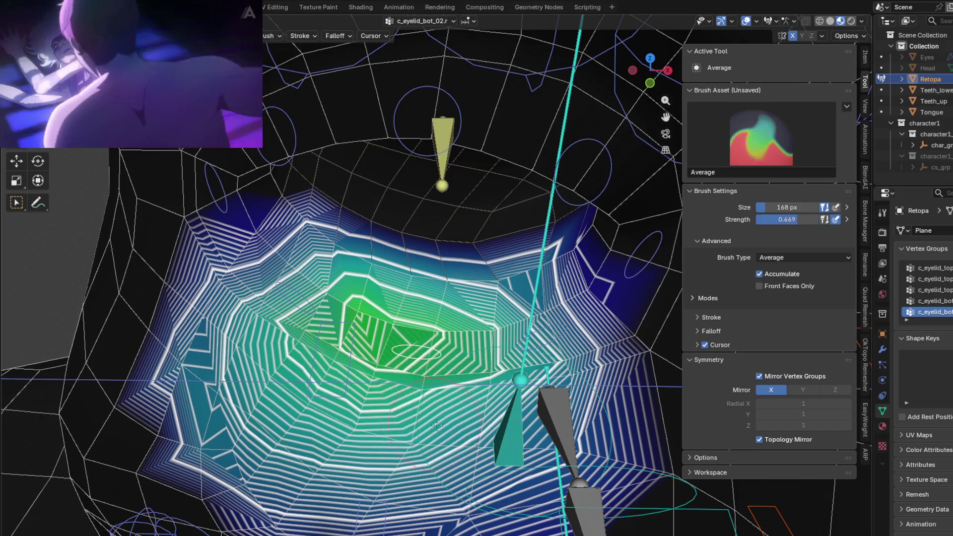
{"action": "middle_click_drag", "start_coordinate": [437, 425], "coordinate": [544, 319]}
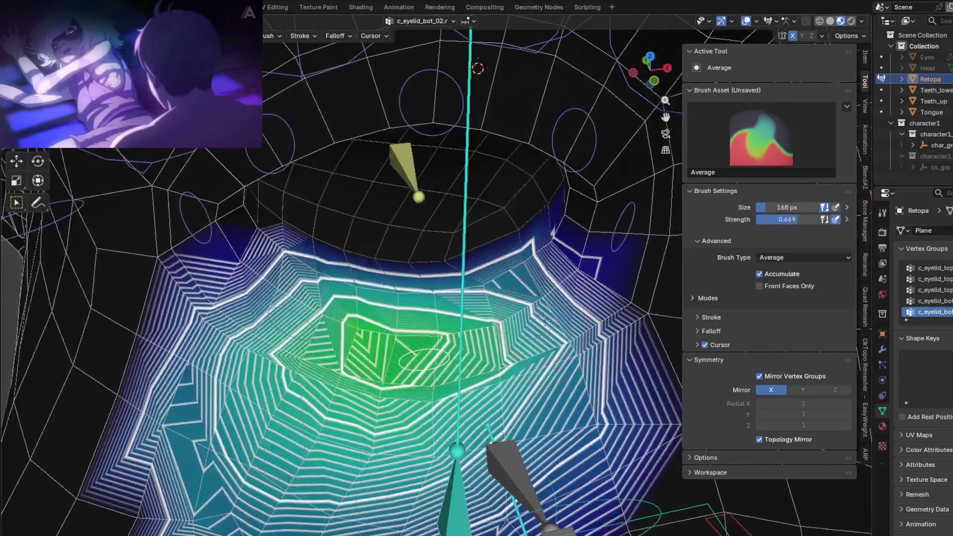
Blur the lower-eyelid contours, test the bone, and select c_eyelid_bot_03.
{"action": "key", "text": "shift"}
{"action": "left_click_drag", "start_coordinate": [343, 329], "coordinate": [468, 366], "text": "shift"}
{"action": "left_click_drag", "start_coordinate": [468, 333], "coordinate": [462, 386], "text": "shift"}
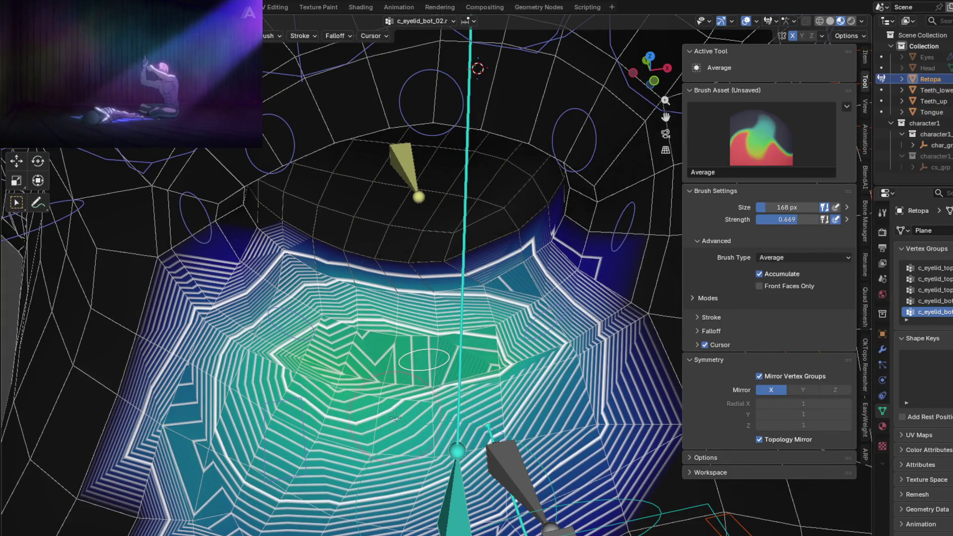
{"action": "key", "text": "g"}
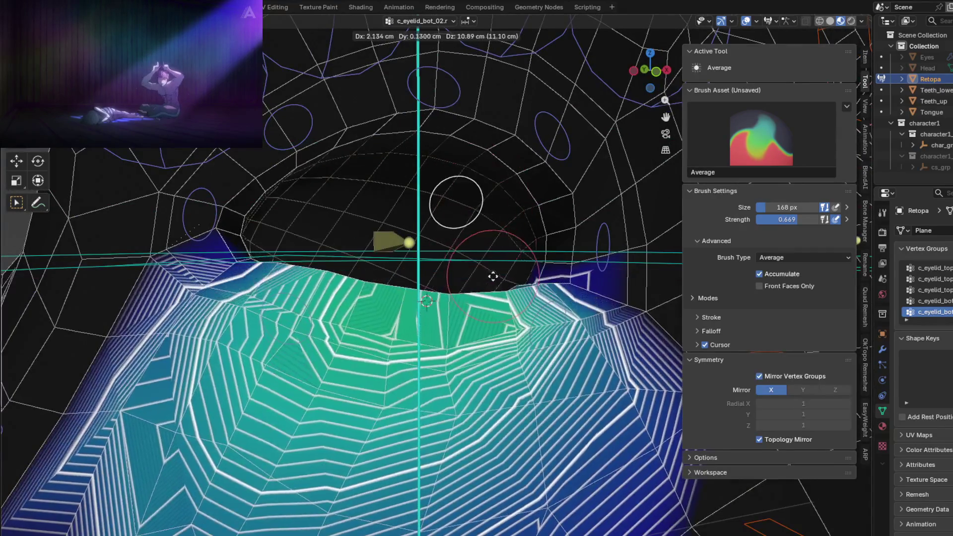
{"action": "key", "text": "Escape"}
{"action": "left_click", "coordinate": [282, 310], "text": "ctrl"}
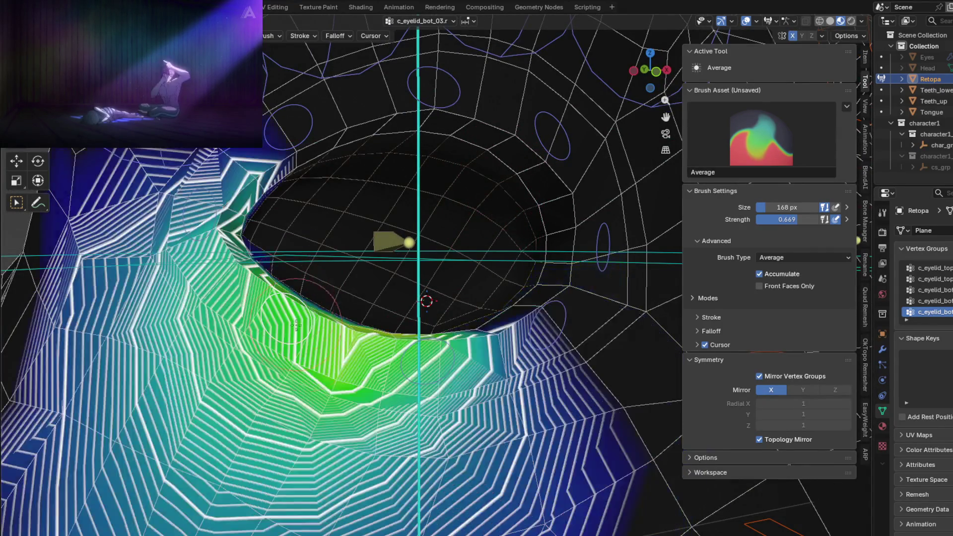
Test-move c_eyelid_bot_03, blur its lower-lid weight gradient, and test the bone again.
{"action": "key", "text": "g"}
{"action": "left_click", "coordinate": [248, 307]}
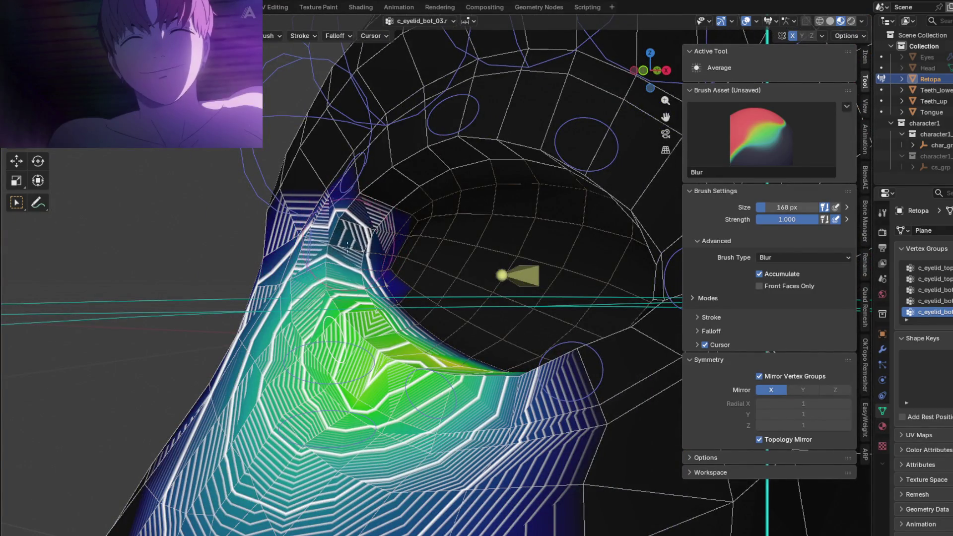
{"action": "middle_click_drag", "start_coordinate": [327, 257], "coordinate": [400, 314]}
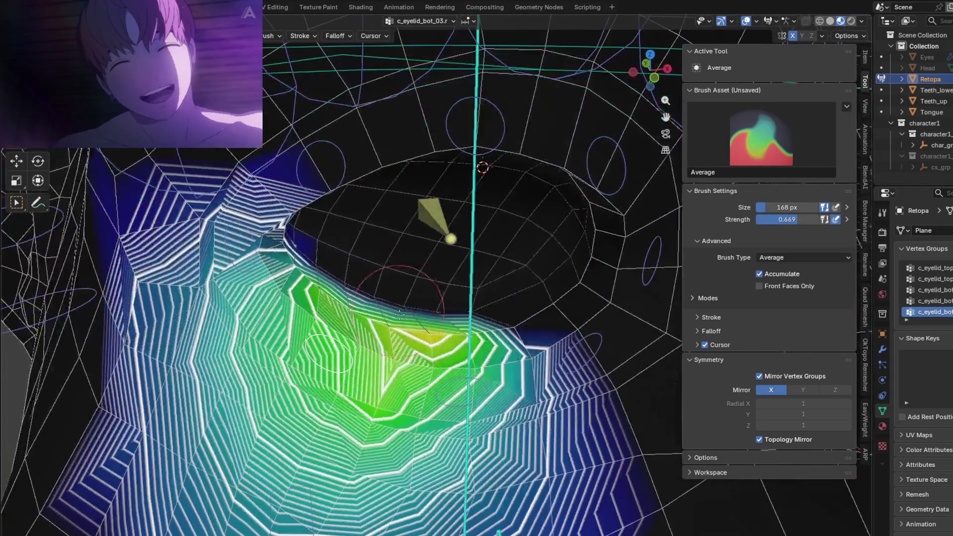
{"action": "key", "text": "shift+b"}
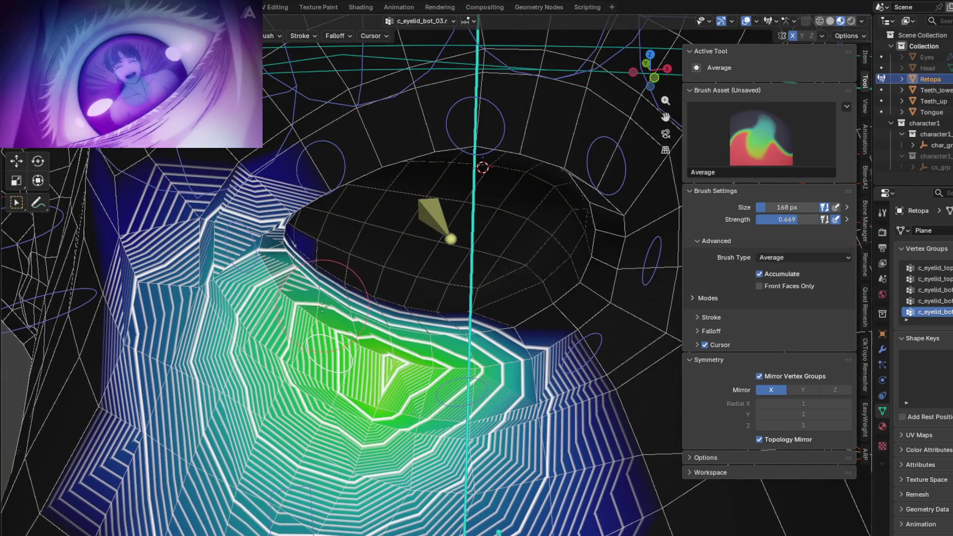
{"action": "left_click_drag", "start_coordinate": [308, 389], "coordinate": [448, 401], "text": "shift"}
{"action": "middle_click_drag", "start_coordinate": [443, 440], "coordinate": [463, 340]}
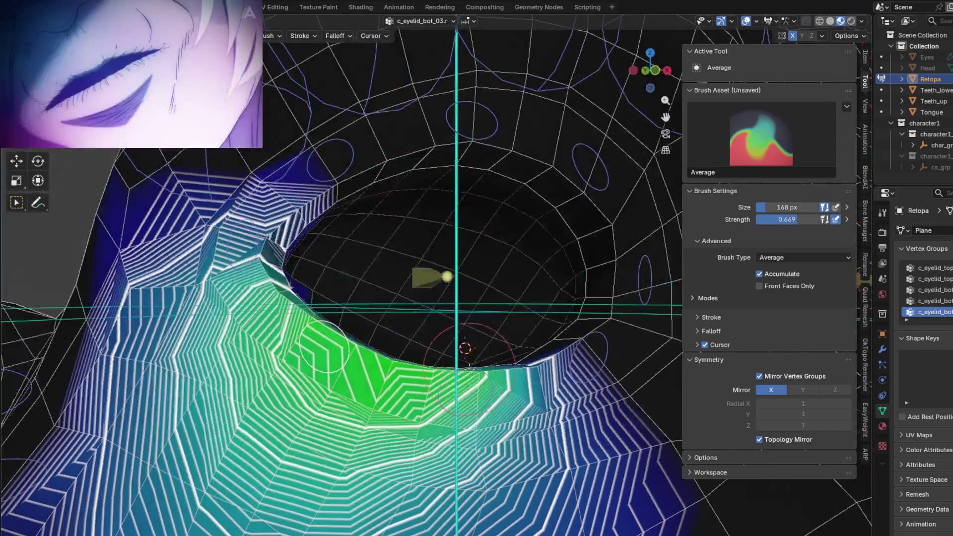
{"action": "key", "text": "g"}
{"action": "left_click", "coordinate": [516, 244]}
Blur further down the lower eyelid, test the bone, then select c_eyelid_corner_02.
{"action": "mouse_move", "coordinate": [516, 243]}
{"action": "middle_mouse_down"}
{"action": "mouse_move", "coordinate": [515, 374]}
{"action": "mouse_move", "coordinate": [386, 311]}
{"action": "mouse_move", "coordinate": [243, 271]}
{"action": "middle_mouse_up"}
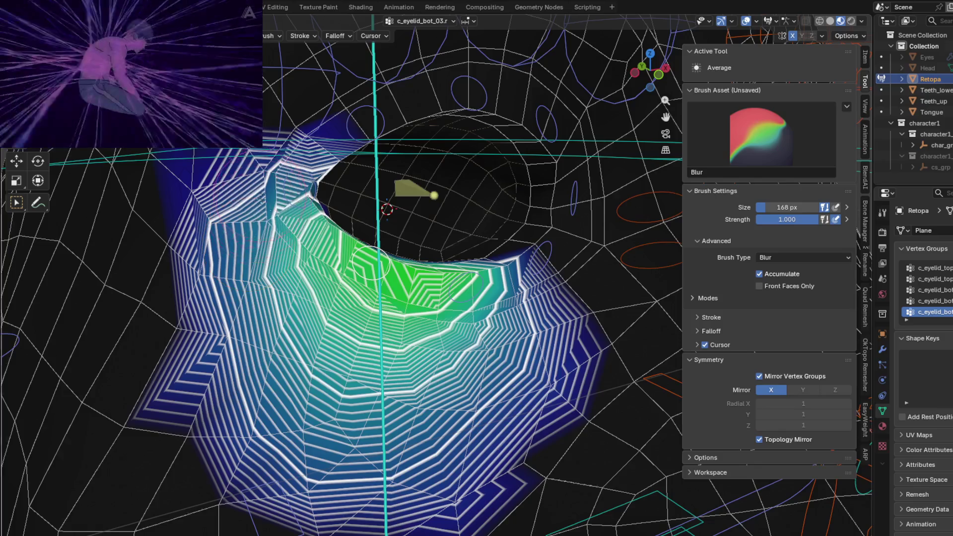
{"action": "key", "text": "shift+space"}
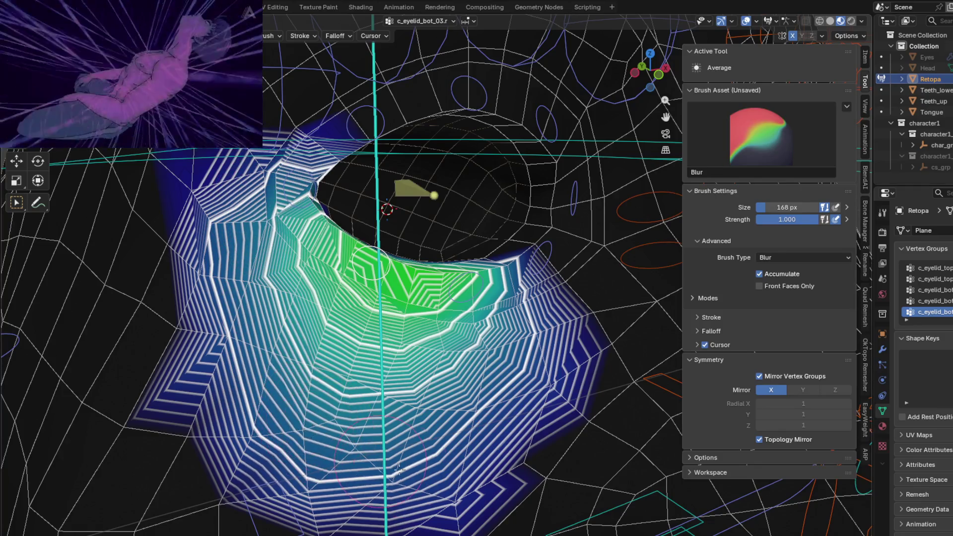
{"action": "left_click_drag", "start_coordinate": [306, 370], "coordinate": [300, 299]}
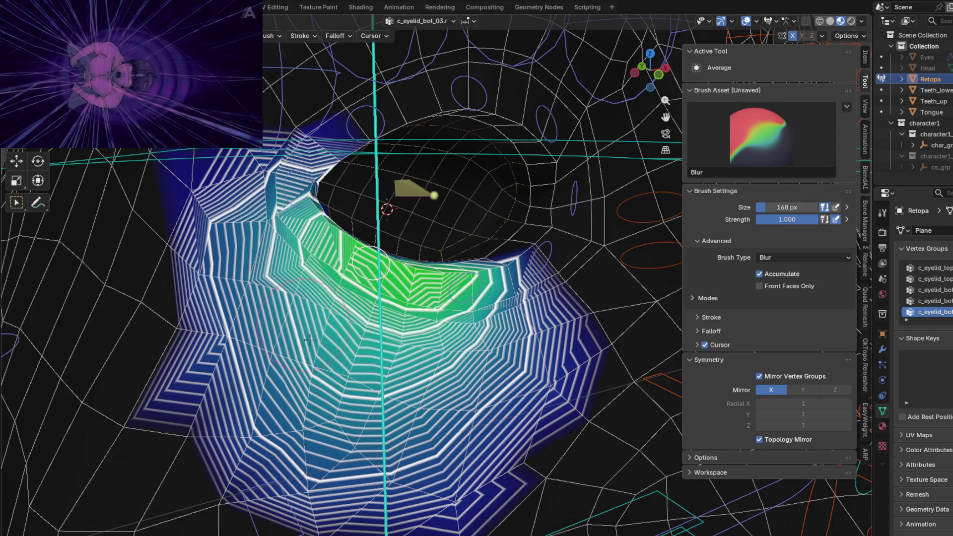
{"action": "mouse_move", "coordinate": [300, 299]}
{"action": "left_mouse_down"}
{"action": "mouse_move", "coordinate": [332, 408]}
{"action": "mouse_move", "coordinate": [339, 383]}
{"action": "mouse_move", "coordinate": [236, 262]}
{"action": "left_mouse_up"}
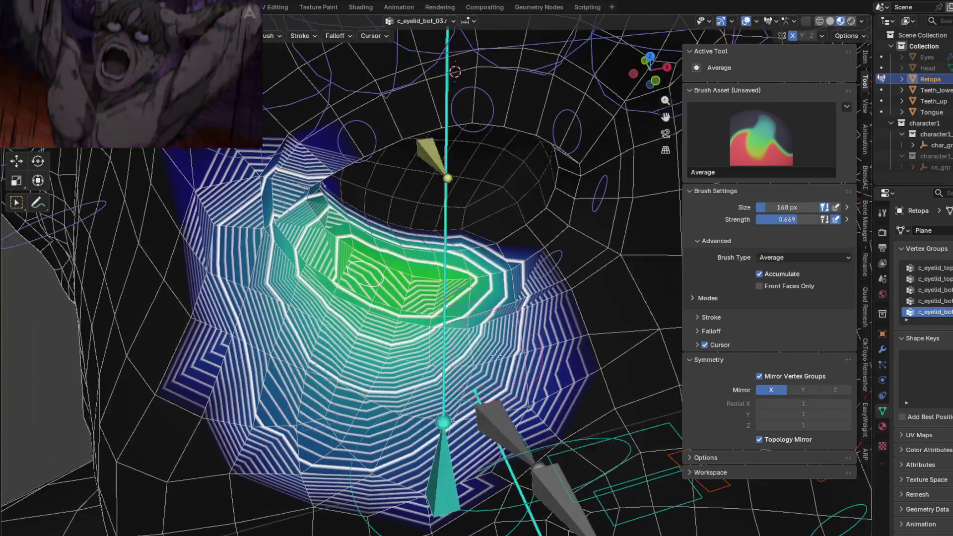
{"action": "key", "text": "g"}
{"action": "left_click", "coordinate": [473, 253]}
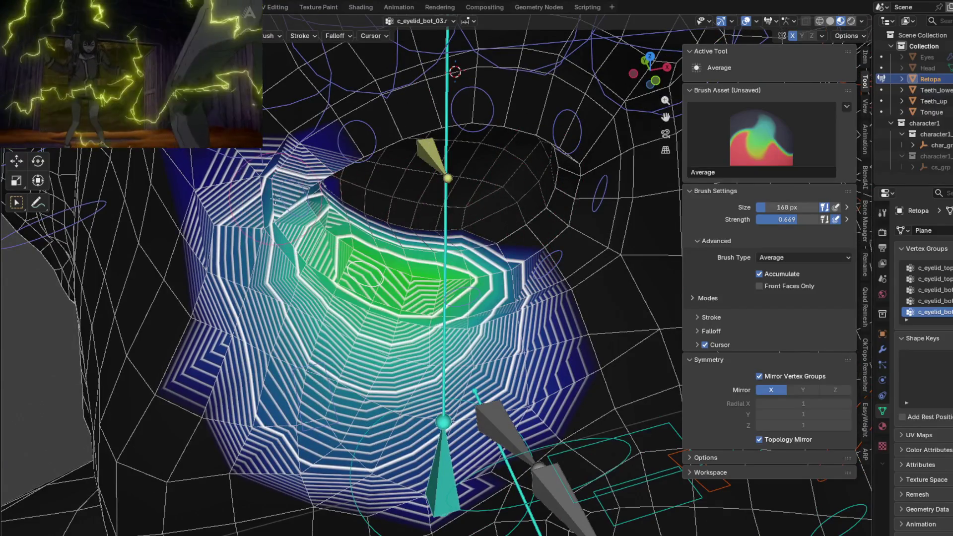
{"action": "left_click", "coordinate": [276, 199], "text": "ctrl"}
{"action": "mouse_move", "coordinate": [276, 199]}
{"action": "middle_mouse_down"}
{"action": "mouse_move", "coordinate": [316, 123]}
{"action": "mouse_move", "coordinate": [411, 230]}
{"action": "middle_mouse_up"}
Test-move c_eyelid_corner_02 and smooth its weights at the eyelid corner.
{"action": "key", "text": "g"}
{"action": "left_click", "coordinate": [316, 123]}
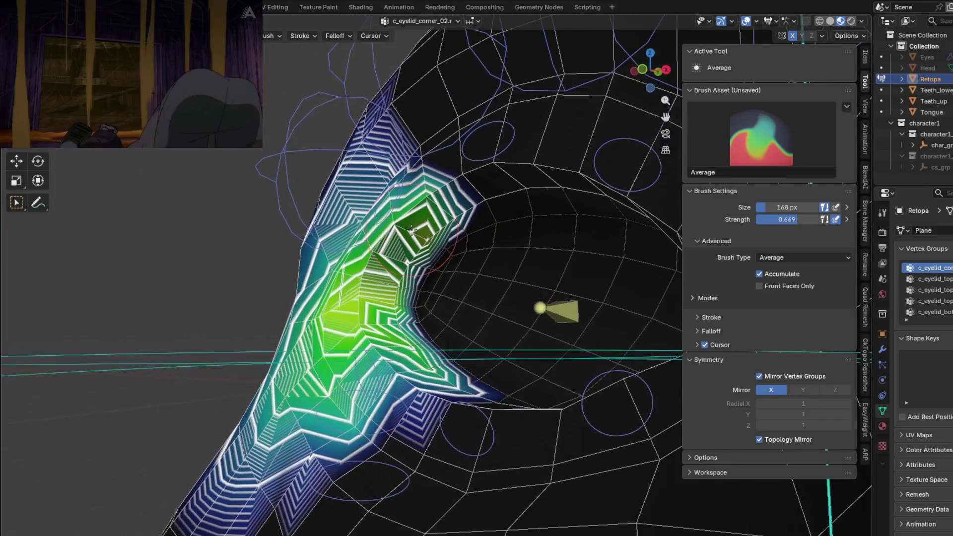
{"action": "left_click_drag", "start_coordinate": [412, 229], "coordinate": [417, 231], "text": "shift"}
{"action": "middle_click_drag", "start_coordinate": [394, 225], "coordinate": [391, 356]}
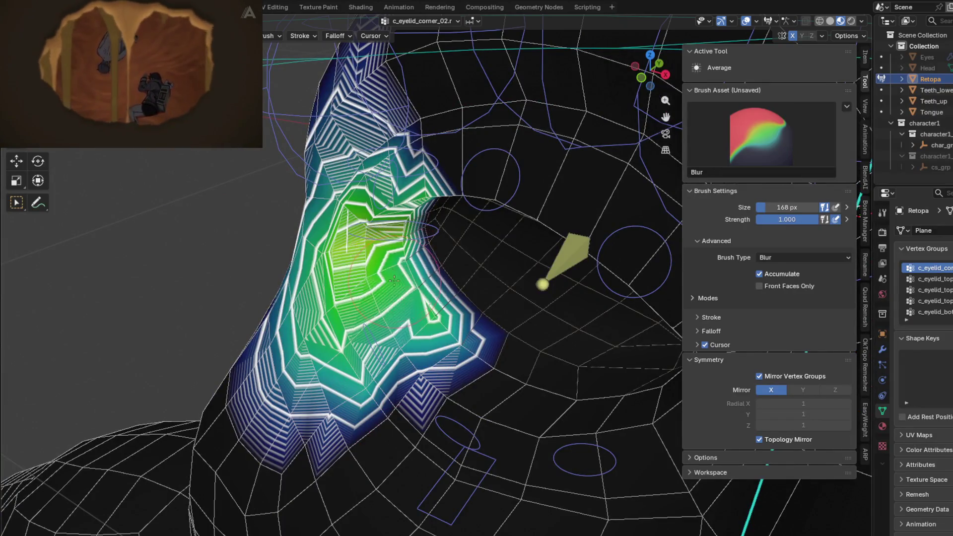
{"action": "middle_click_drag", "start_coordinate": [394, 281], "coordinate": [370, 383]}
{"action": "mouse_move", "coordinate": [370, 382]}
{"action": "left_mouse_down", "text": "shift"}
{"action": "mouse_move", "coordinate": [373, 411]}
{"action": "mouse_move", "coordinate": [348, 387]}
{"action": "left_mouse_up", "text": "shift"}
{"action": "middle_click_drag", "start_coordinate": [347, 387], "coordinate": [323, 462]}
Smooth the corner weight gradient from higher, zoomed-in views along the eyelid.
{"action": "mouse_move", "coordinate": [323, 461]}
{"action": "left_mouse_down", "text": "shift"}
{"action": "mouse_move", "coordinate": [201, 409]}
{"action": "mouse_move", "coordinate": [310, 242]}
{"action": "left_mouse_up", "text": "shift"}
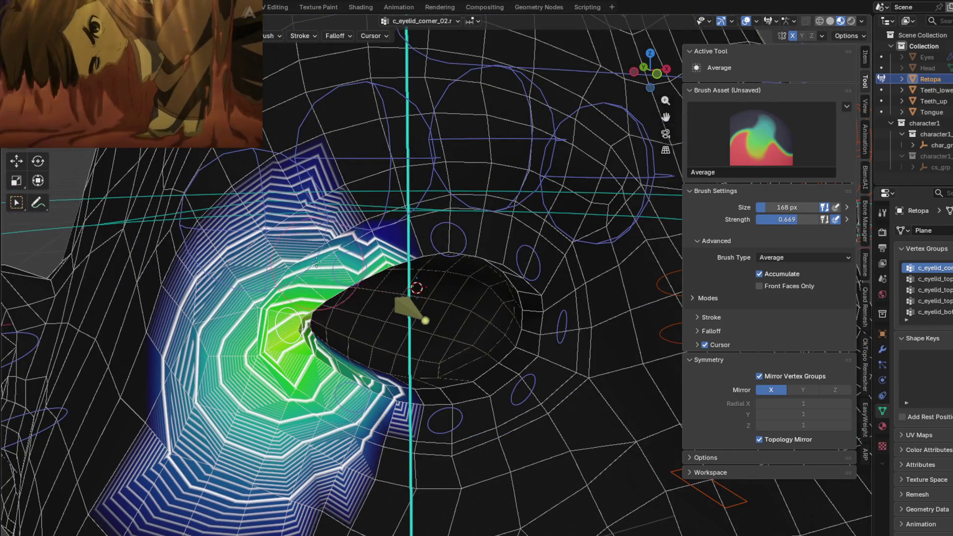
{"action": "middle_click_drag", "start_coordinate": [317, 262], "coordinate": [318, 330]}
{"action": "left_click_drag", "start_coordinate": [317, 330], "coordinate": [253, 281], "text": "shift"}
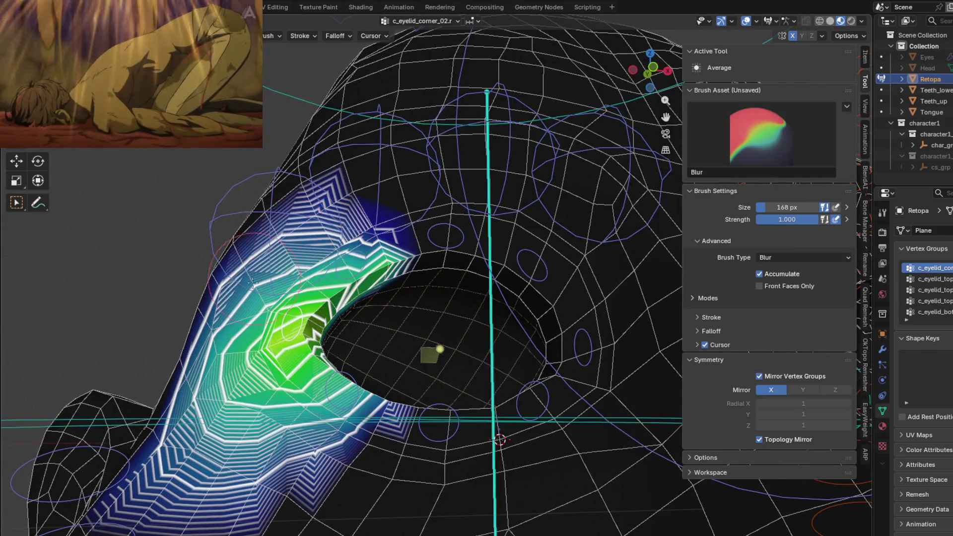
{"action": "left_click_drag", "start_coordinate": [351, 318], "coordinate": [313, 328]}
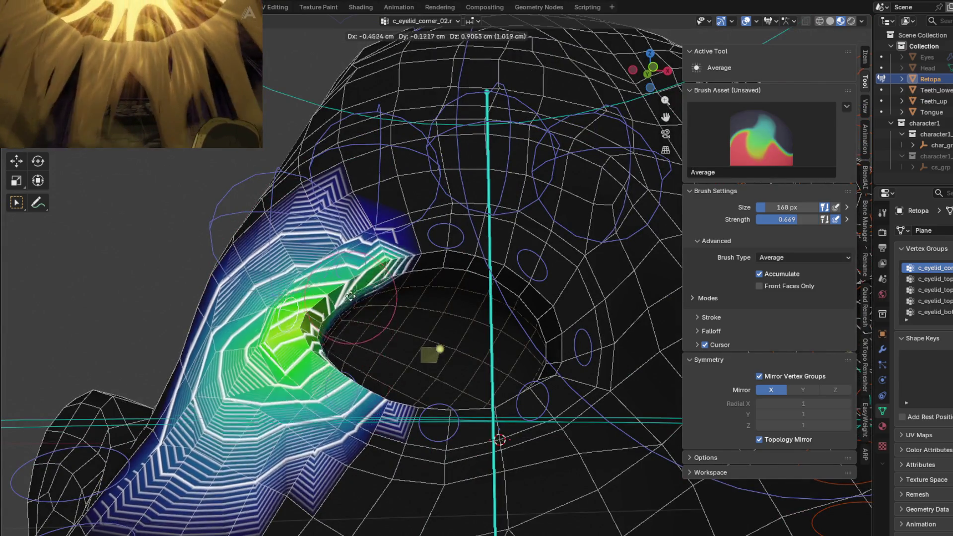
{"action": "middle_click_drag", "start_coordinate": [313, 328], "coordinate": [367, 268]}
{"action": "left_click_drag", "start_coordinate": [367, 268], "coordinate": [370, 265], "text": "shift"}
{"action": "middle_click_drag", "start_coordinate": [370, 266], "coordinate": [412, 321]}
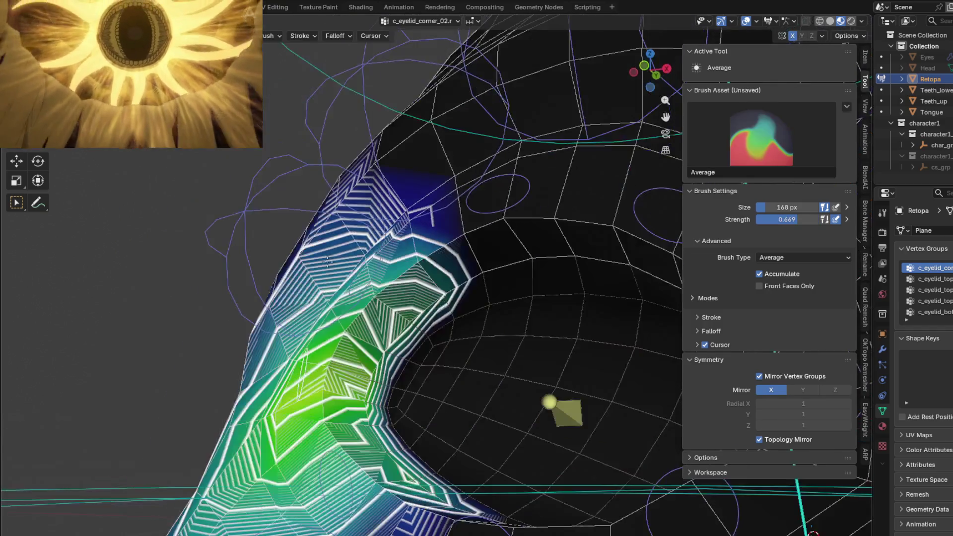
{"action": "left_click_drag", "start_coordinate": [418, 292], "coordinate": [380, 285], "text": "shift"}
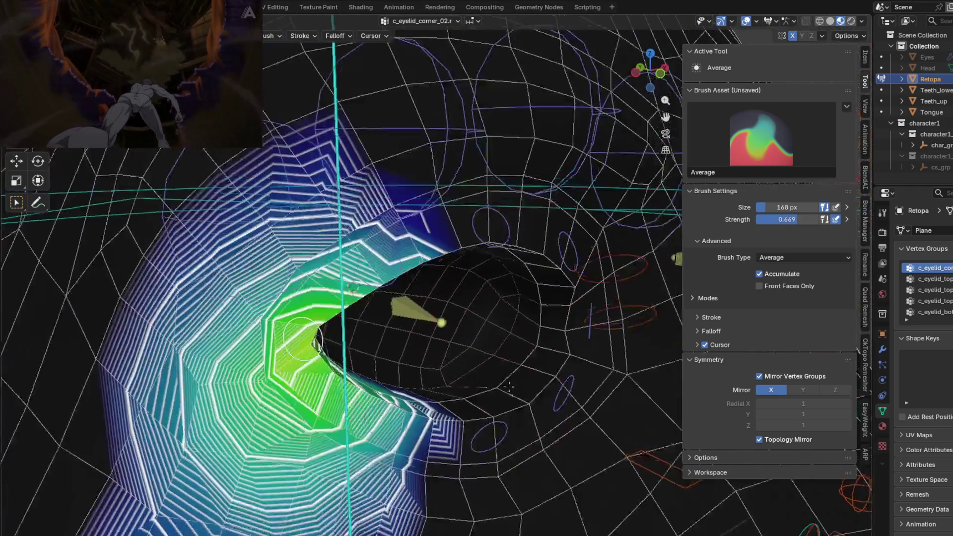
Test the corner bone's deformation and return to a front view of the upper eyelid.
{"action": "middle_click_drag", "start_coordinate": [508, 260], "coordinate": [472, 315]}
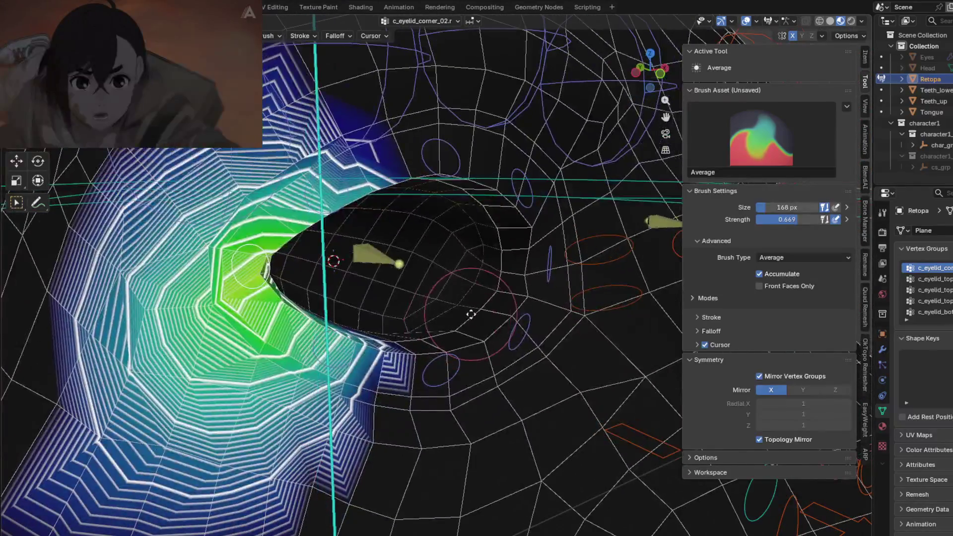
{"action": "key", "text": "g"}
{"action": "left_click", "coordinate": [451, 323]}
{"action": "key", "text": "KP_1"}
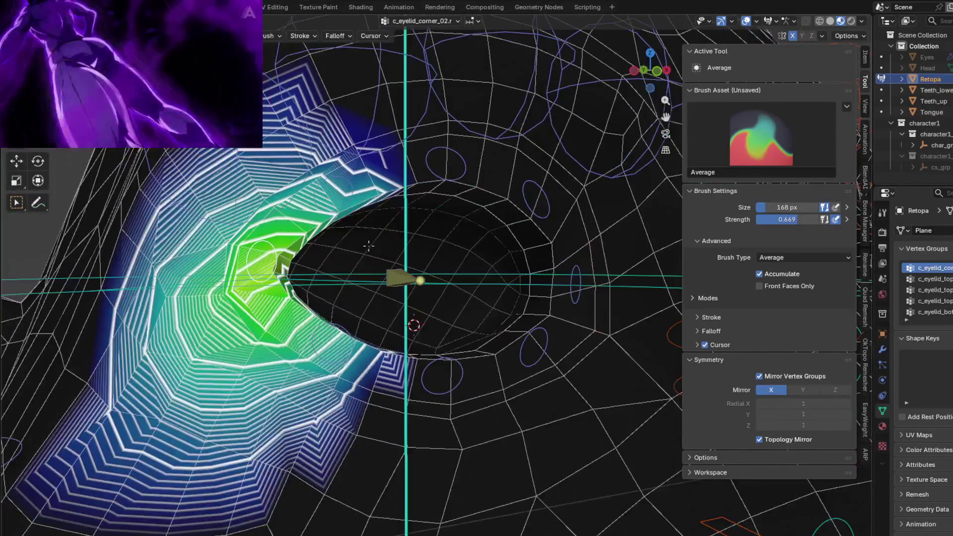
{"action": "mouse_move", "coordinate": [333, 184]}
{"action": "middle_mouse_down"}
{"action": "mouse_move", "coordinate": [391, 177]}
{"action": "mouse_move", "coordinate": [439, 228]}
{"action": "middle_mouse_up"}
Switch to c_eyelid_top_03, smooth its upper-lid weights, and test-move its bone.
{"action": "key", "text": "shift+ctrl+x"}
{"action": "key", "text": "shift+s"}
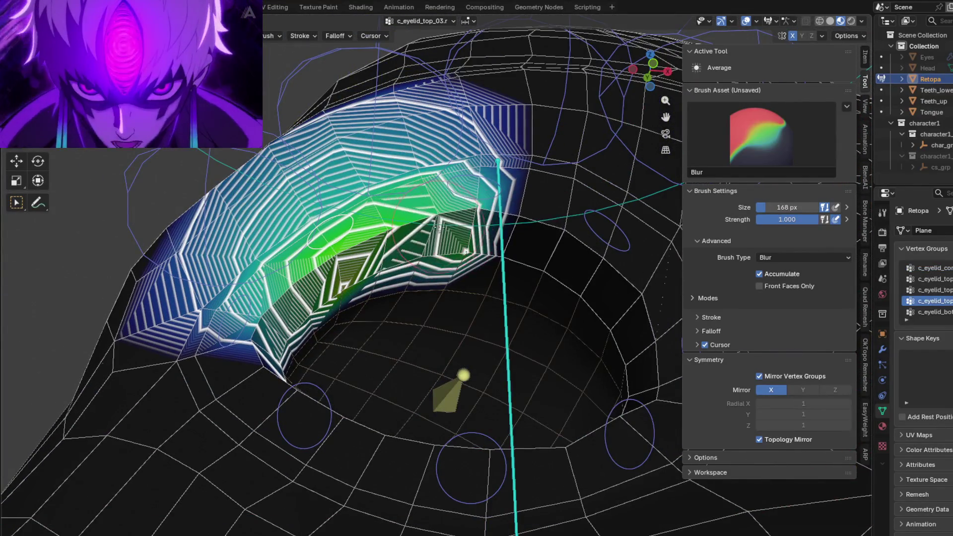
{"action": "key", "text": "shift+s"}
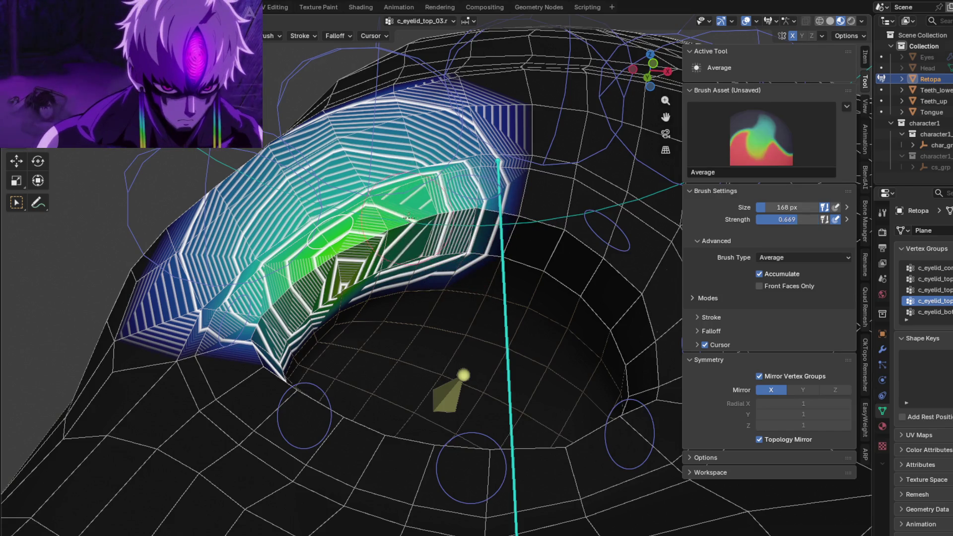
{"action": "middle_click_drag", "start_coordinate": [433, 220], "coordinate": [449, 263]}
{"action": "middle_click_drag", "start_coordinate": [448, 296], "coordinate": [437, 348]}
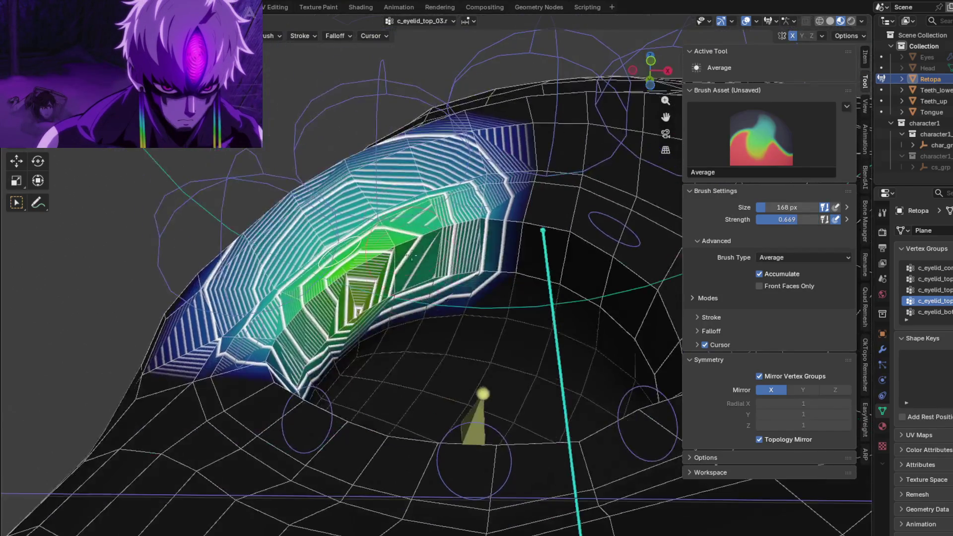
{"action": "key", "text": "shift+s"}
{"action": "key", "text": "shift+s"}
{"action": "key", "text": "g"}
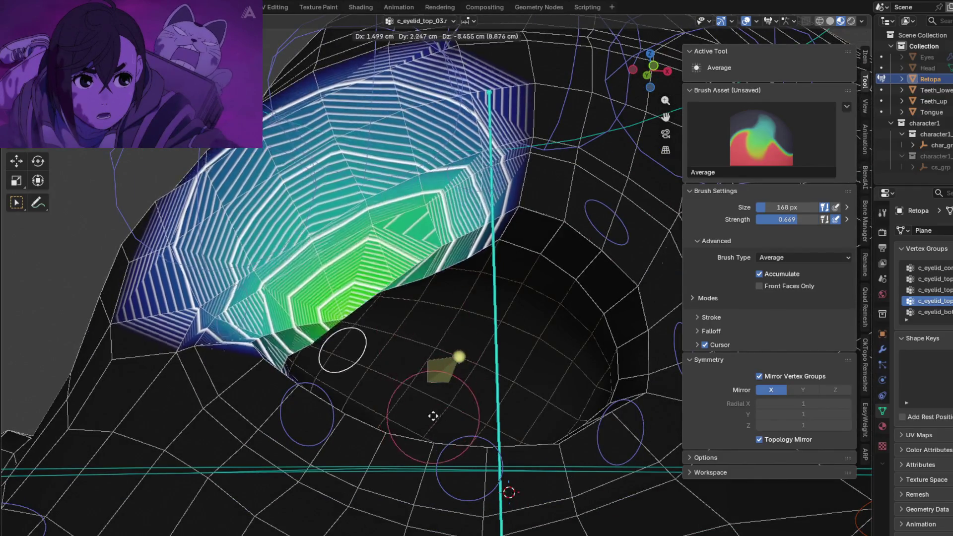
Select c_eyelid_top_02 and test-move it, with the Average brush back at 0.669.
{"action": "left_click", "coordinate": [425, 416]}
{"action": "key", "text": "g"}
{"action": "mouse_move", "coordinate": [426, 415]}
{"action": "middle_mouse_down"}
{"action": "mouse_move", "coordinate": [492, 250]}
{"action": "mouse_move", "coordinate": [472, 334]}
{"action": "middle_mouse_up"}
{"action": "left_click", "coordinate": [492, 251]}
{"action": "key", "text": "shift+s"}
{"action": "key", "text": "shift+s"}
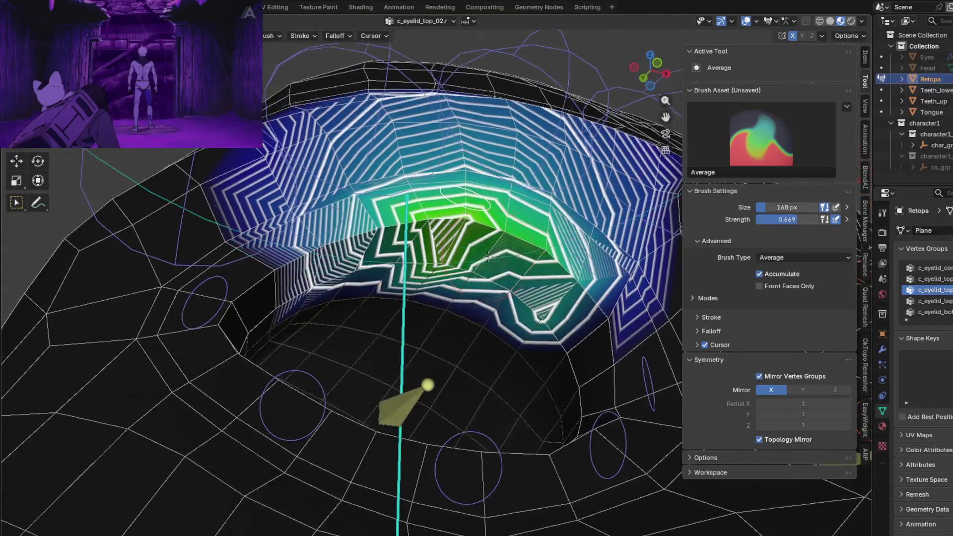
Average and smooth the c_eyelid_top_02.r upper-lid weights.
{"action": "mouse_move", "coordinate": [526, 263]}
{"action": "left_mouse_down"}
{"action": "mouse_move", "coordinate": [473, 231]}
{"action": "mouse_move", "coordinate": [471, 200]}
{"action": "left_mouse_up"}
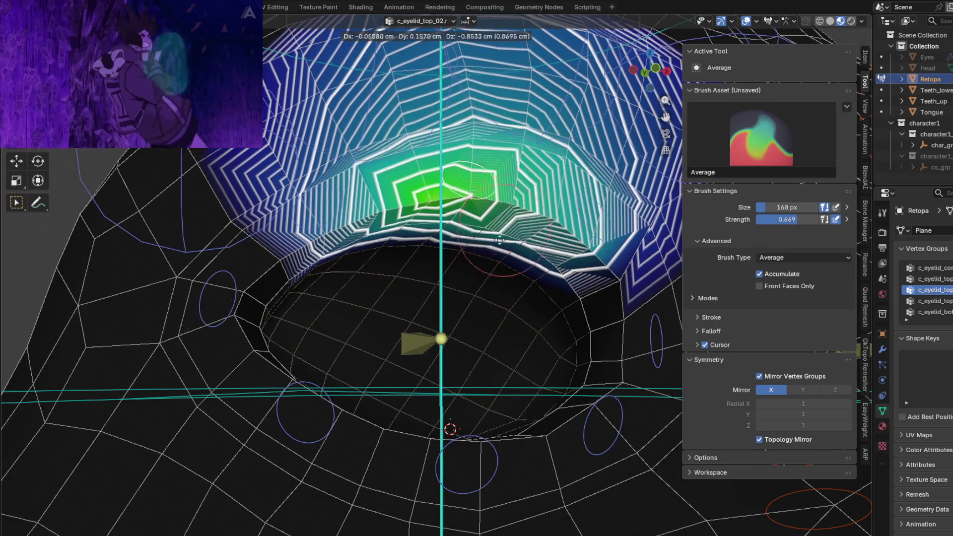
{"action": "left_click_drag", "start_coordinate": [472, 201], "coordinate": [468, 276]}
{"action": "key", "text": "shift+space"}
{"action": "mouse_move", "coordinate": [438, 195]}
{"action": "middle_mouse_down"}
{"action": "mouse_move", "coordinate": [484, 220]}
{"action": "mouse_move", "coordinate": [518, 219]}
{"action": "middle_mouse_up"}
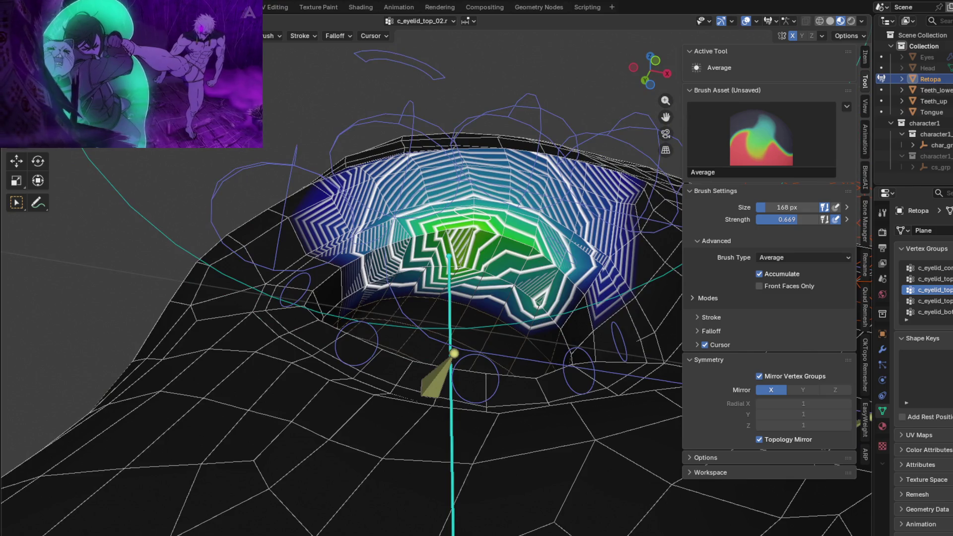
Lower Blur strength to 0.525, soften the upper-lid centre, then select c_eyelid_top_01.r.
{"action": "key", "text": "shift"}
{"action": "left_click_drag", "start_coordinate": [786, 220], "coordinate": [765, 219]}
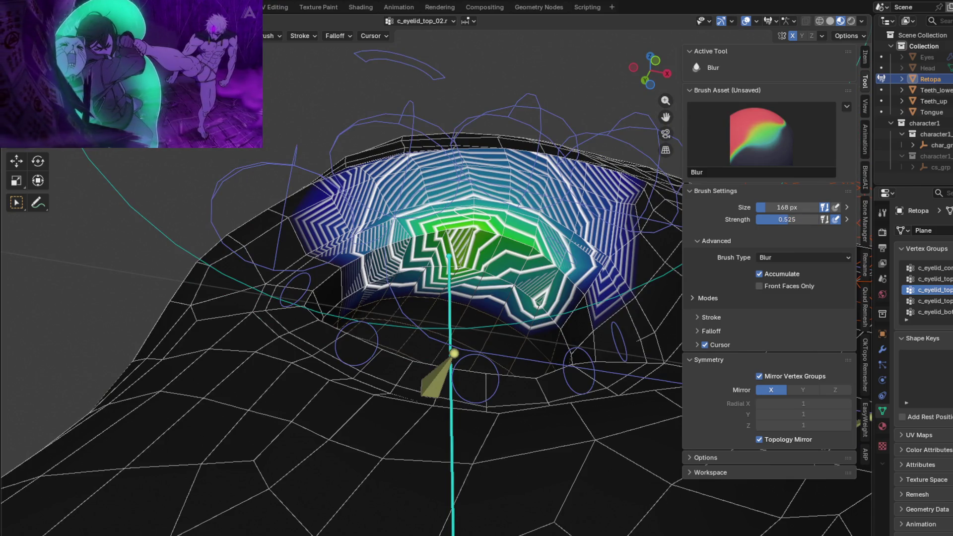
{"action": "left_click_drag", "start_coordinate": [549, 255], "coordinate": [523, 254]}
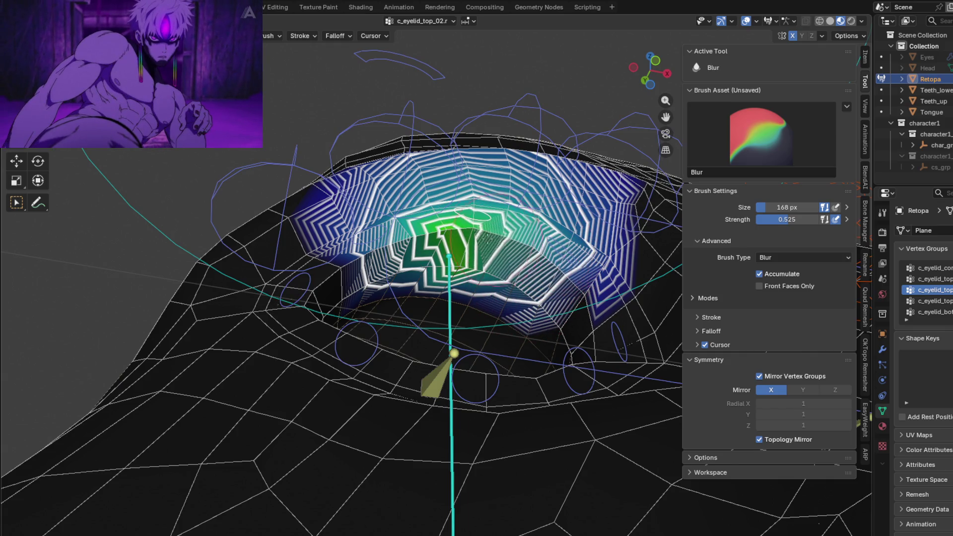
{"action": "middle_click_drag", "start_coordinate": [509, 254], "coordinate": [491, 378]}
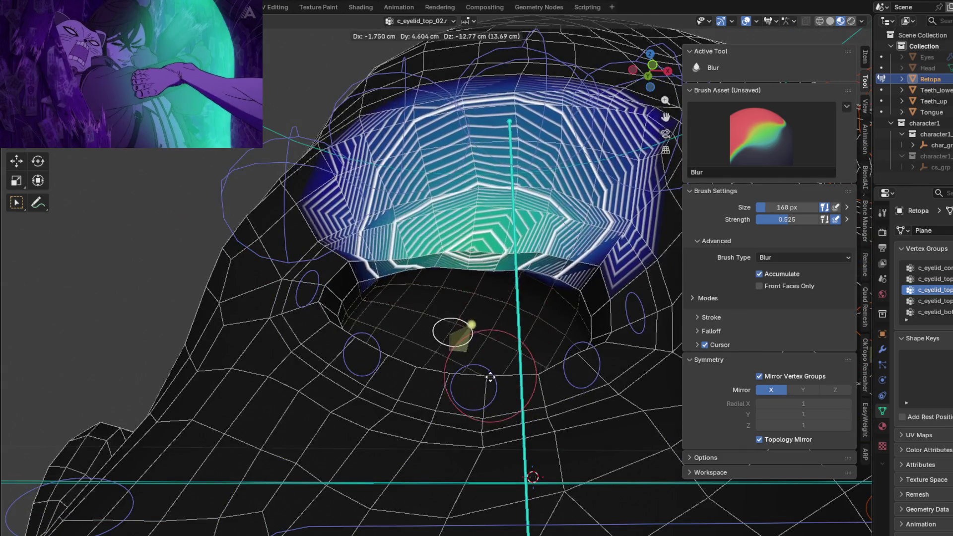
{"action": "middle_click_drag", "start_coordinate": [524, 271], "coordinate": [534, 276]}
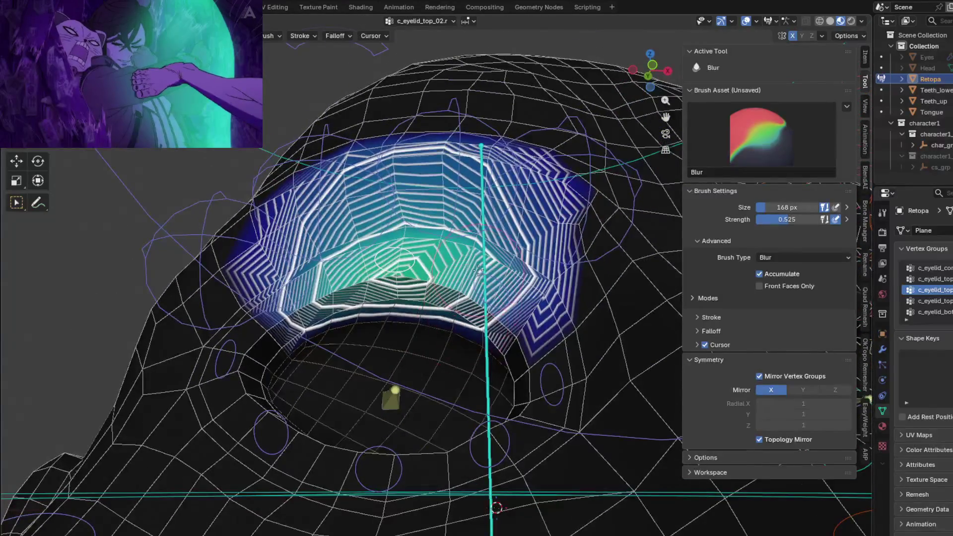
{"action": "left_click", "coordinate": [928, 279]}
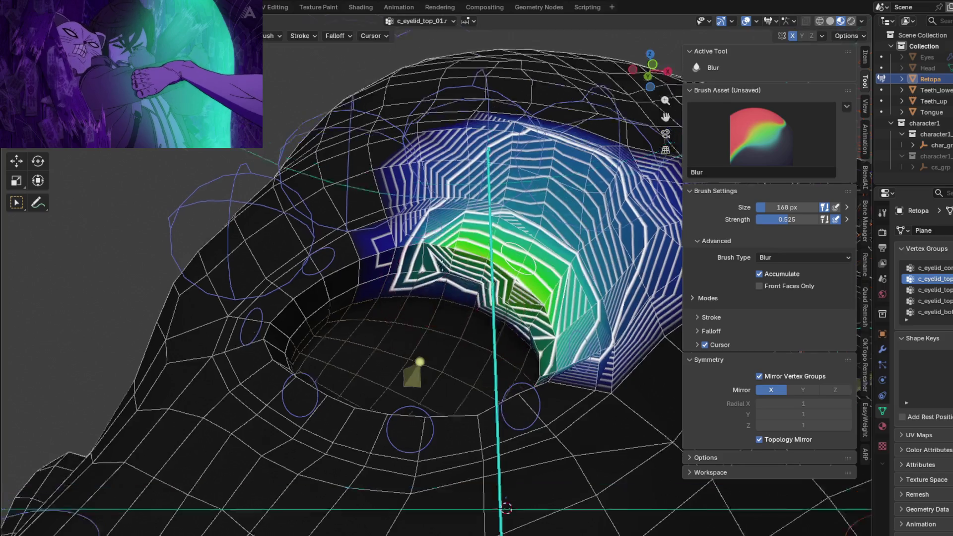
Blur the c_eyelid_top_01.r upper-lid weights at 0.525 and inspect the gradient from several angles.
{"action": "middle_click_drag", "start_coordinate": [533, 276], "coordinate": [411, 296]}
{"action": "left_click_drag", "start_coordinate": [411, 297], "coordinate": [426, 293]}
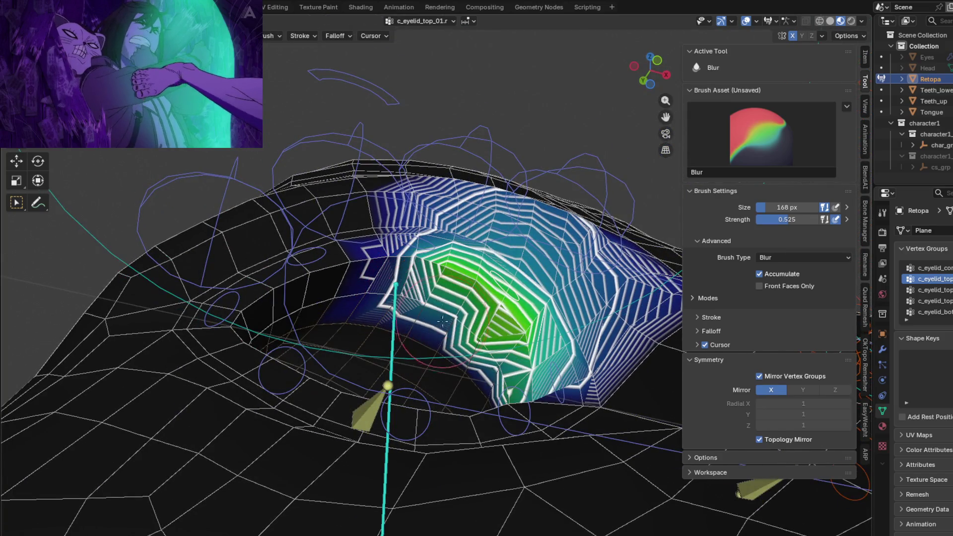
{"action": "mouse_move", "coordinate": [484, 345]}
{"action": "middle_mouse_down"}
{"action": "mouse_move", "coordinate": [217, 479]}
{"action": "mouse_move", "coordinate": [205, 419]}
{"action": "middle_mouse_up"}
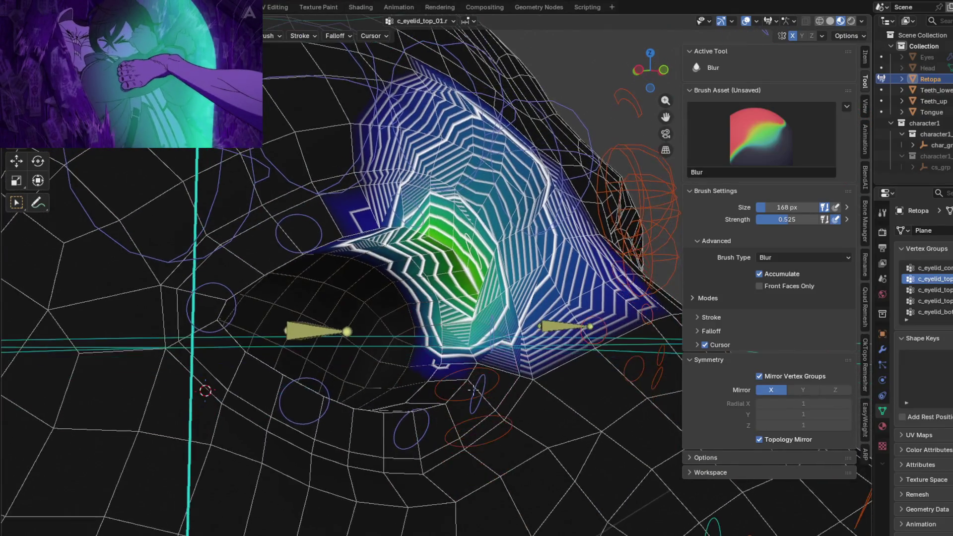
{"action": "scroll", "coordinate": [451, 344], "scroll_direction": "up", "scroll_amount": 2}
{"action": "scroll", "coordinate": [451, 323], "scroll_direction": "up", "scroll_amount": 2}
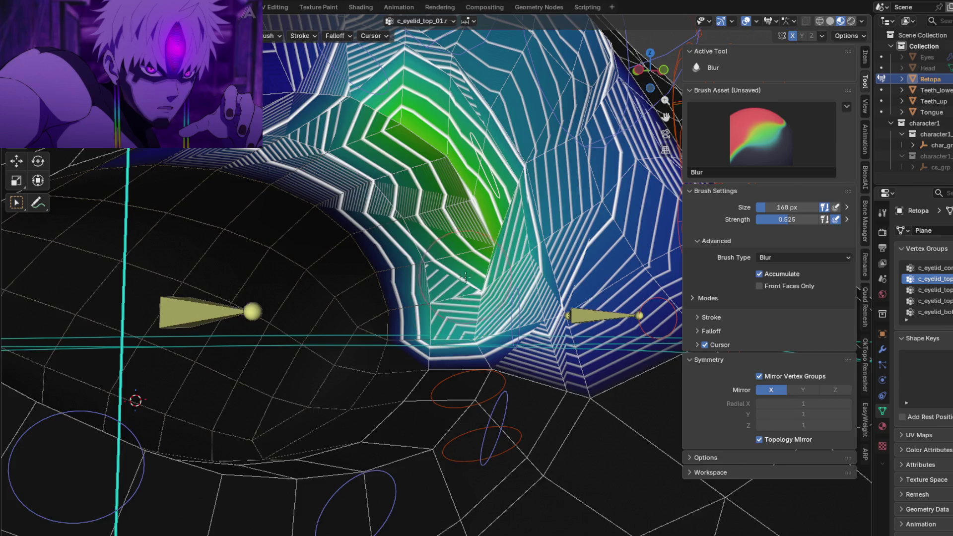
{"action": "middle_click_drag", "start_coordinate": [466, 277], "coordinate": [455, 293]}
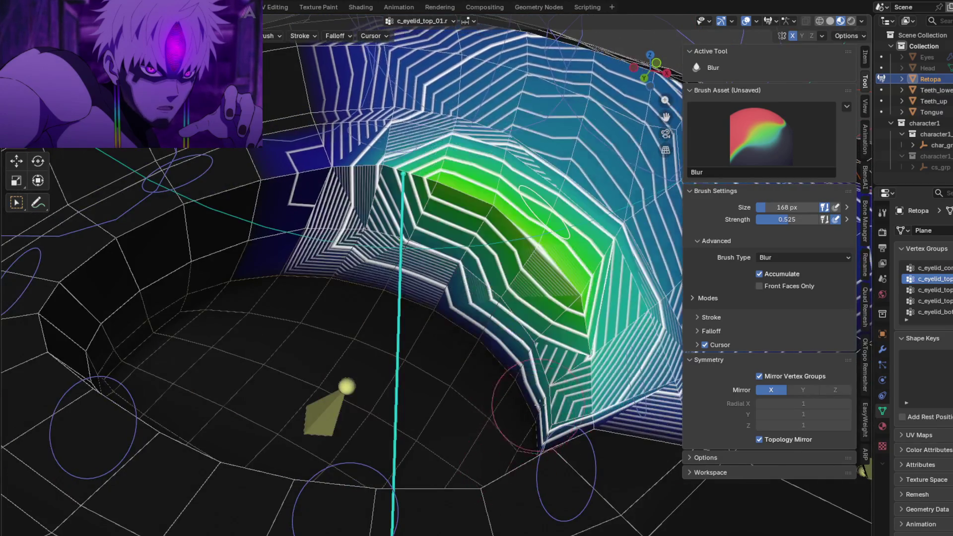
{"action": "middle_click_drag", "start_coordinate": [546, 417], "coordinate": [486, 419]}
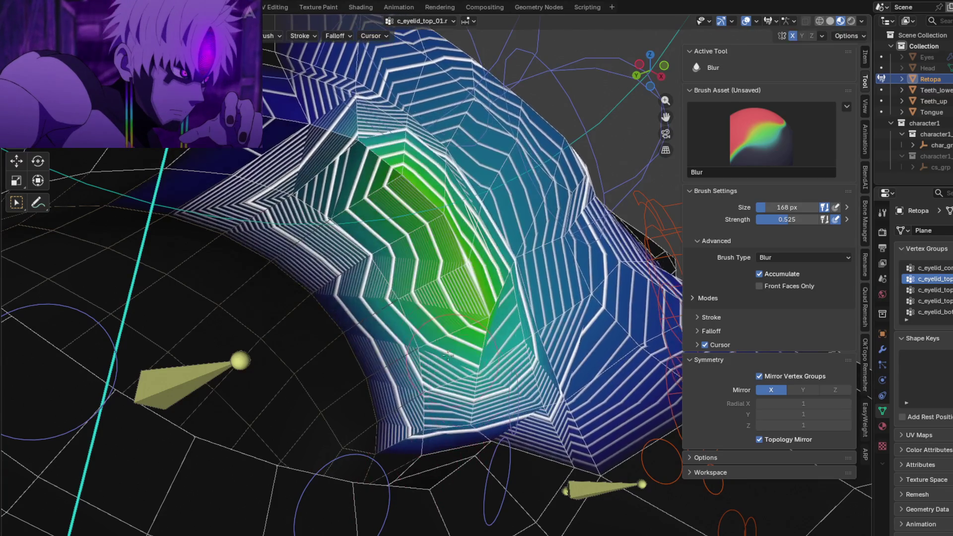
{"action": "mouse_move", "coordinate": [290, 220]}
{"action": "middle_mouse_down"}
{"action": "mouse_move", "coordinate": [348, 343]}
{"action": "mouse_move", "coordinate": [328, 436]}
{"action": "middle_mouse_up"}
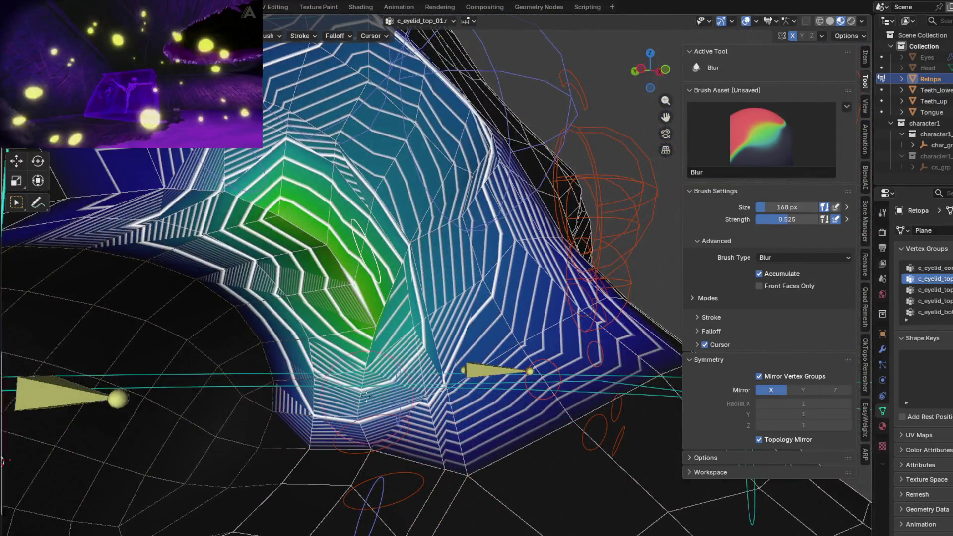
{"action": "middle_click_drag", "start_coordinate": [366, 395], "coordinate": [505, 293]}
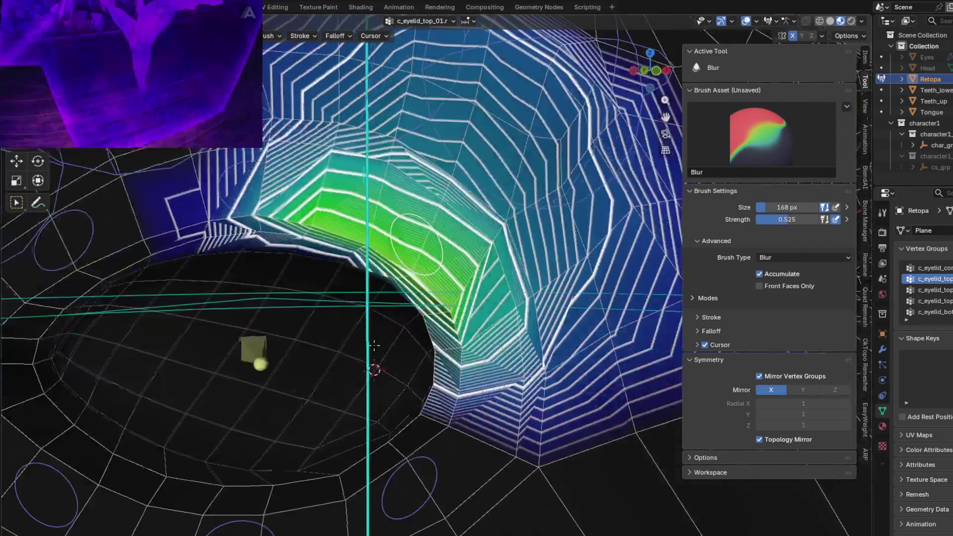
Move the eyelid bones three times to test deformation, ending with c_eyelid_corner_01.r's weights shown.
{"action": "key", "text": "g"}
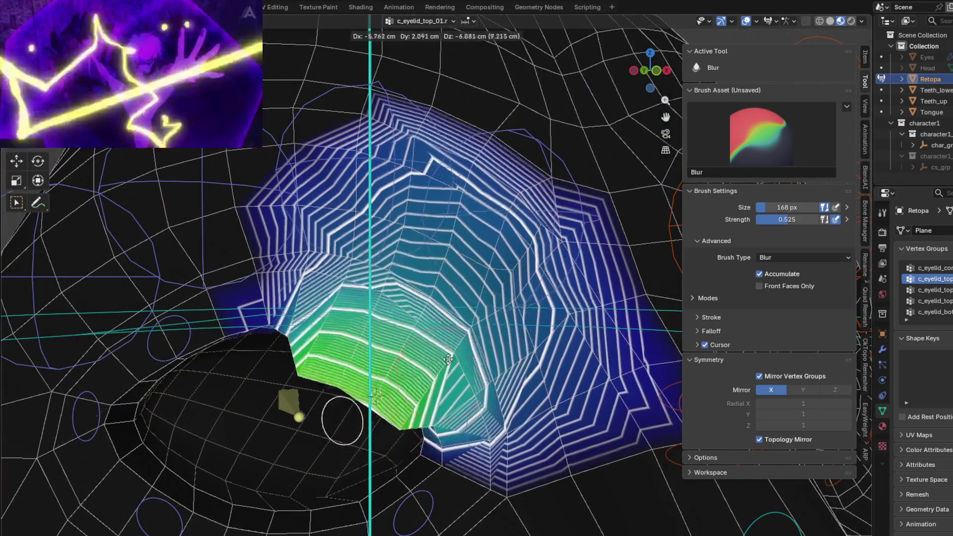
{"action": "left_click", "coordinate": [428, 395]}
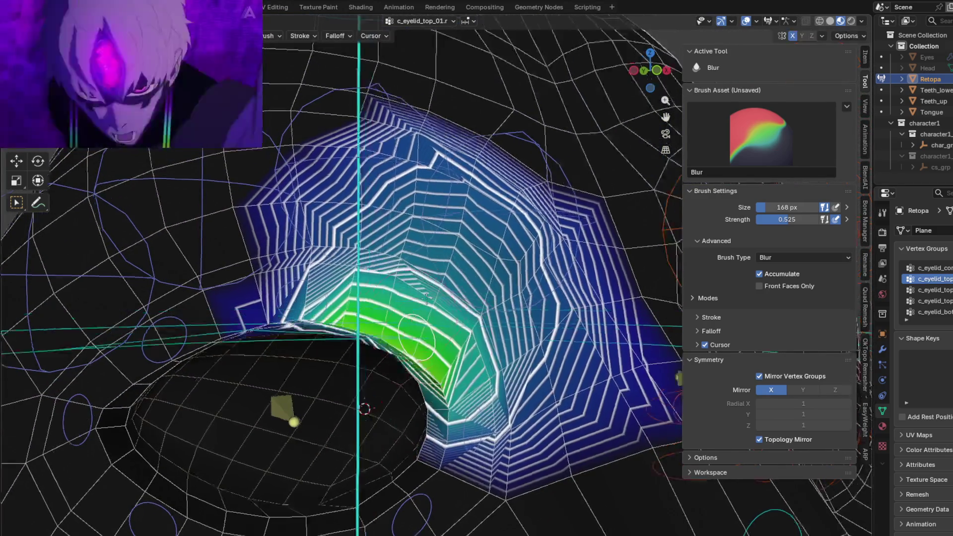
{"action": "middle_click_drag", "start_coordinate": [428, 395], "coordinate": [265, 321]}
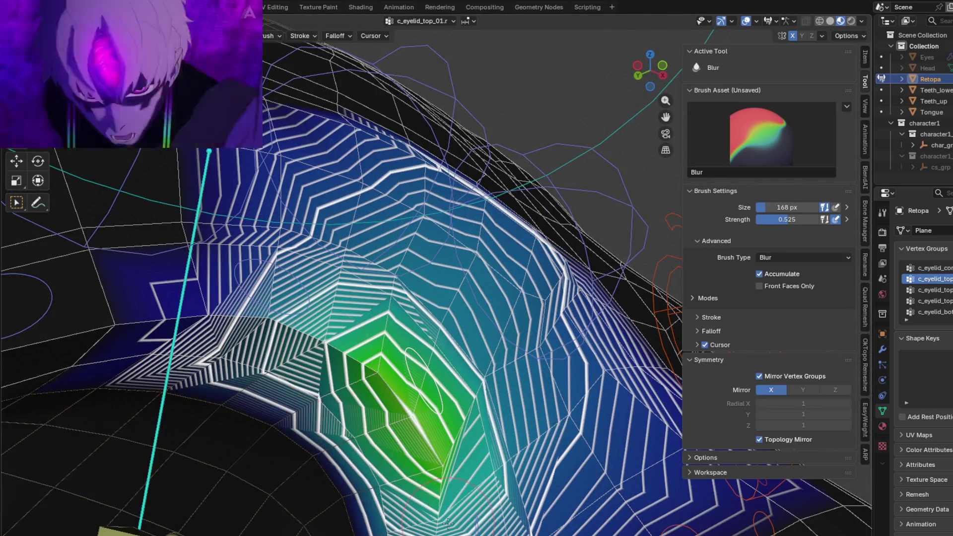
{"action": "middle_click_drag", "start_coordinate": [434, 466], "coordinate": [341, 522]}
{"action": "key", "text": "g"}
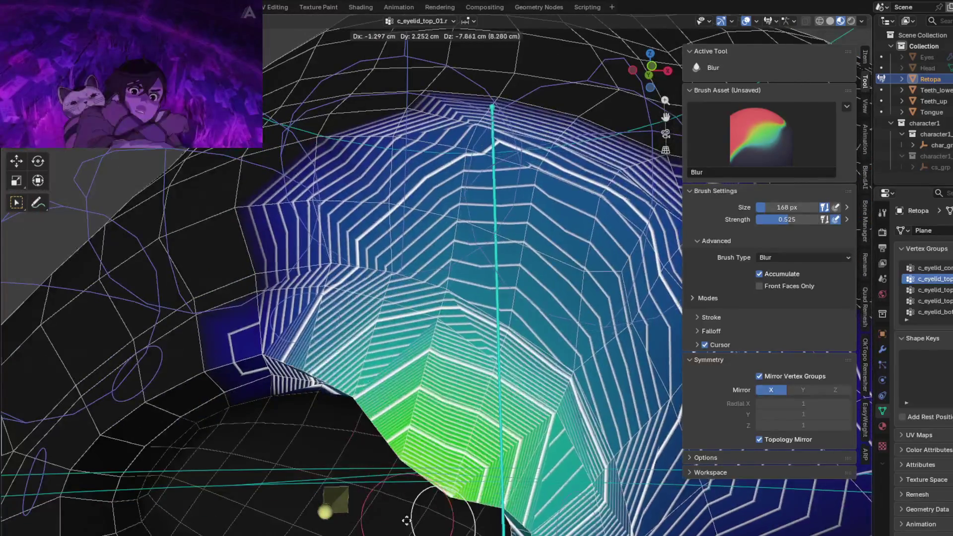
{"action": "left_click", "coordinate": [341, 525]}
{"action": "mouse_move", "coordinate": [341, 524]}
{"action": "middle_mouse_down"}
{"action": "mouse_move", "coordinate": [413, 350]}
{"action": "mouse_move", "coordinate": [389, 437]}
{"action": "mouse_move", "coordinate": [366, 247]}
{"action": "middle_mouse_up"}
{"action": "key", "text": "g"}
{"action": "left_click", "coordinate": [389, 437]}
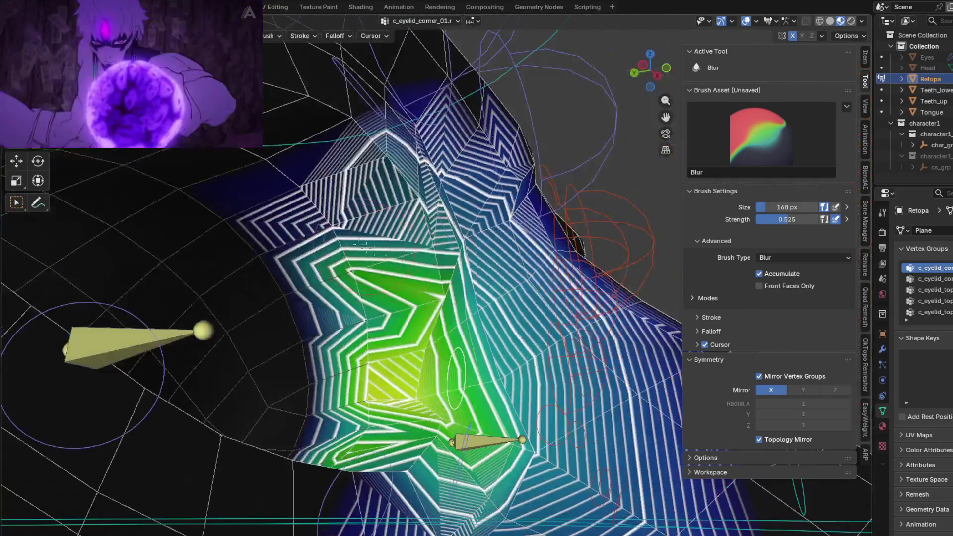
Inspect the c_eyelid_corner_01.r weights from several angles and test them with two bone moves.
{"action": "middle_click_drag", "start_coordinate": [439, 243], "coordinate": [390, 208]}
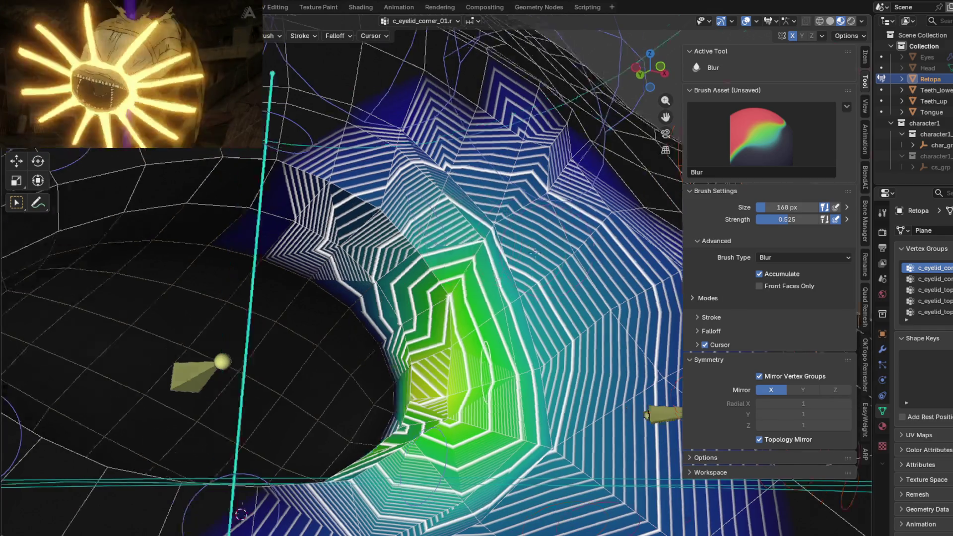
{"action": "middle_click_drag", "start_coordinate": [466, 236], "coordinate": [436, 278]}
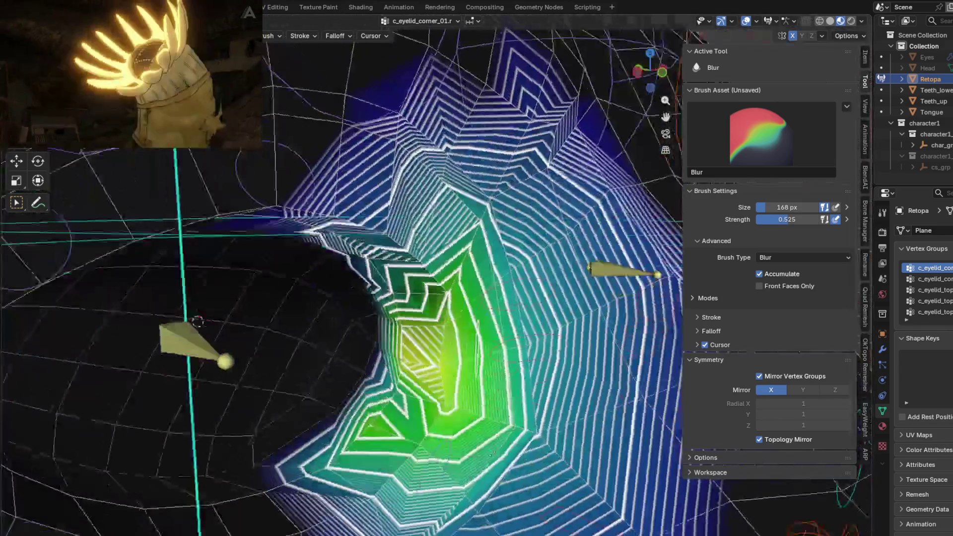
{"action": "middle_click_drag", "start_coordinate": [492, 453], "coordinate": [522, 398]}
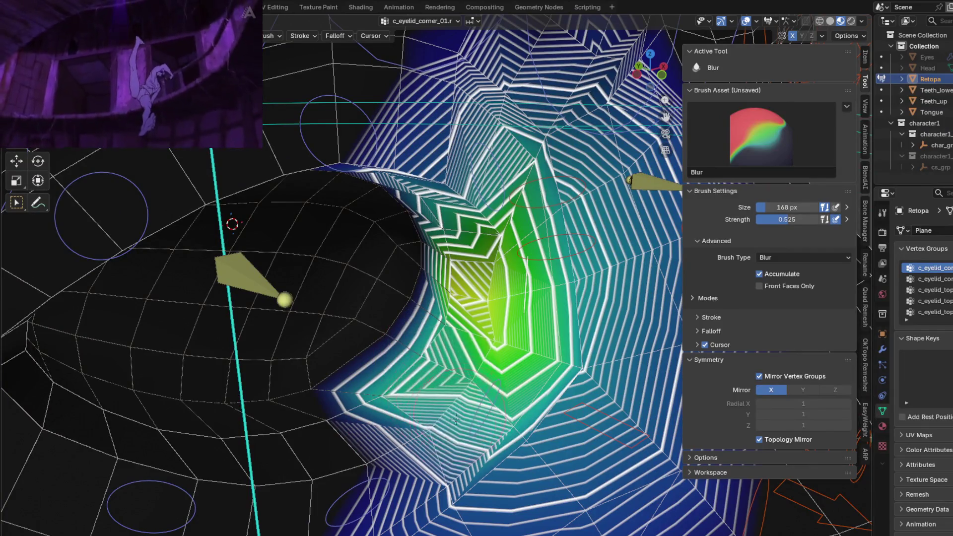
{"action": "middle_click_drag", "start_coordinate": [412, 367], "coordinate": [391, 345]}
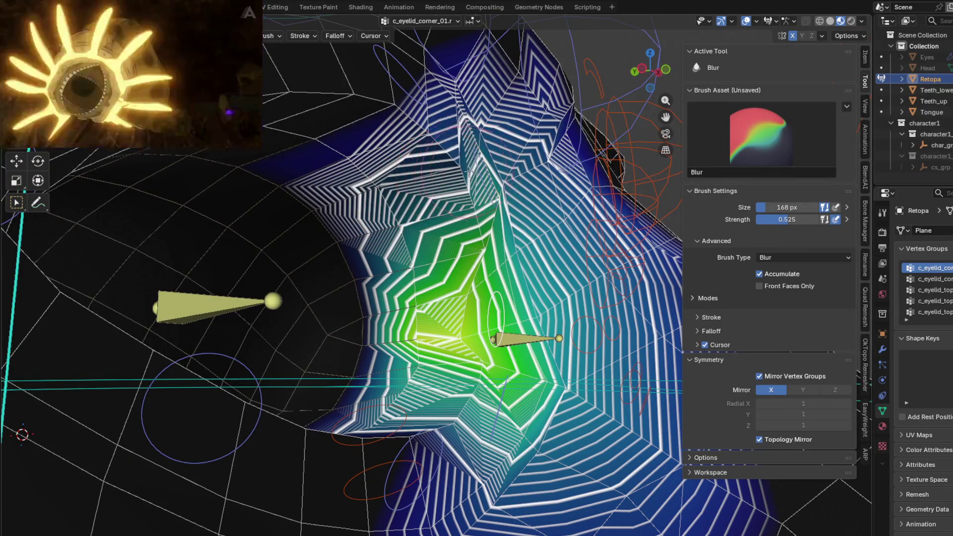
{"action": "middle_click_drag", "start_coordinate": [469, 173], "coordinate": [531, 185]}
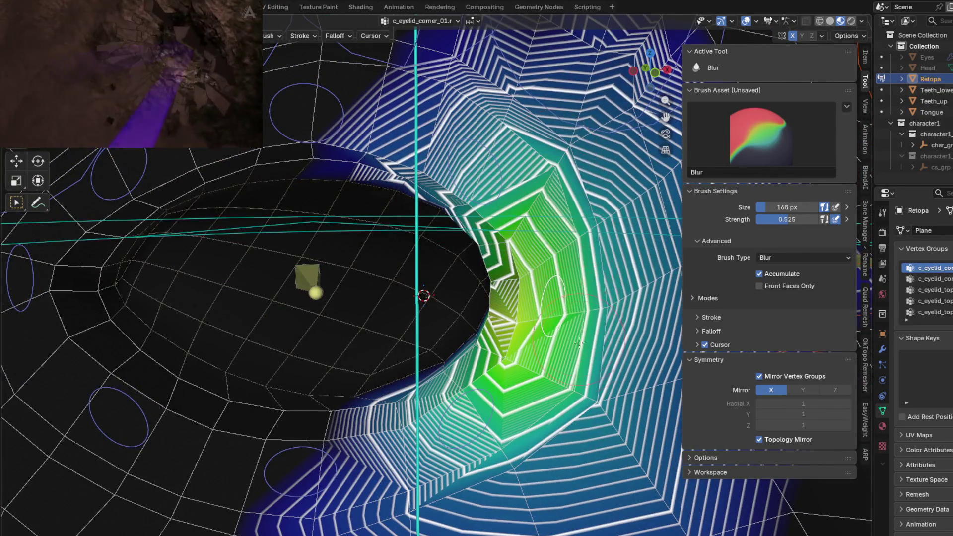
{"action": "key", "text": "g"}
{"action": "left_click", "coordinate": [574, 383]}
{"action": "mouse_move", "coordinate": [573, 384]}
{"action": "middle_mouse_down"}
{"action": "mouse_move", "coordinate": [453, 366]}
{"action": "mouse_move", "coordinate": [541, 243]}
{"action": "mouse_move", "coordinate": [507, 319]}
{"action": "middle_mouse_up"}
{"action": "key", "text": "g"}
{"action": "left_click", "coordinate": [441, 322]}
Blur the eye-corner weights at 0.525 and test the smoothed result with two more bone moves.
{"action": "middle_click_drag", "start_coordinate": [441, 323], "coordinate": [546, 310]}
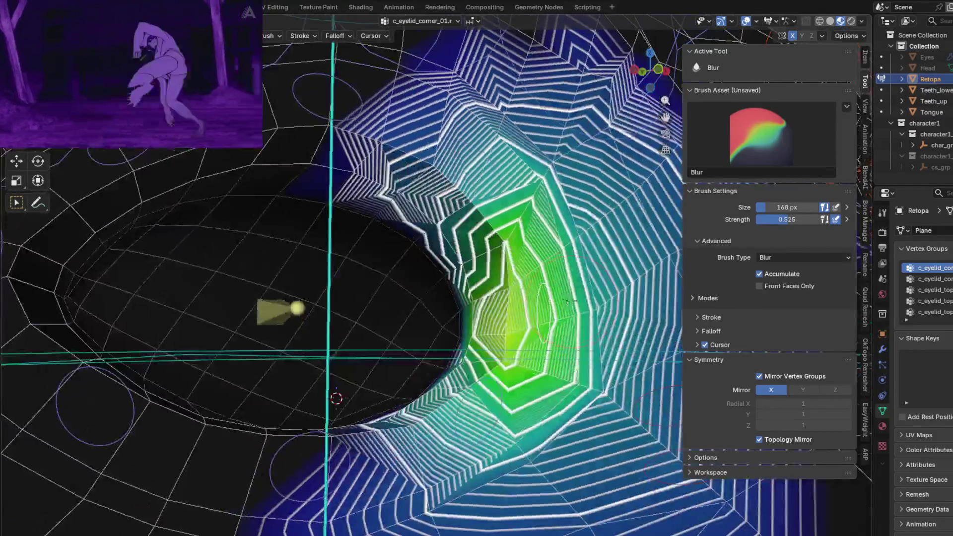
{"action": "mouse_move", "coordinate": [508, 370]}
{"action": "middle_mouse_down"}
{"action": "mouse_move", "coordinate": [500, 378]}
{"action": "mouse_move", "coordinate": [484, 344]}
{"action": "mouse_move", "coordinate": [439, 303]}
{"action": "middle_mouse_up"}
{"action": "left_click_drag", "start_coordinate": [455, 309], "coordinate": [443, 308]}
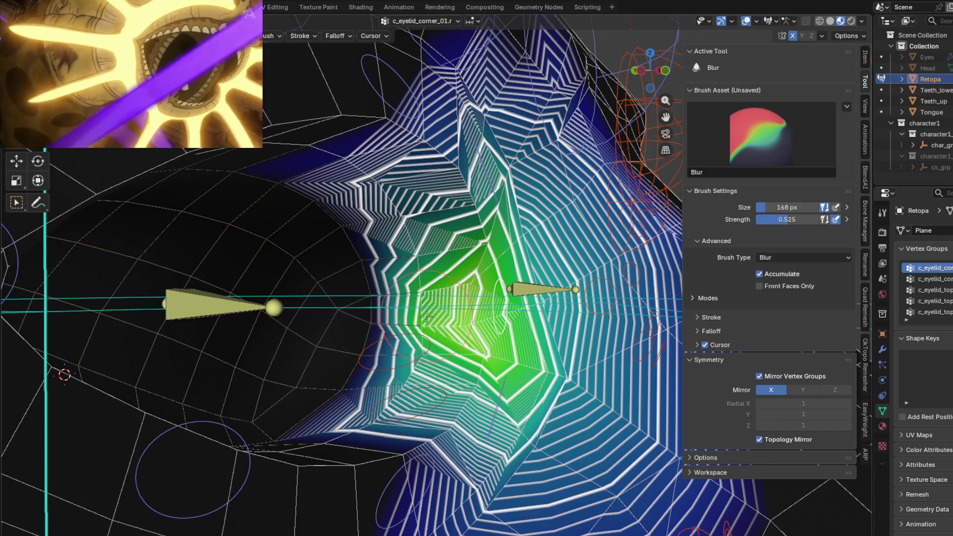
{"action": "middle_click_drag", "start_coordinate": [416, 311], "coordinate": [413, 260]}
{"action": "key", "text": "g"}
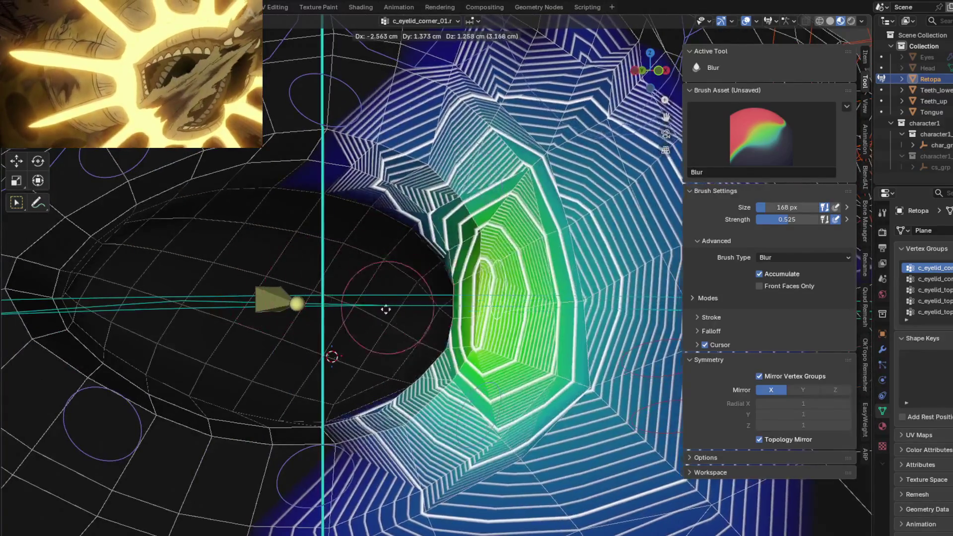
{"action": "left_click", "coordinate": [507, 270]}
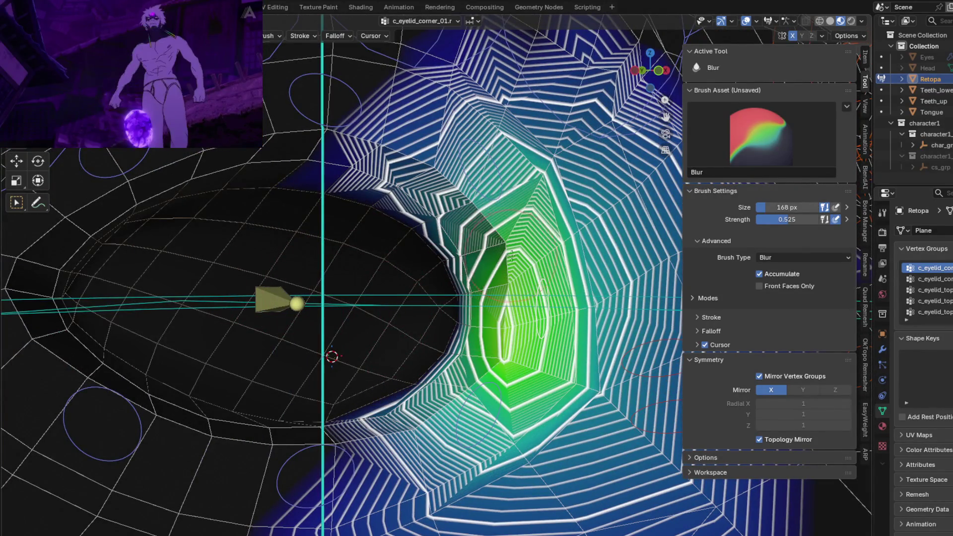
{"action": "middle_click_drag", "start_coordinate": [513, 257], "coordinate": [404, 318]}
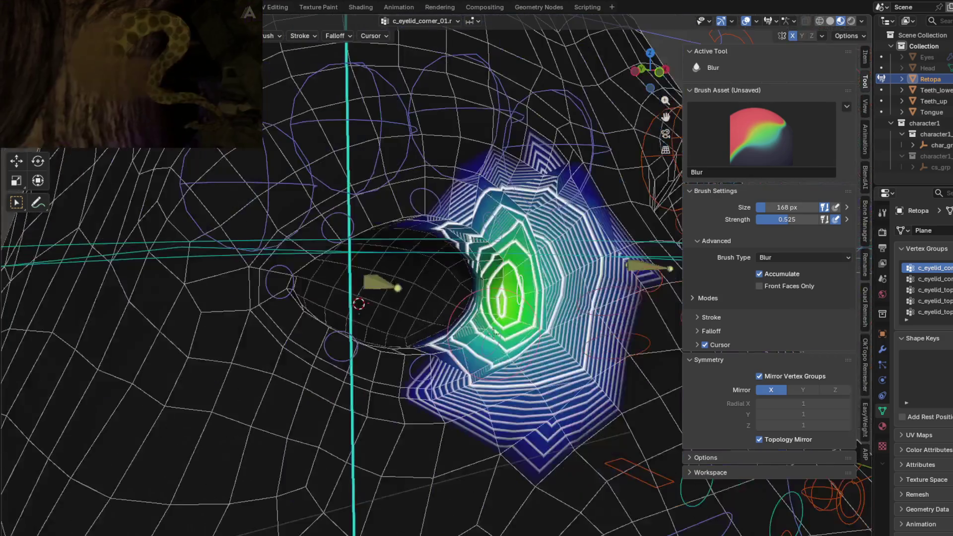
{"action": "key", "text": "g"}
{"action": "left_click", "coordinate": [403, 319]}
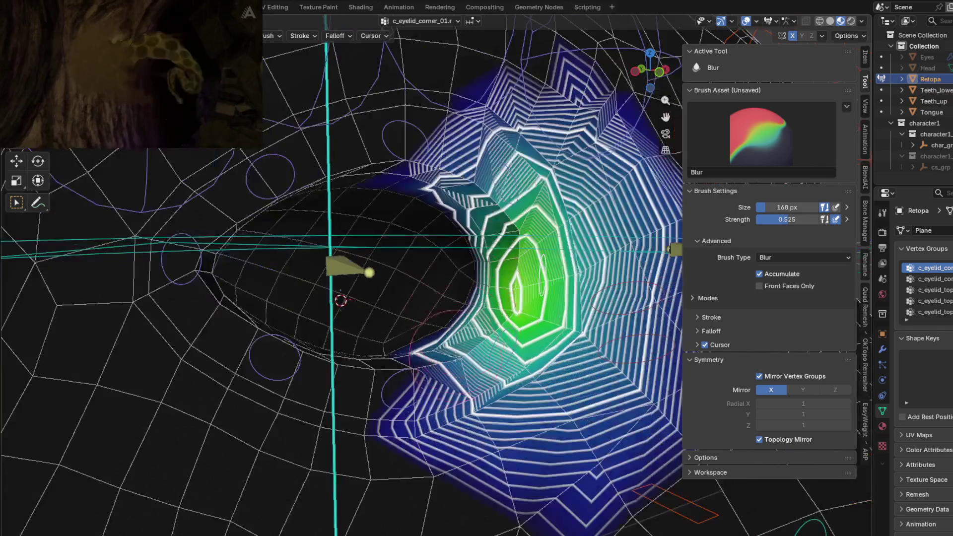
Blur the c_eyelid_bot_01.r weights beneath the lower eyelid at 0.525 into smoother bands.
{"action": "mouse_move", "coordinate": [403, 318]}
{"action": "middle_mouse_down"}
{"action": "mouse_move", "coordinate": [476, 372]}
{"action": "mouse_move", "coordinate": [491, 293]}
{"action": "middle_mouse_up"}
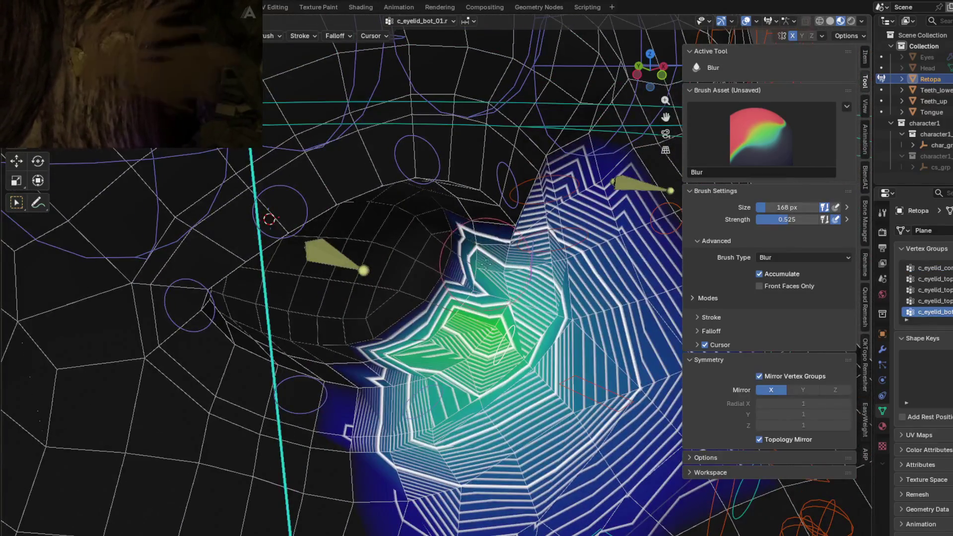
{"action": "scroll", "coordinate": [493, 273], "scroll_direction": "up", "scroll_amount": 3}
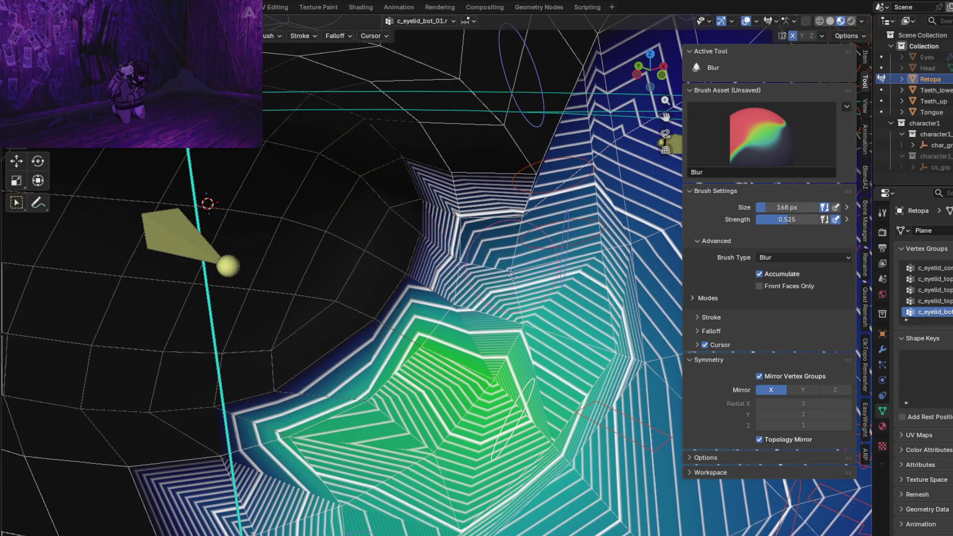
{"action": "middle_click_drag", "start_coordinate": [485, 298], "coordinate": [426, 278]}
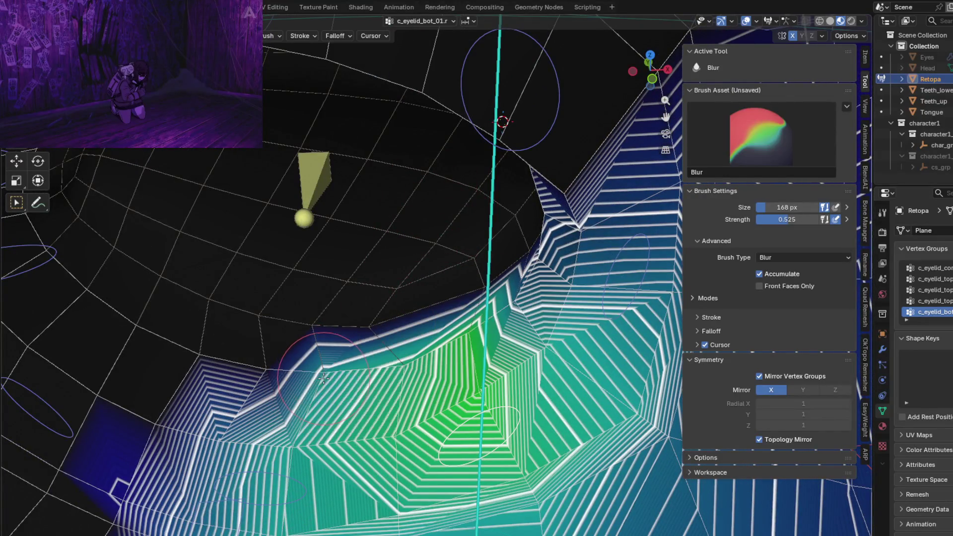
{"action": "middle_click_drag", "start_coordinate": [328, 370], "coordinate": [328, 363]}
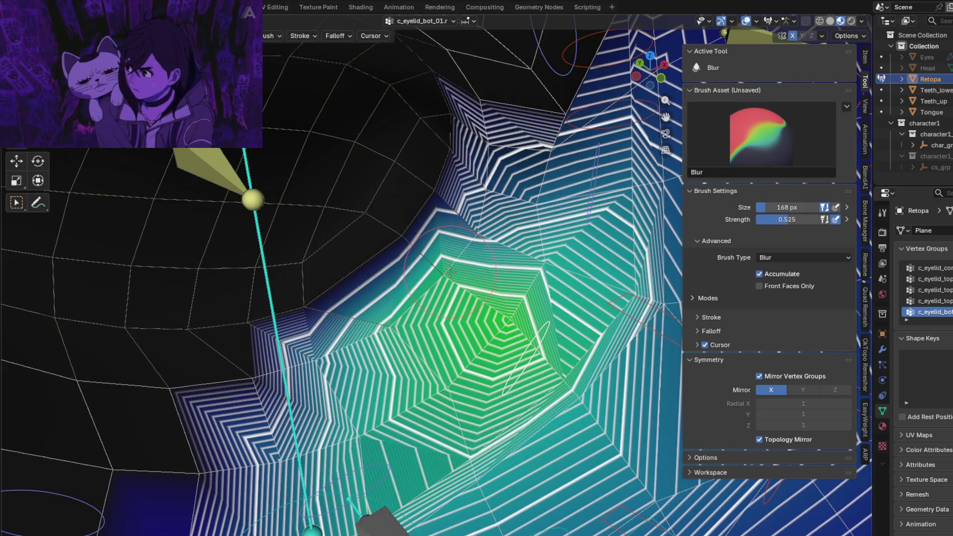
{"action": "left_click_drag", "start_coordinate": [452, 276], "coordinate": [510, 317]}
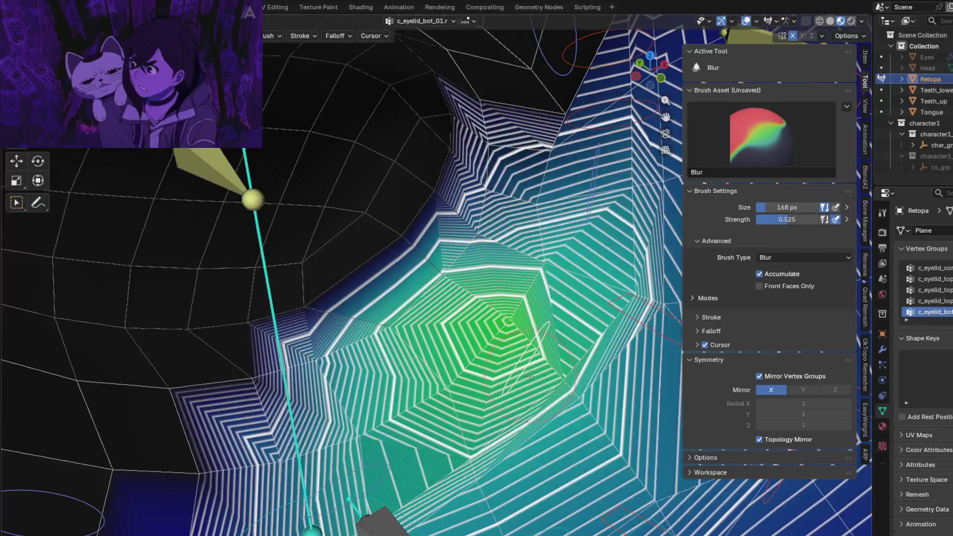
{"action": "middle_click_drag", "start_coordinate": [498, 347], "coordinate": [548, 295], "text": "shift"}
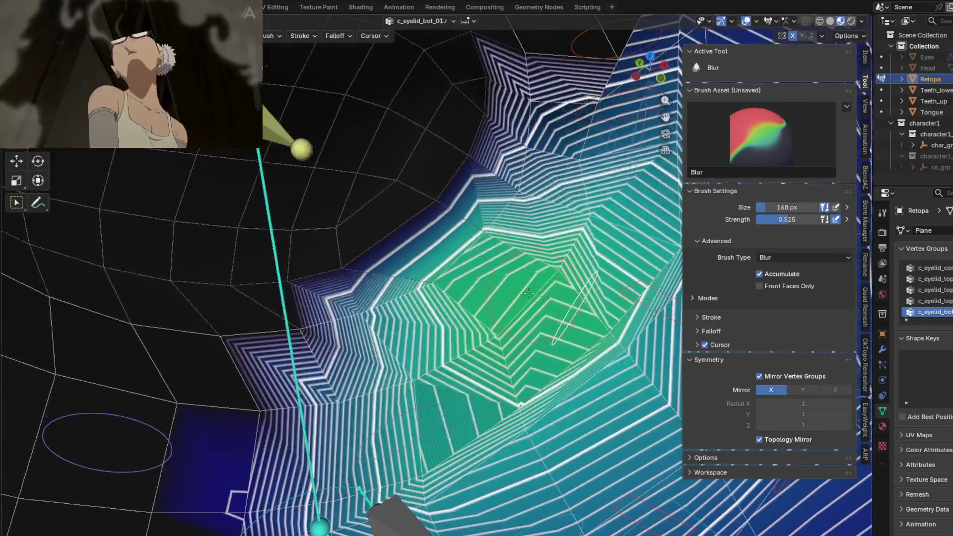
{"action": "middle_click_drag", "start_coordinate": [439, 287], "coordinate": [595, 221]}
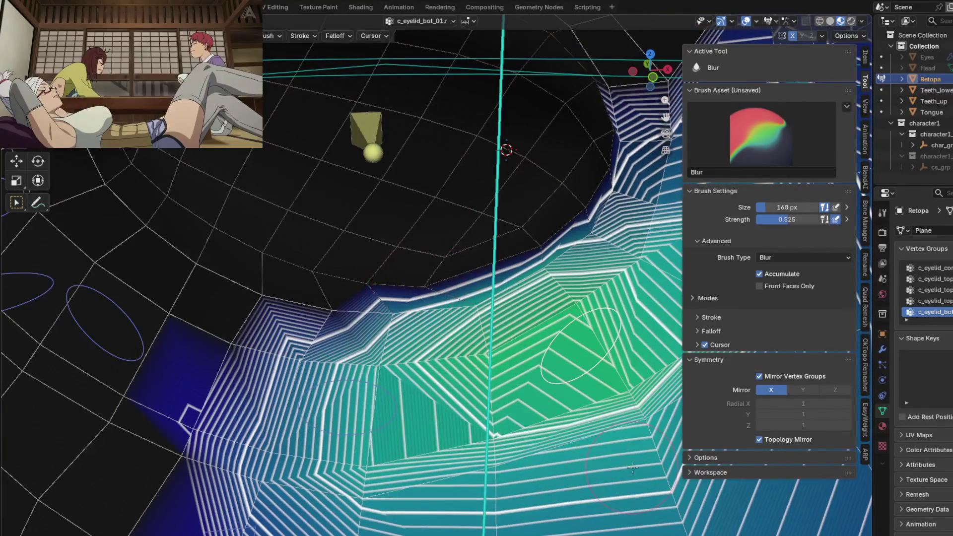
{"action": "scroll", "coordinate": [595, 220], "scroll_direction": "down", "scroll_amount": 2}
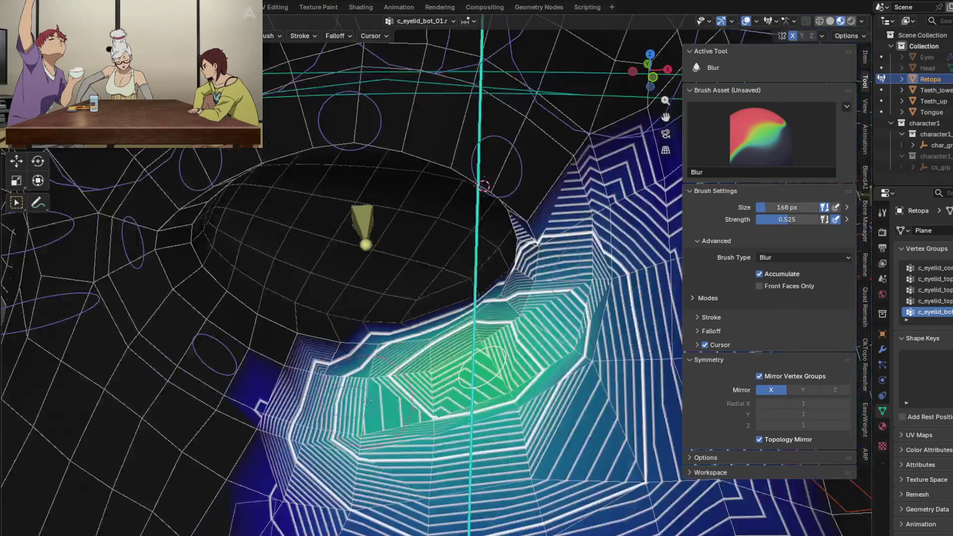
{"action": "scroll", "coordinate": [414, 367], "scroll_direction": "down", "scroll_amount": 3}
Blur the c_eyelid_bot_02.r weights below the eye and along the lower rim at 0.525.
{"action": "middle_click_drag", "start_coordinate": [415, 368], "coordinate": [416, 409], "text": "shift"}
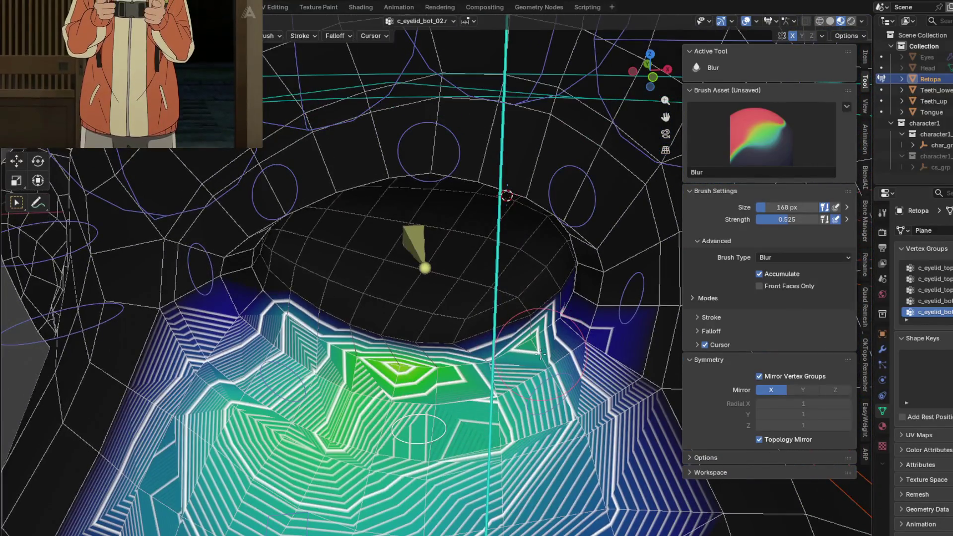
{"action": "mouse_move", "coordinate": [530, 340]}
{"action": "middle_mouse_down"}
{"action": "mouse_move", "coordinate": [485, 321]}
{"action": "mouse_move", "coordinate": [342, 327]}
{"action": "middle_mouse_up"}
{"action": "scroll", "coordinate": [486, 321], "scroll_direction": "up", "scroll_amount": 2}
{"action": "scroll", "coordinate": [485, 322], "scroll_direction": "up", "scroll_amount": 2}
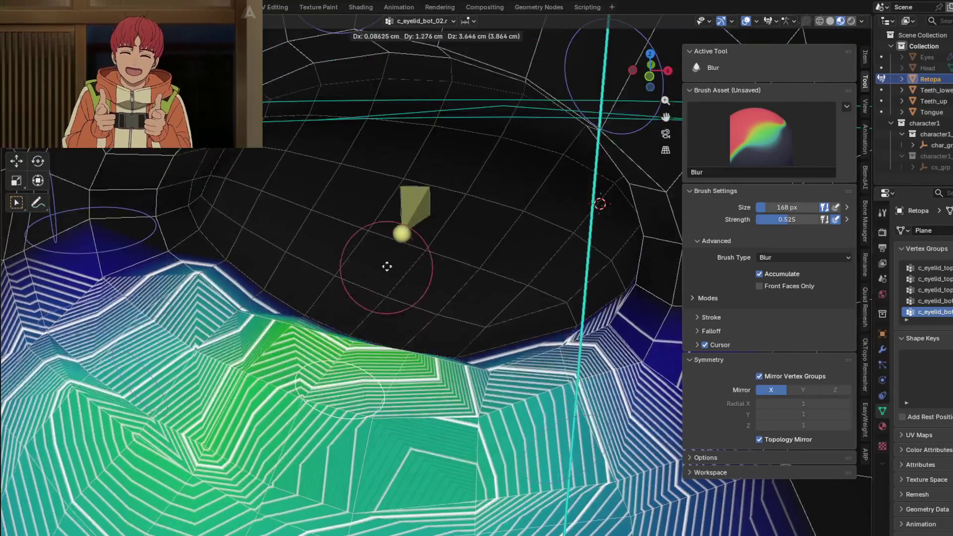
{"action": "middle_click_drag", "start_coordinate": [210, 470], "coordinate": [243, 403], "text": "shift"}
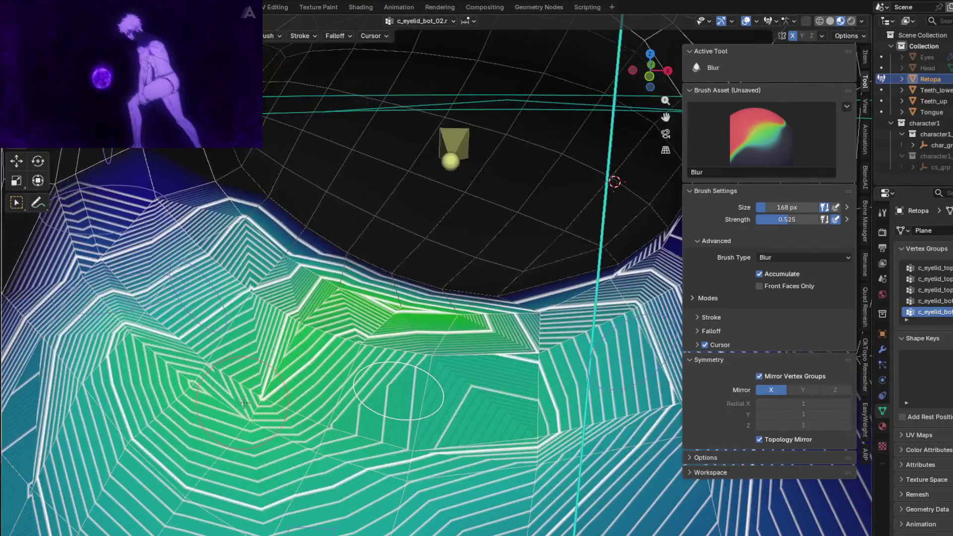
{"action": "left_click_drag", "start_coordinate": [205, 385], "coordinate": [194, 379]}
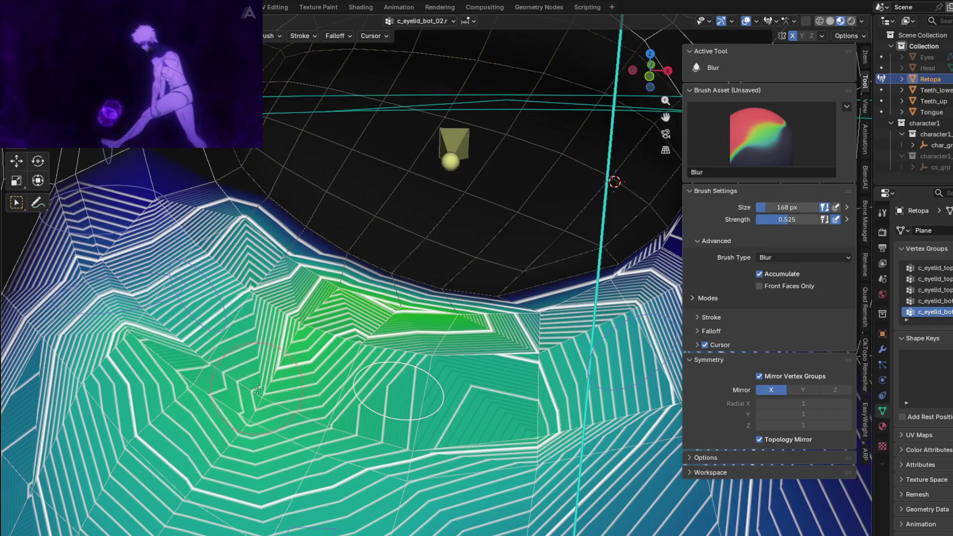
{"action": "middle_click_drag", "start_coordinate": [257, 389], "coordinate": [348, 283]}
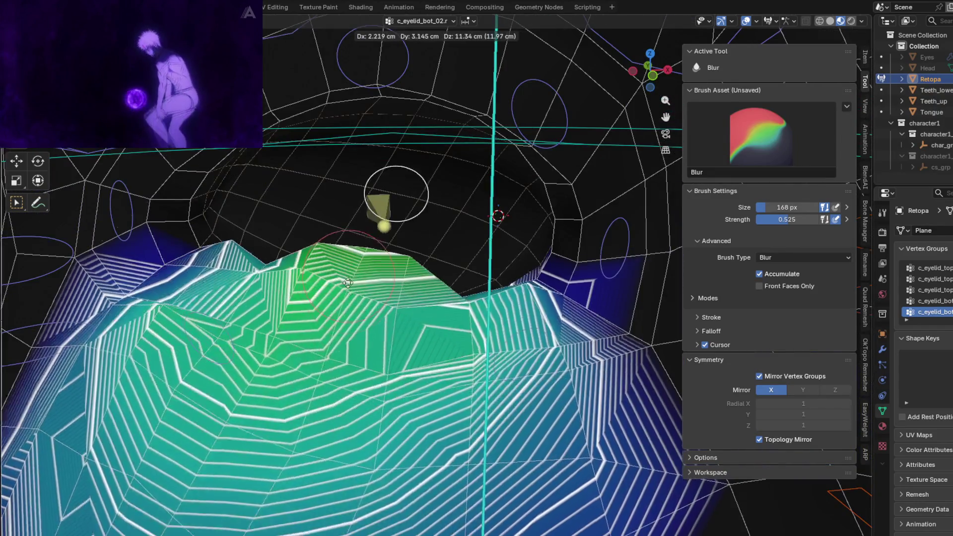
{"action": "left_click", "coordinate": [306, 336]}
{"action": "left_click_drag", "start_coordinate": [134, 386], "coordinate": [182, 404]}
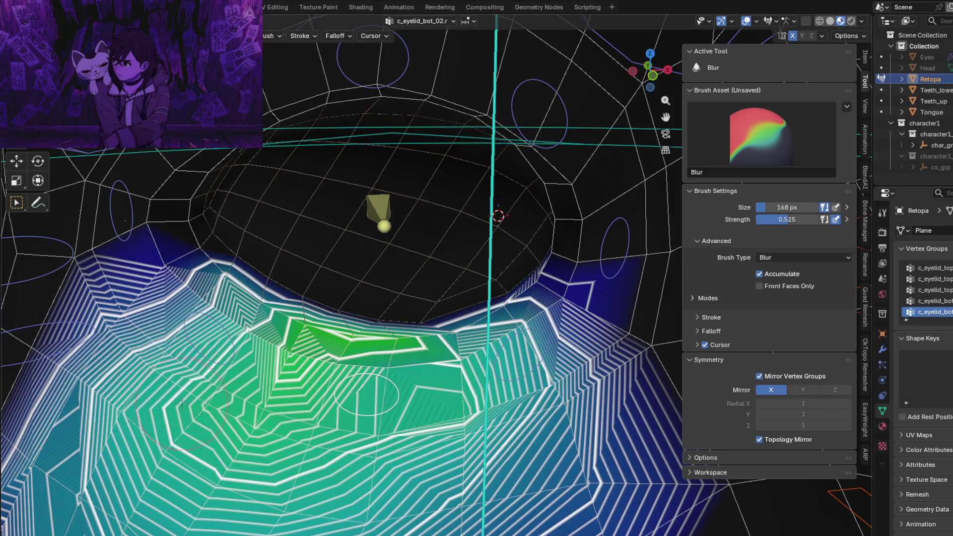
{"action": "middle_click_drag", "start_coordinate": [196, 395], "coordinate": [440, 382]}
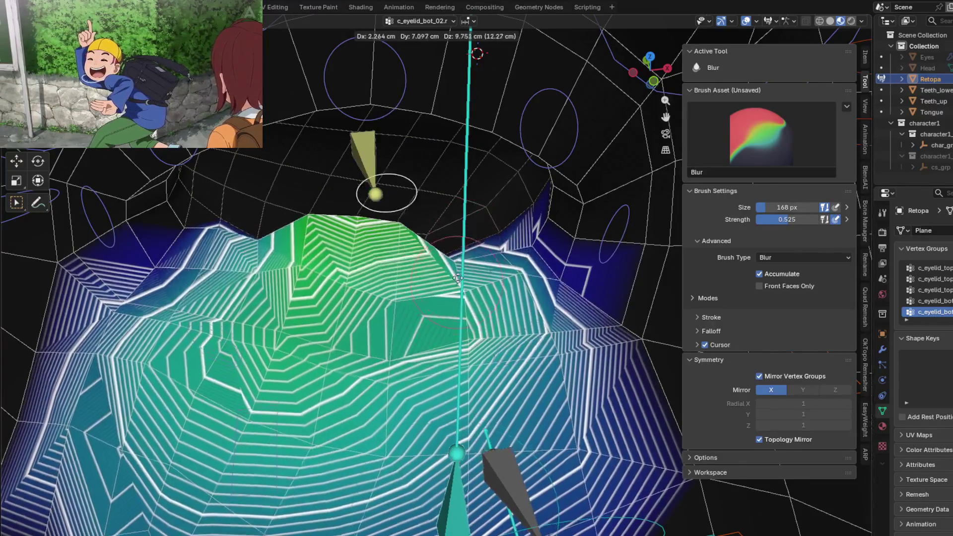
{"action": "key", "text": "Escape"}
{"action": "left_click_drag", "start_coordinate": [315, 419], "coordinate": [296, 360]}
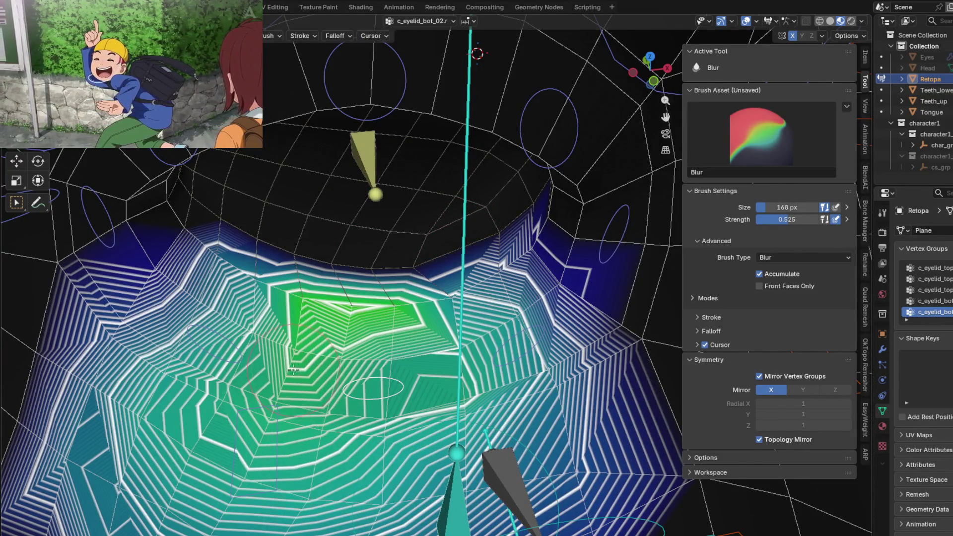
Test the lower-lid deformation with several cancelled bone grabs, then select c_eyelid_bot_03.r for painting.
{"action": "key", "text": "g"}
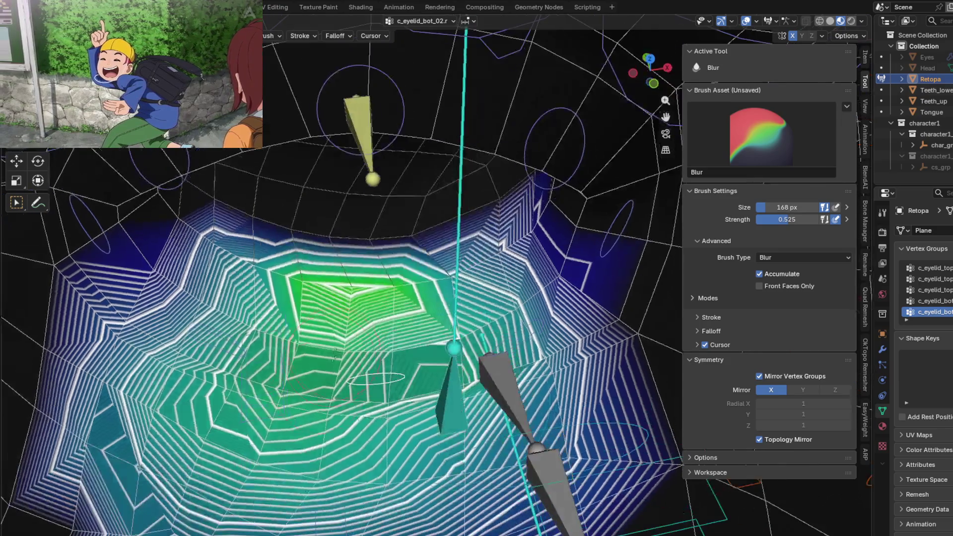
{"action": "key", "text": "Escape"}
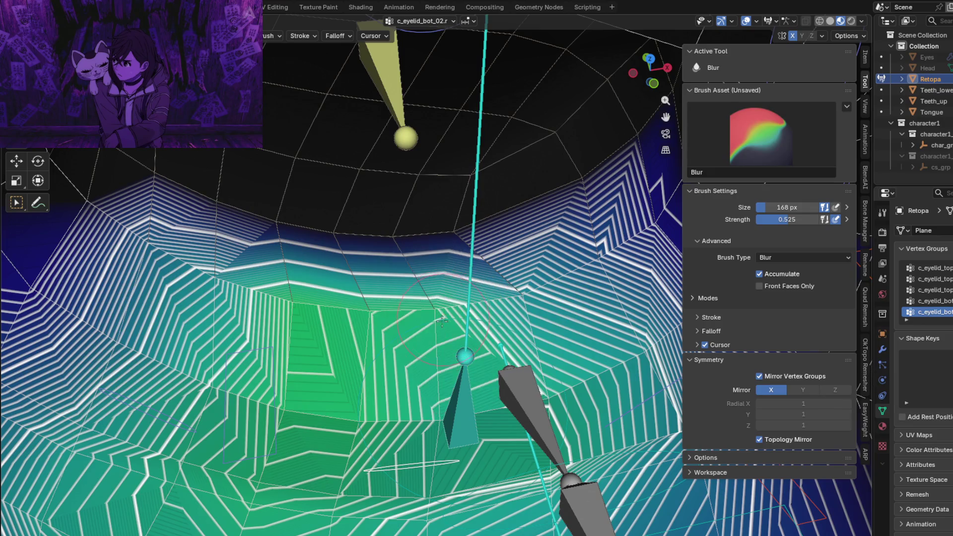
{"action": "scroll", "coordinate": [423, 436], "scroll_direction": "down", "scroll_amount": 2}
{"action": "middle_click_drag", "start_coordinate": [424, 435], "coordinate": [486, 318]}
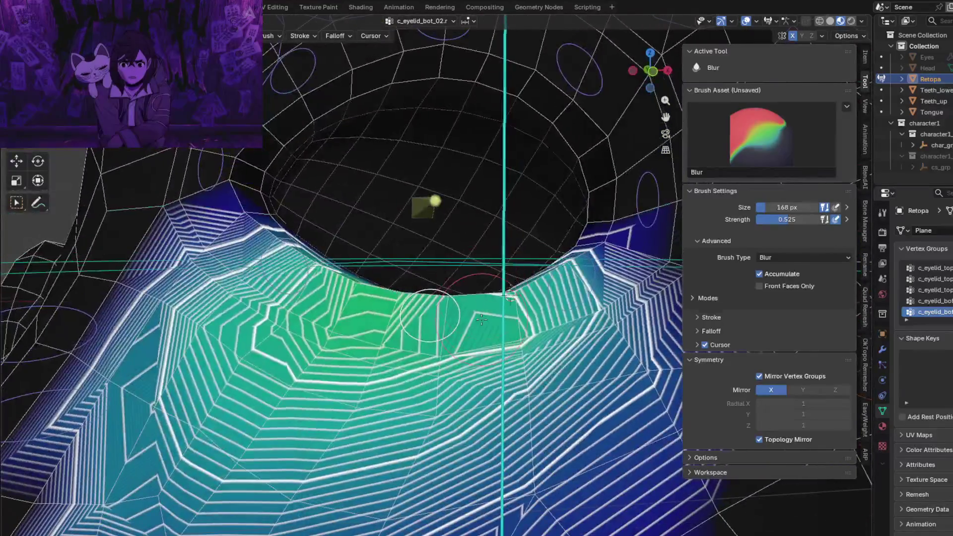
{"action": "key", "text": "g"}
{"action": "key", "text": "Escape"}
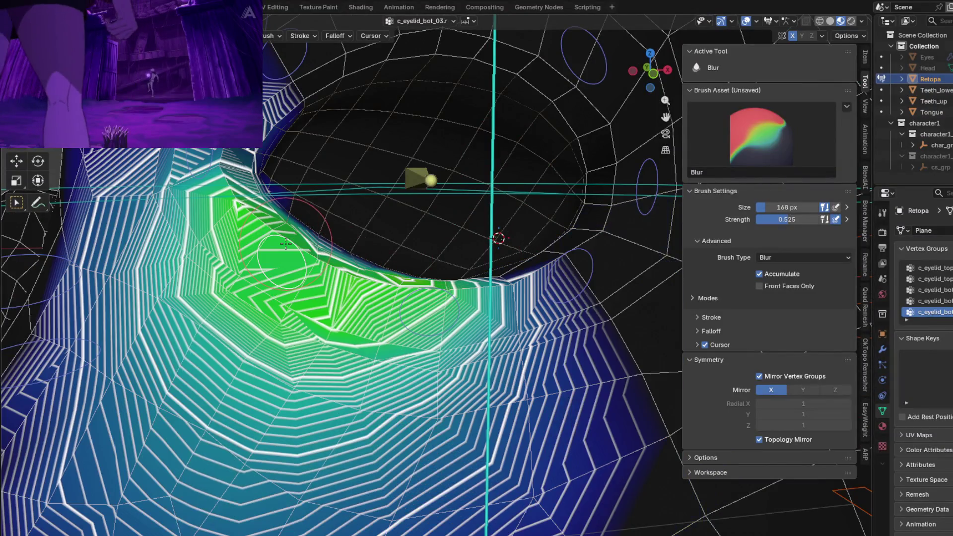
{"action": "scroll", "coordinate": [348, 273], "scroll_direction": "up", "scroll_amount": 2}
{"action": "key", "text": "g"}
{"action": "left_click", "coordinate": [422, 296]}
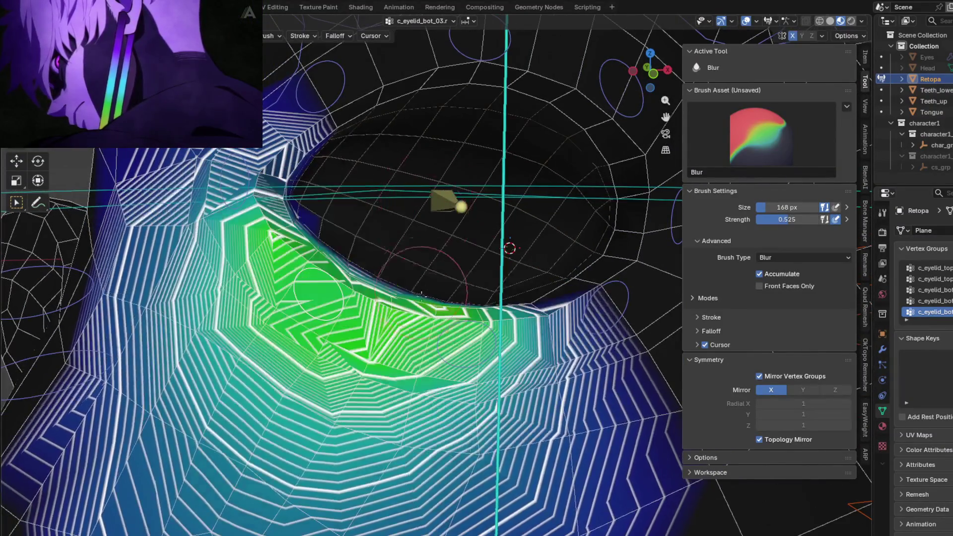
Blur the upper-left and left edges of the c_eyelid_bot_03.r green weight area.
{"action": "middle_click_drag", "start_coordinate": [421, 296], "coordinate": [409, 310]}
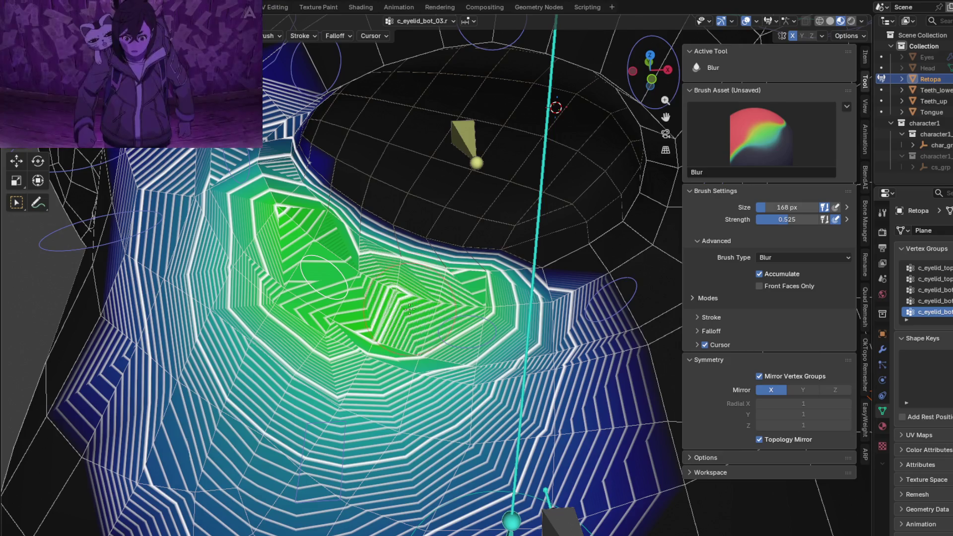
{"action": "middle_click_drag", "start_coordinate": [393, 304], "coordinate": [483, 283]}
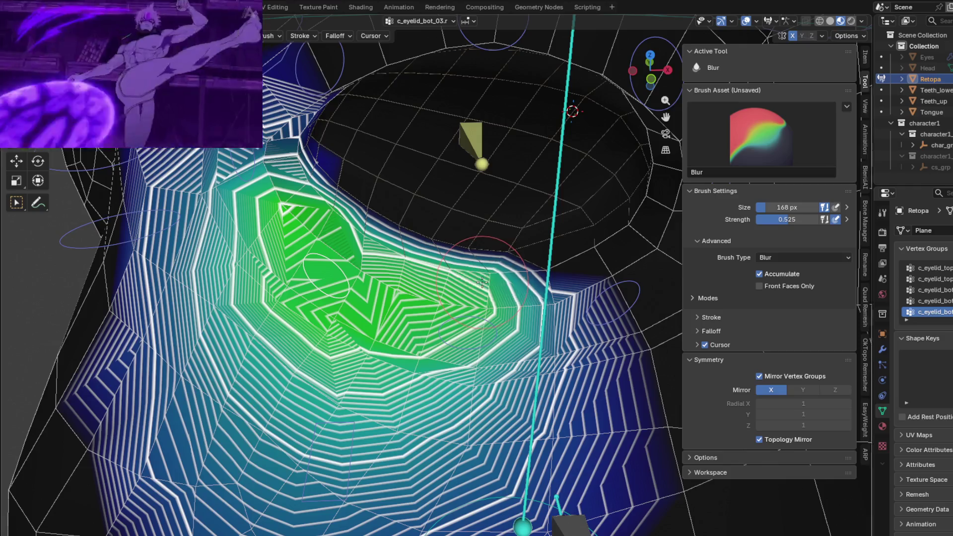
{"action": "middle_click_drag", "start_coordinate": [483, 283], "coordinate": [483, 289]}
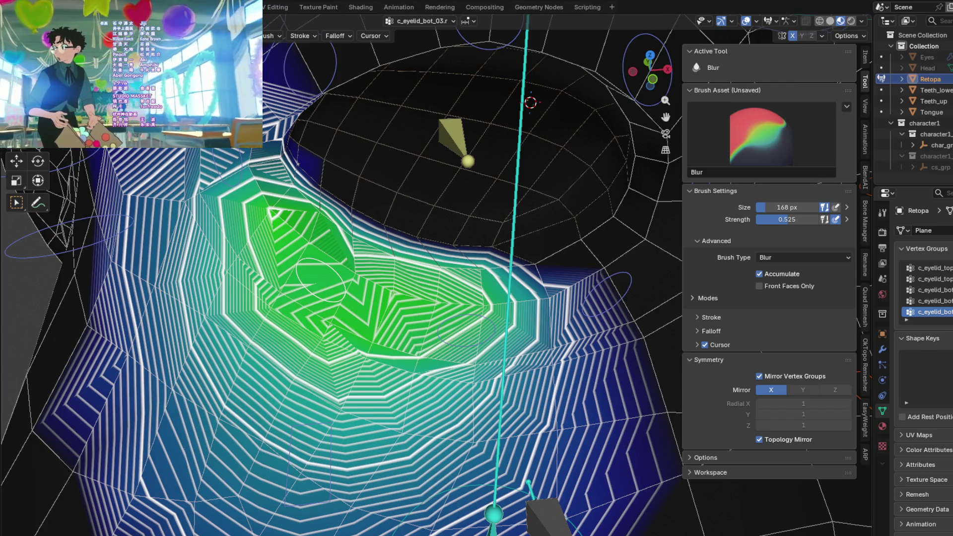
{"action": "scroll", "coordinate": [362, 293], "scroll_direction": "up", "scroll_amount": 1}
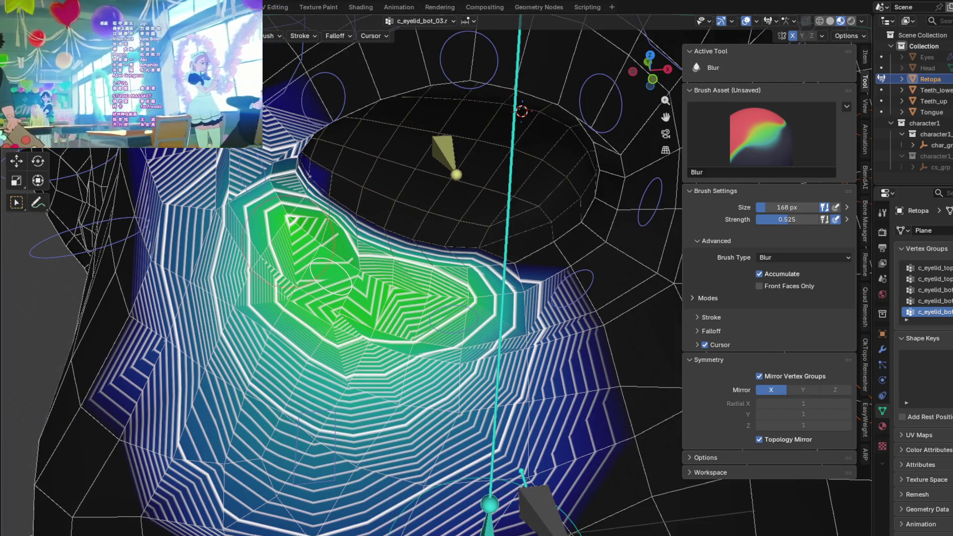
{"action": "left_click_drag", "start_coordinate": [285, 224], "coordinate": [286, 226]}
{"action": "left_click_drag", "start_coordinate": [261, 325], "coordinate": [332, 329]}
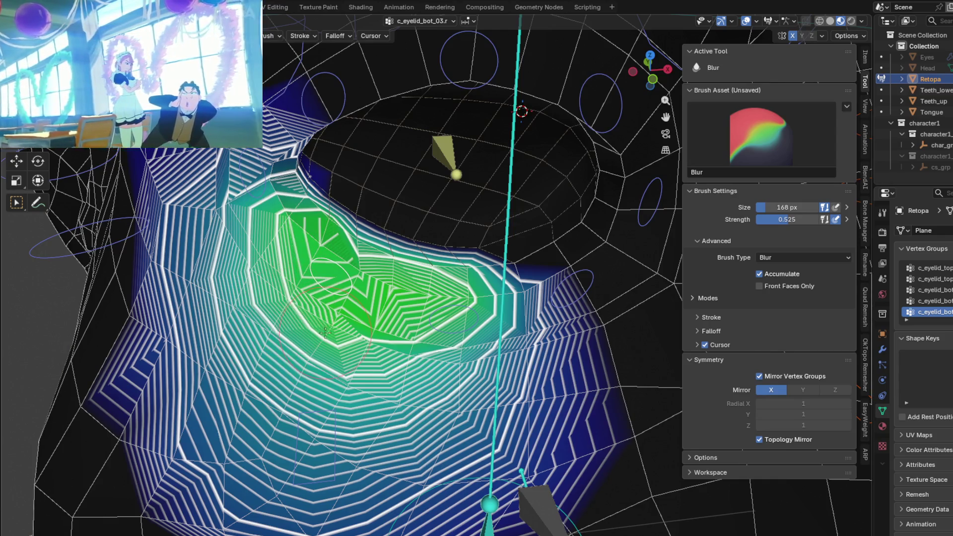
Blur the c_eyelid_bot_03.r weights along the lower eyelid rim, previewing deformation with cancelled bone rotations.
{"action": "mouse_move", "coordinate": [293, 307]}
{"action": "middle_mouse_down"}
{"action": "mouse_move", "coordinate": [353, 308]}
{"action": "mouse_move", "coordinate": [328, 313]}
{"action": "mouse_move", "coordinate": [347, 298]}
{"action": "middle_mouse_up"}
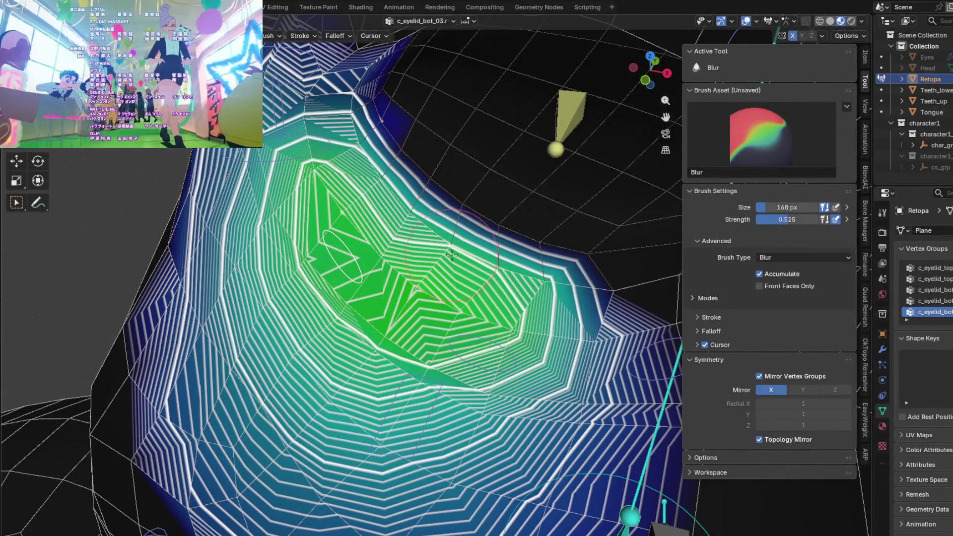
{"action": "mouse_move", "coordinate": [516, 233]}
{"action": "middle_mouse_down"}
{"action": "mouse_move", "coordinate": [533, 272]}
{"action": "mouse_move", "coordinate": [398, 382]}
{"action": "middle_mouse_up"}
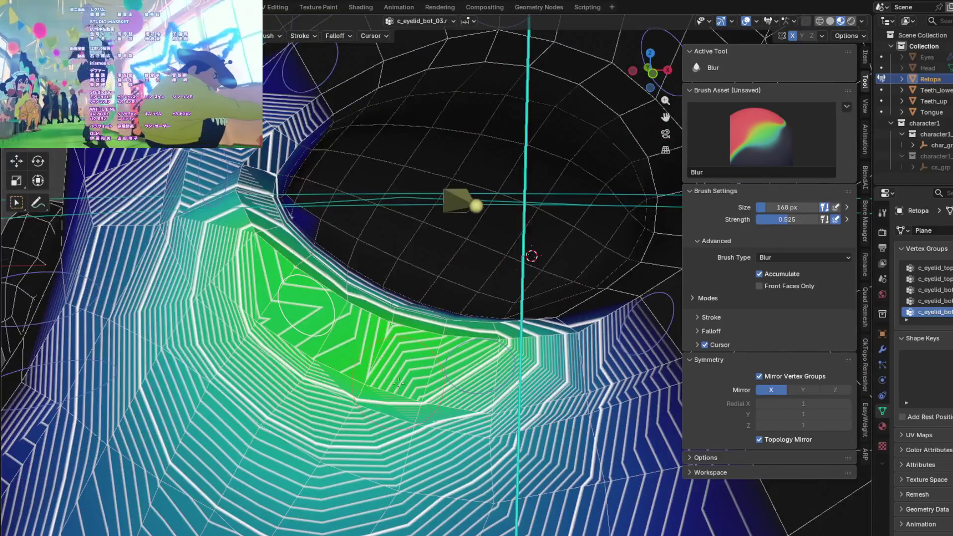
{"action": "key", "text": "r"}
{"action": "key", "text": "Escape"}
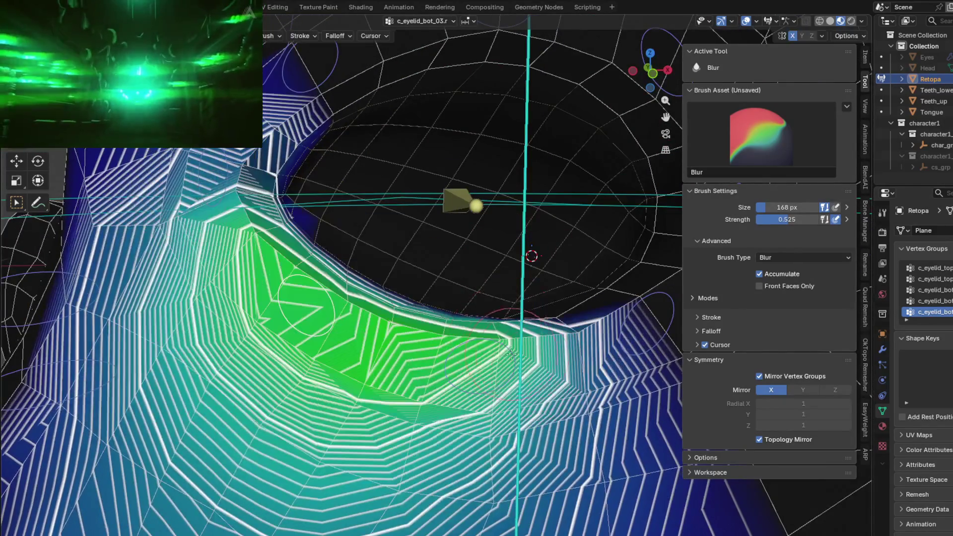
{"action": "left_click_drag", "start_coordinate": [502, 343], "coordinate": [465, 349]}
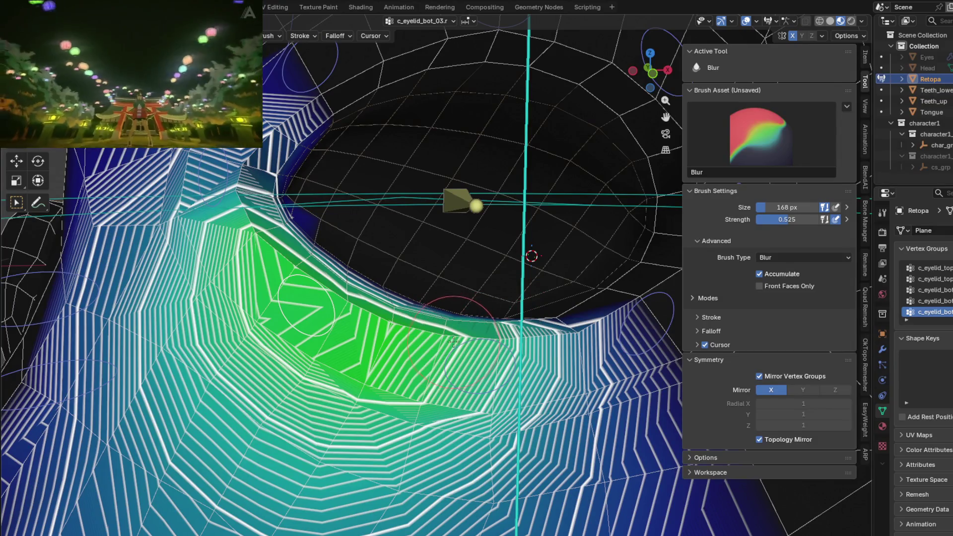
{"action": "key", "text": "r"}
{"action": "key", "text": "Escape"}
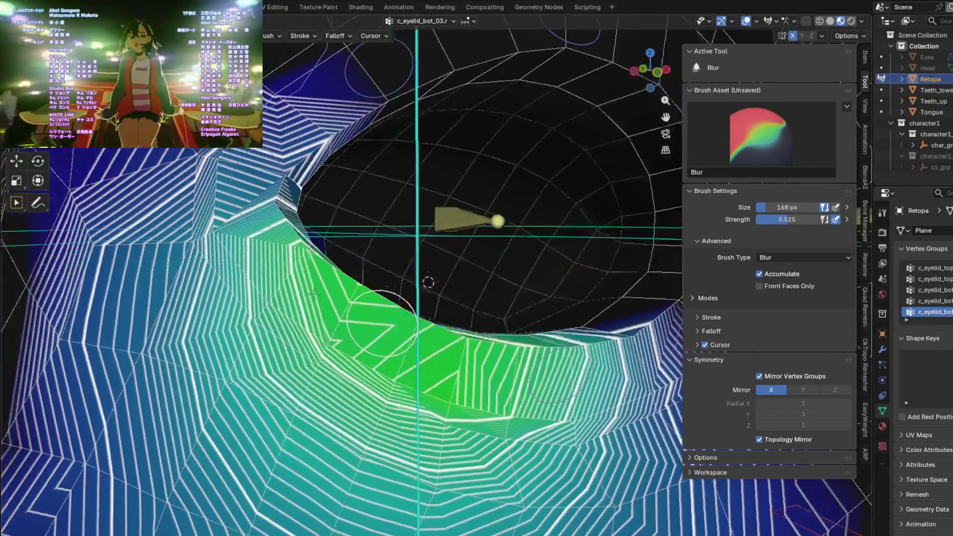
{"action": "middle_click_drag", "start_coordinate": [307, 289], "coordinate": [310, 171]}
Test the eyelid with a cancelled rotation, then blur the c_eyelid_top_03.r upper-lid green weight area.
{"action": "key", "text": "r"}
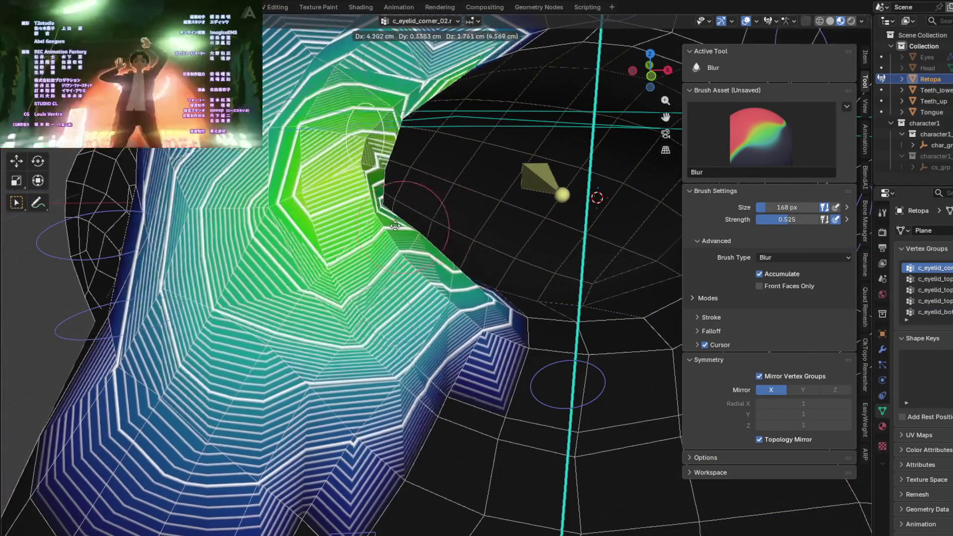
{"action": "key", "text": "Escape"}
{"action": "middle_click_drag", "start_coordinate": [392, 151], "coordinate": [446, 164]}
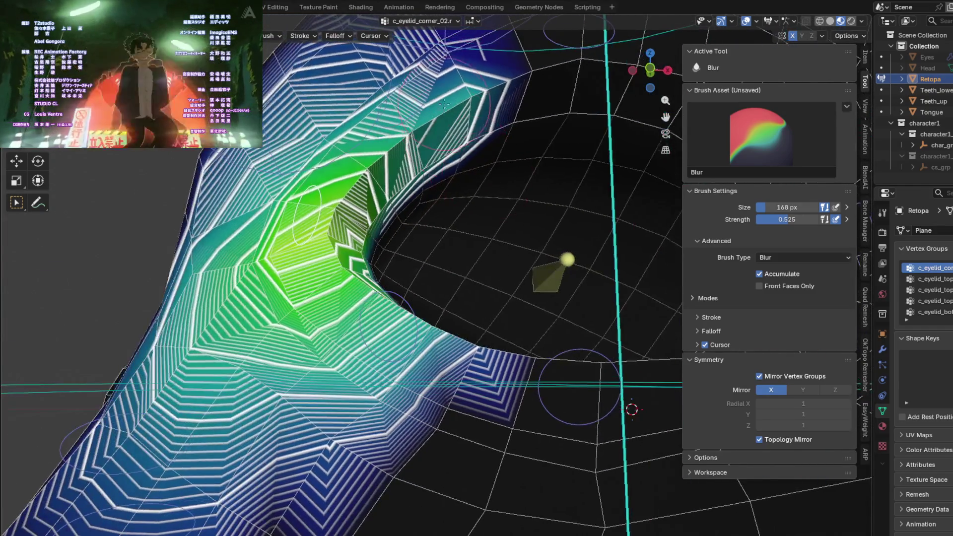
{"action": "mouse_move", "coordinate": [464, 173]}
{"action": "middle_mouse_down"}
{"action": "mouse_move", "coordinate": [404, 133]}
{"action": "mouse_move", "coordinate": [459, 185]}
{"action": "middle_mouse_up"}
{"action": "key", "text": "shift+ctrl+x"}
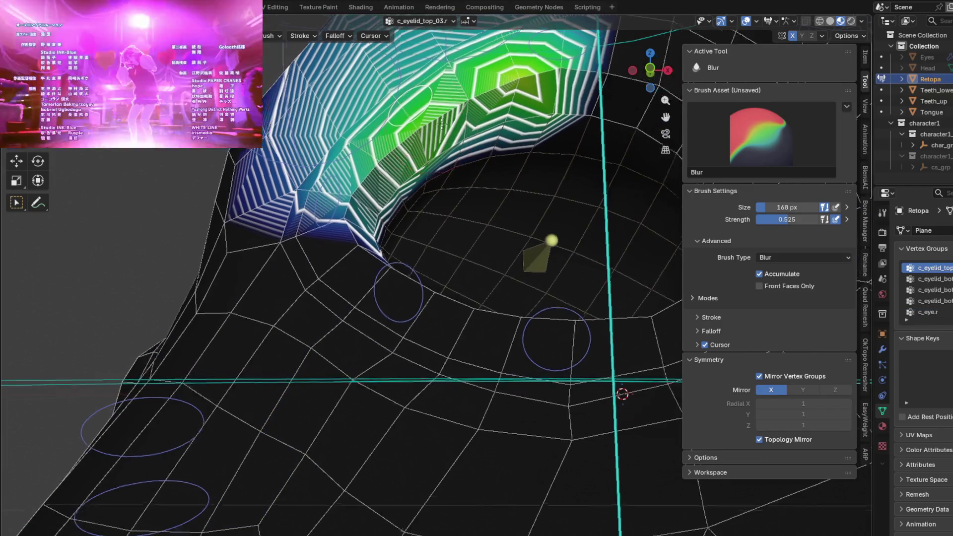
{"action": "mouse_move", "coordinate": [501, 125]}
{"action": "left_mouse_down"}
{"action": "mouse_move", "coordinate": [546, 124]}
{"action": "mouse_move", "coordinate": [572, 84]}
{"action": "left_mouse_up"}
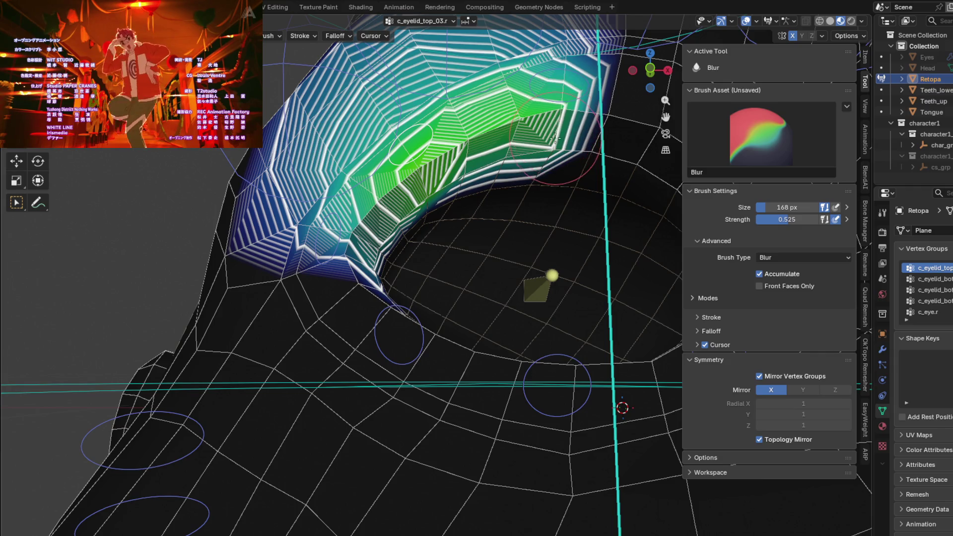
Step back through c_eyelid_top_02.r and c_eyelid_top_01.r to review their weights.
{"action": "key", "text": "shift+ctrl+x"}
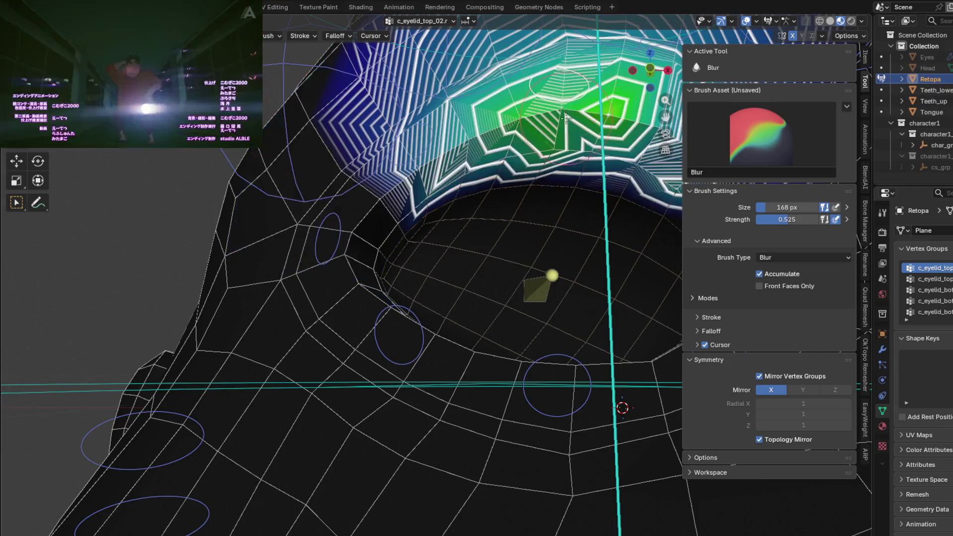
{"action": "scroll", "coordinate": [453, 161], "scroll_direction": "up", "scroll_amount": 2}
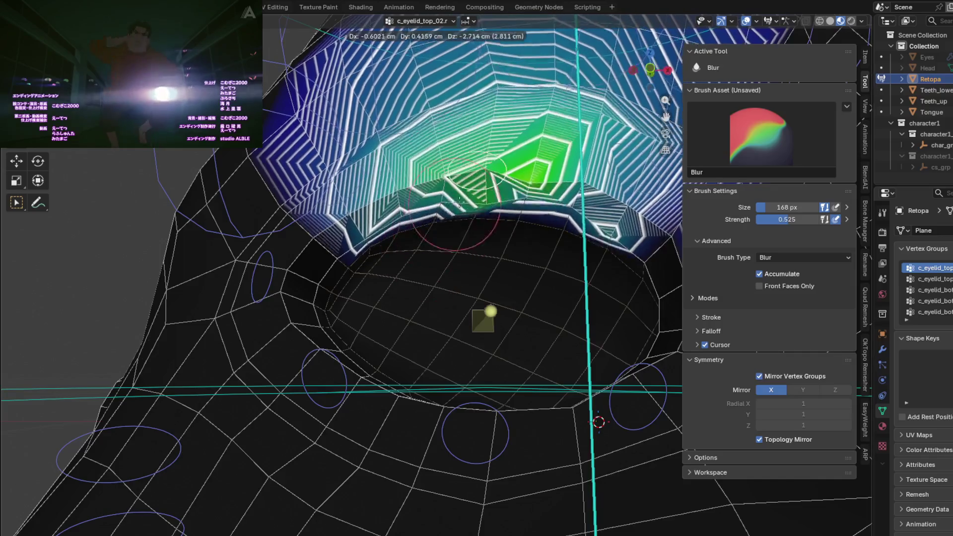
{"action": "mouse_move", "coordinate": [613, 222]}
{"action": "middle_mouse_down", "text": "shift"}
{"action": "mouse_move", "coordinate": [474, 188]}
{"action": "mouse_move", "coordinate": [486, 291]}
{"action": "mouse_move", "coordinate": [512, 308]}
{"action": "mouse_move", "coordinate": [455, 405]}
{"action": "mouse_move", "coordinate": [412, 277]}
{"action": "mouse_move", "coordinate": [385, 323]}
{"action": "middle_mouse_up", "text": "shift"}
{"action": "key", "text": "shift+ctrl+x"}
{"action": "key", "text": "shift+ctrl+x"}
{"action": "key", "text": "shift+ctrl+x"}
{"action": "key", "text": "shift+ctrl+x"}
Test the c_eyelid_bot_02.r and c_eyelid_bot_03.r weights with cancelled bone moves.
{"action": "key", "text": "g"}
{"action": "key", "text": "Escape"}
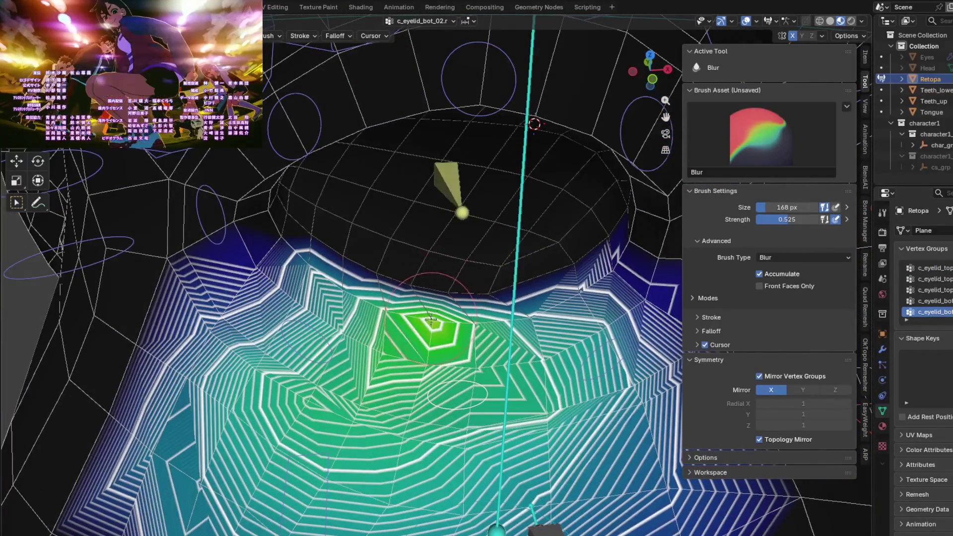
{"action": "key", "text": "shift+ctrl+x"}
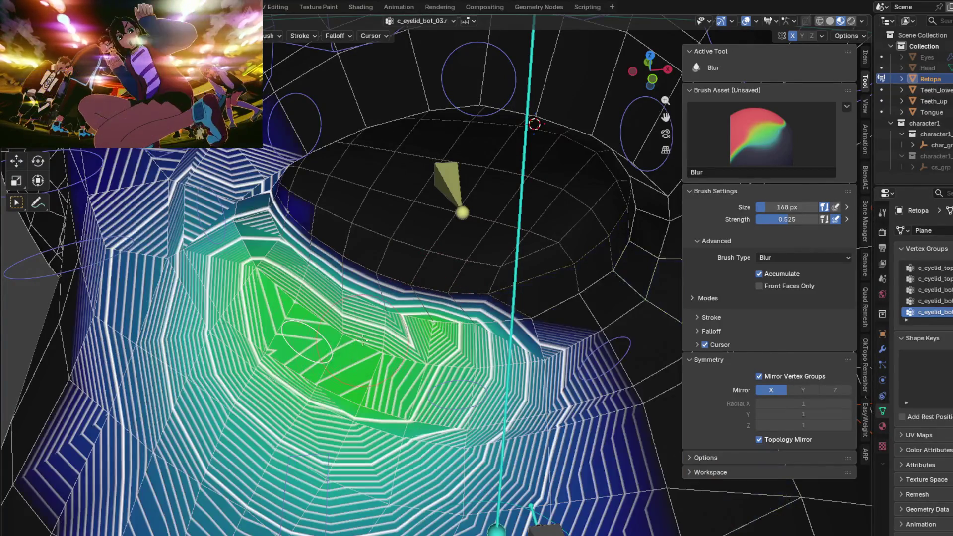
{"action": "key", "text": "g"}
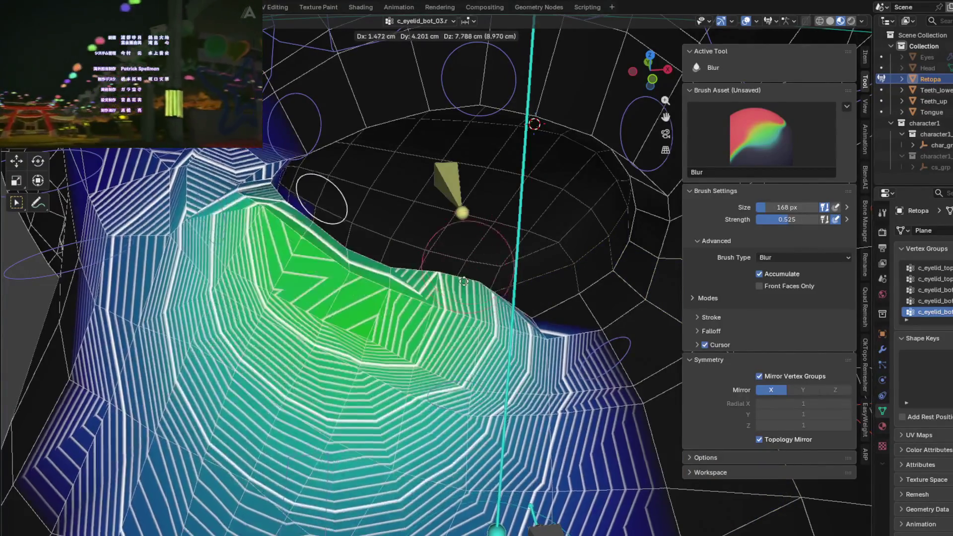
{"action": "key", "text": "Escape"}
{"action": "middle_click_drag", "start_coordinate": [439, 321], "coordinate": [446, 268]}
{"action": "key", "text": "g"}
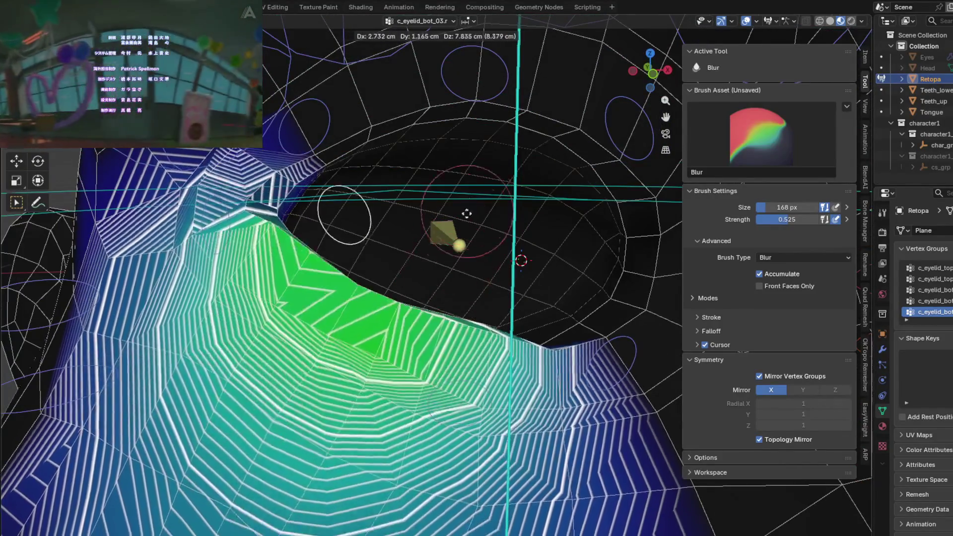
{"action": "key", "text": "Escape"}
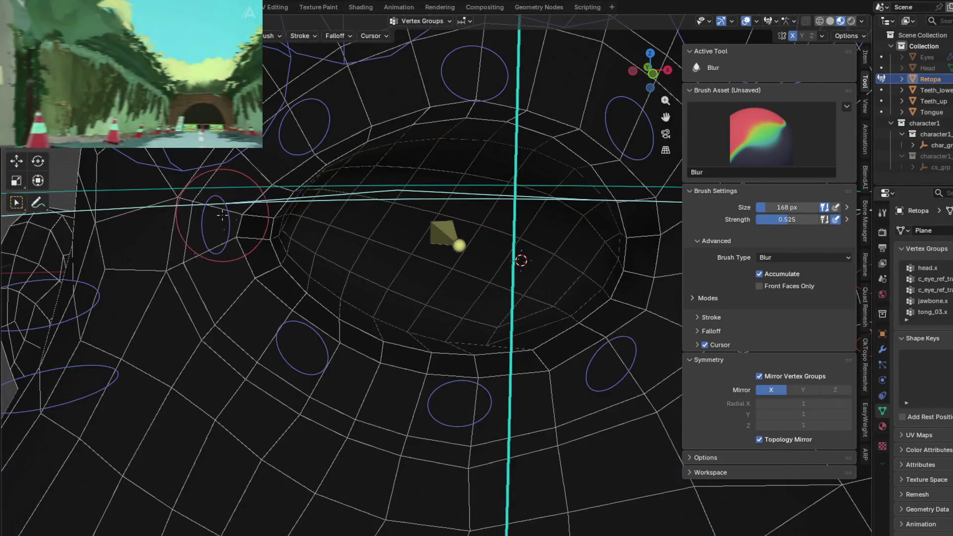
Test c_eyelid_corner_02.r, then blur the c_eyelid_top_03.r upper-lid gradient and test it with a bone move.
{"action": "key", "text": "shift+ctrl+x"}
{"action": "mouse_move", "coordinate": [217, 211]}
{"action": "middle_mouse_down"}
{"action": "mouse_move", "coordinate": [337, 237]}
{"action": "mouse_move", "coordinate": [369, 280]}
{"action": "mouse_move", "coordinate": [291, 158]}
{"action": "mouse_move", "coordinate": [424, 255]}
{"action": "middle_mouse_up"}
{"action": "key", "text": "g"}
{"action": "key", "text": "Escape"}
{"action": "key", "text": "shift+ctrl+x"}
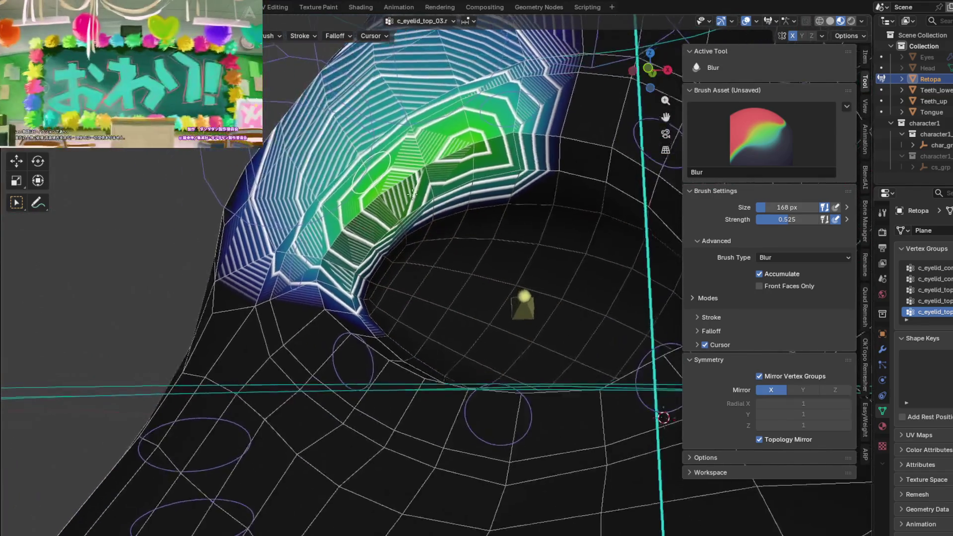
{"action": "left_click_drag", "start_coordinate": [423, 255], "coordinate": [439, 219]}
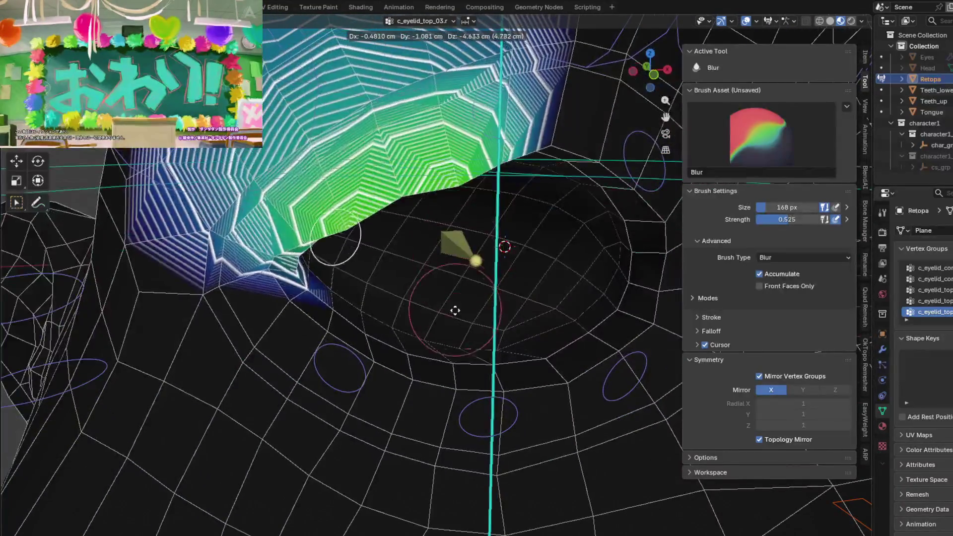
{"action": "middle_click_drag", "start_coordinate": [440, 219], "coordinate": [452, 336]}
{"action": "key", "text": "g"}
{"action": "left_click", "coordinate": [470, 237]}
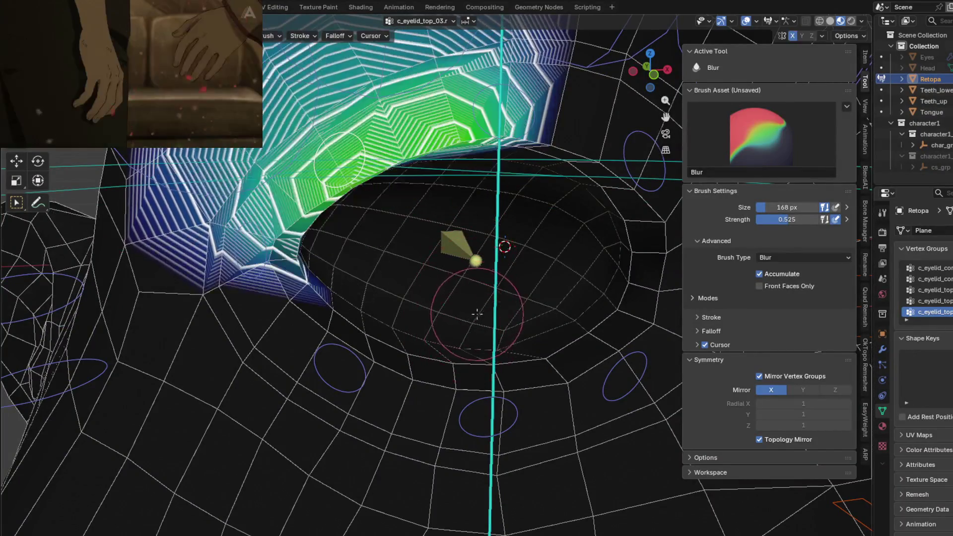
{"action": "middle_click_drag", "start_coordinate": [471, 237], "coordinate": [484, 317]}
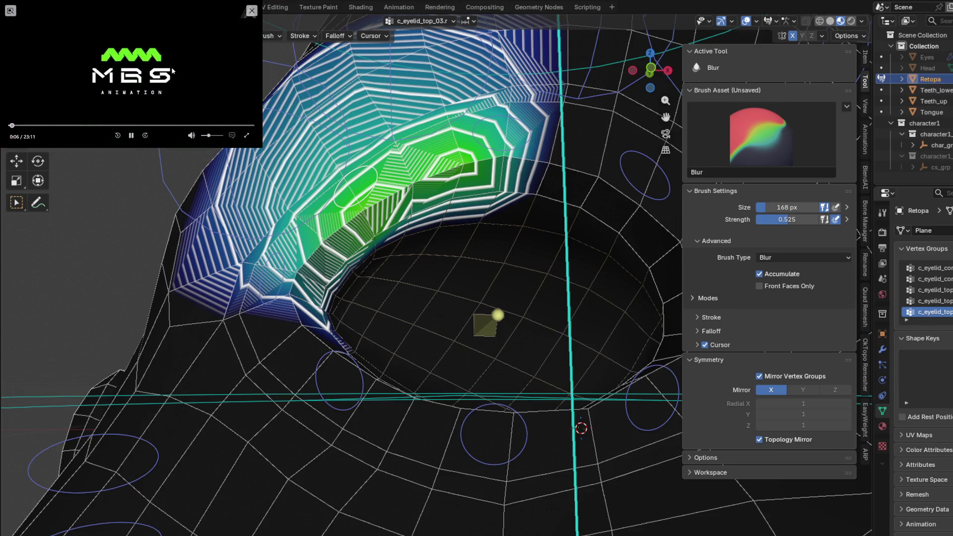
{"action": "scroll", "coordinate": [378, 203], "scroll_direction": "down", "scroll_amount": 8}
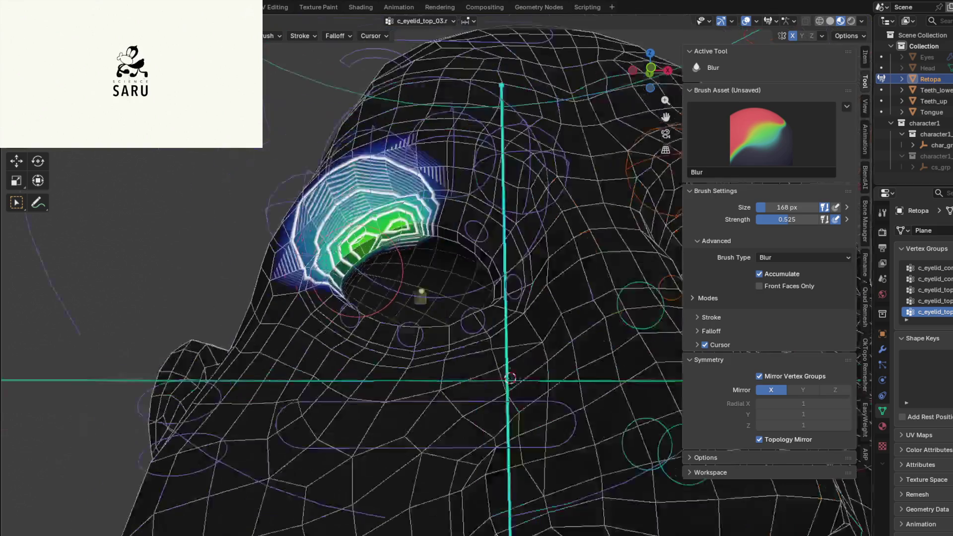
{"action": "scroll", "coordinate": [377, 204], "scroll_direction": "up", "scroll_amount": 1}
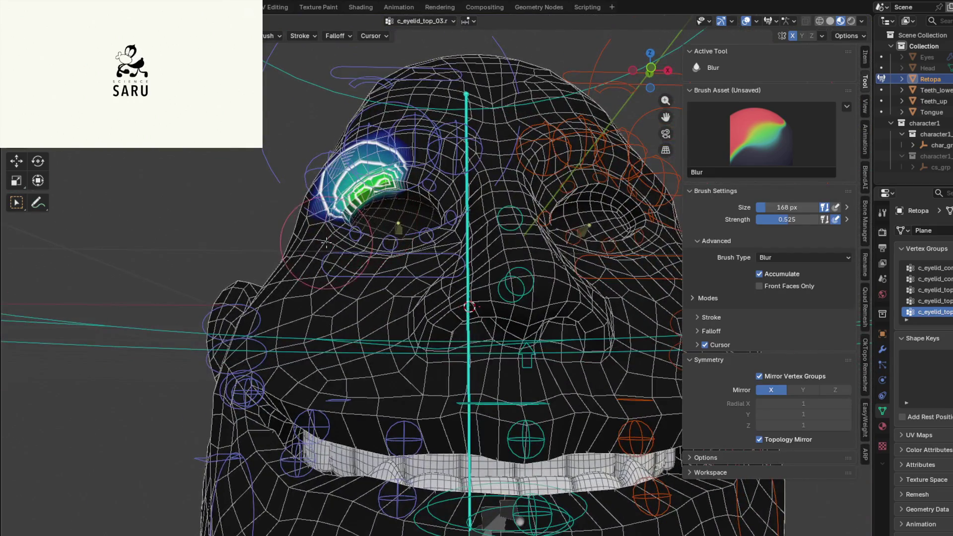
{"action": "scroll", "coordinate": [378, 204], "scroll_direction": "up", "scroll_amount": 1}
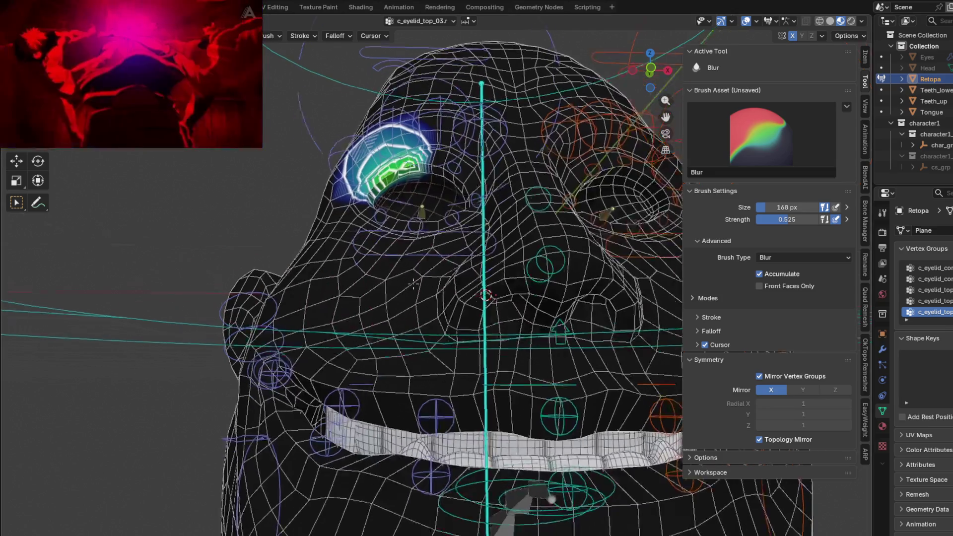
{"action": "middle_click_drag", "start_coordinate": [249, 288], "coordinate": [408, 289]}
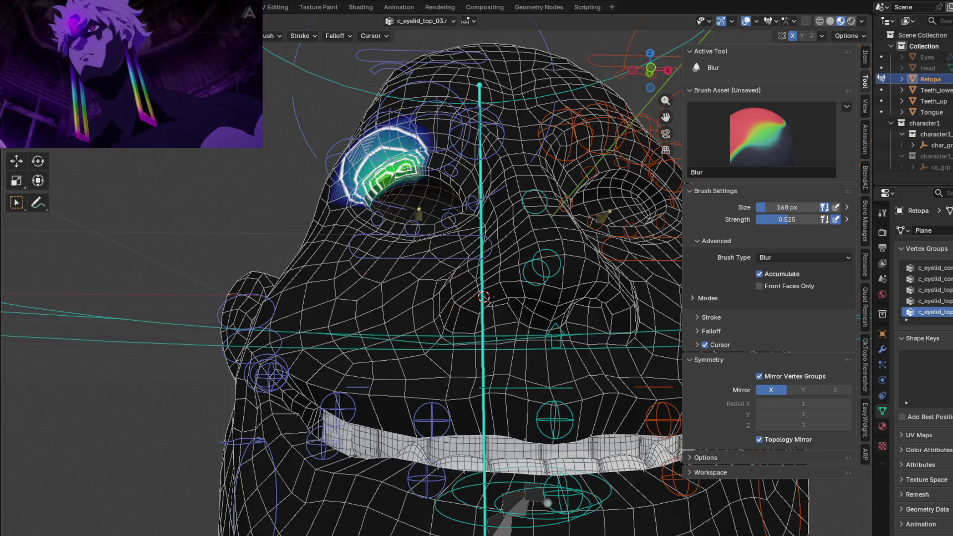
{"action": "left_click_drag", "start_coordinate": [263, 147], "coordinate": [436, 244]}
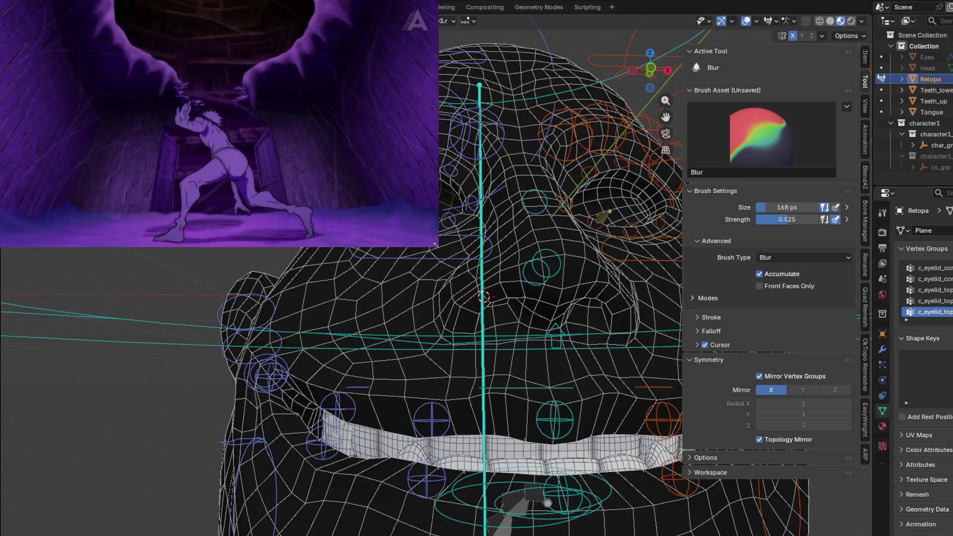
{"action": "mouse_move", "coordinate": [189, 121]}
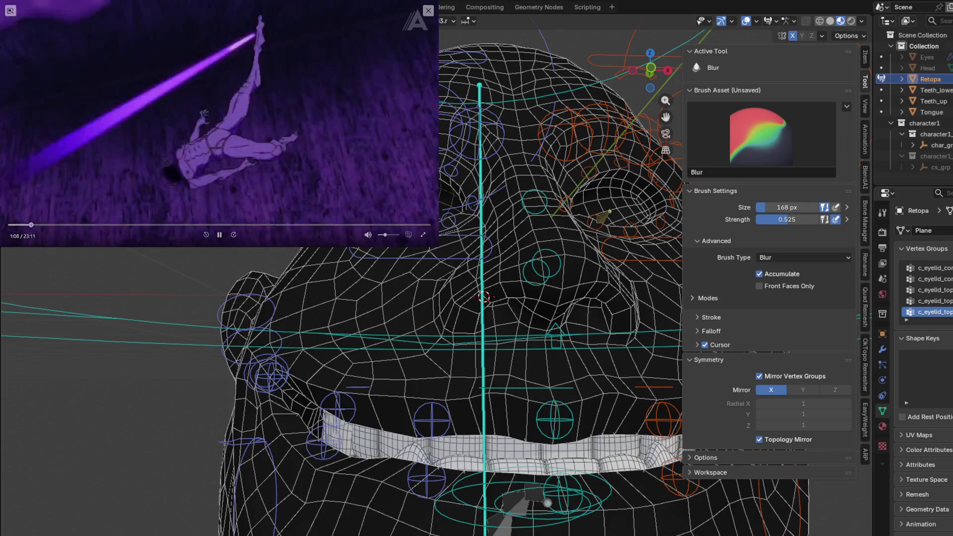
{"action": "mouse_move", "coordinate": [218, 125]}
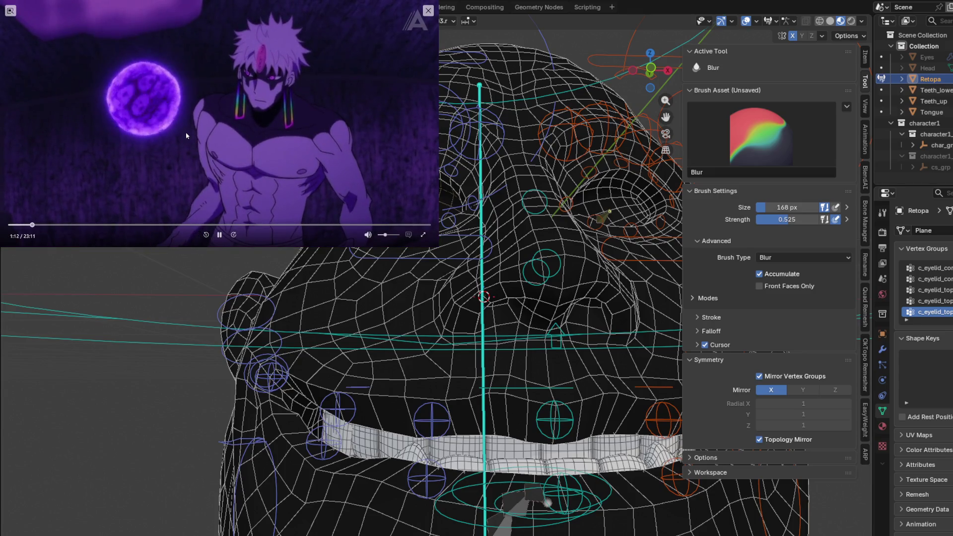
{"action": "mouse_move", "coordinate": [397, 278]}
{"action": "middle_mouse_down"}
{"action": "mouse_move", "coordinate": [399, 341]}
{"action": "mouse_move", "coordinate": [414, 272]}
{"action": "middle_mouse_up"}
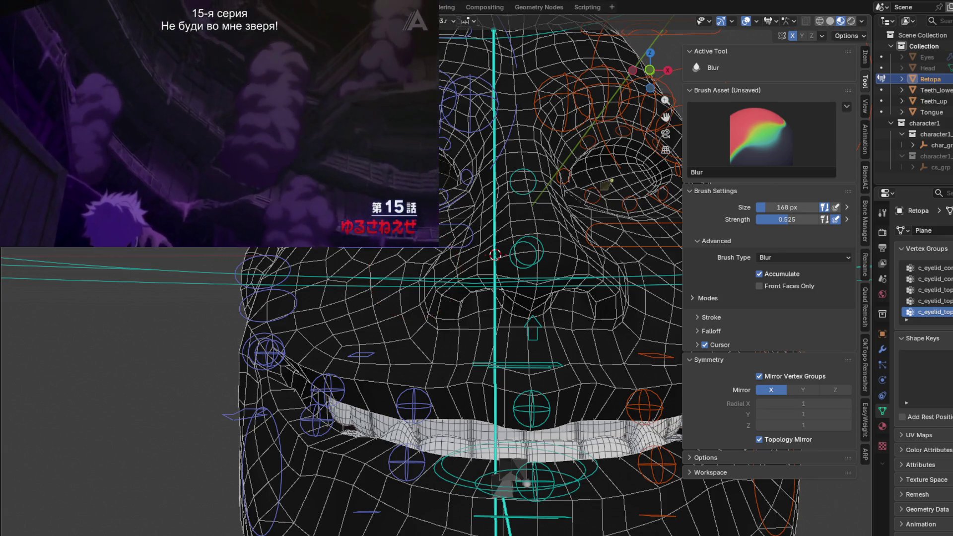
{"action": "mouse_move", "coordinate": [201, 62]}
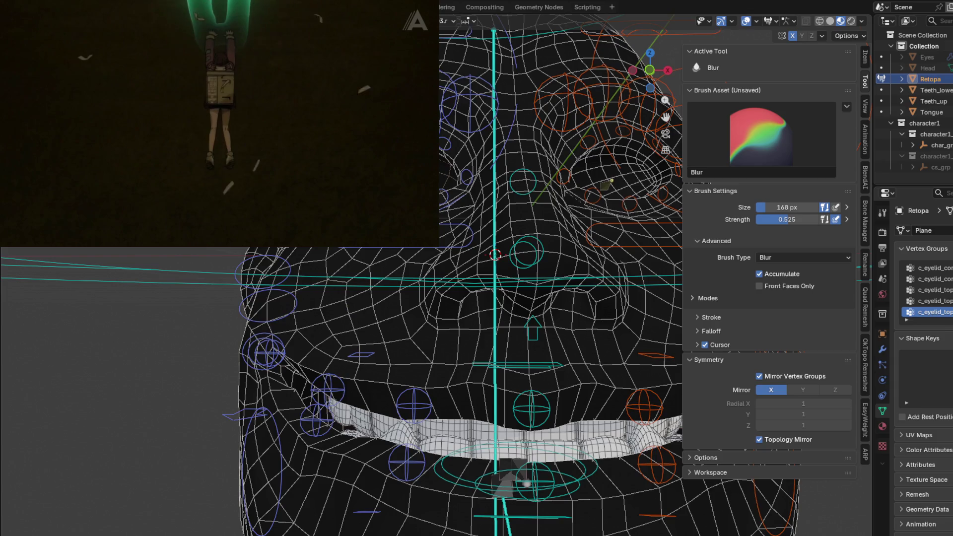
{"action": "left_click_drag", "start_coordinate": [437, 246], "coordinate": [261, 147]}
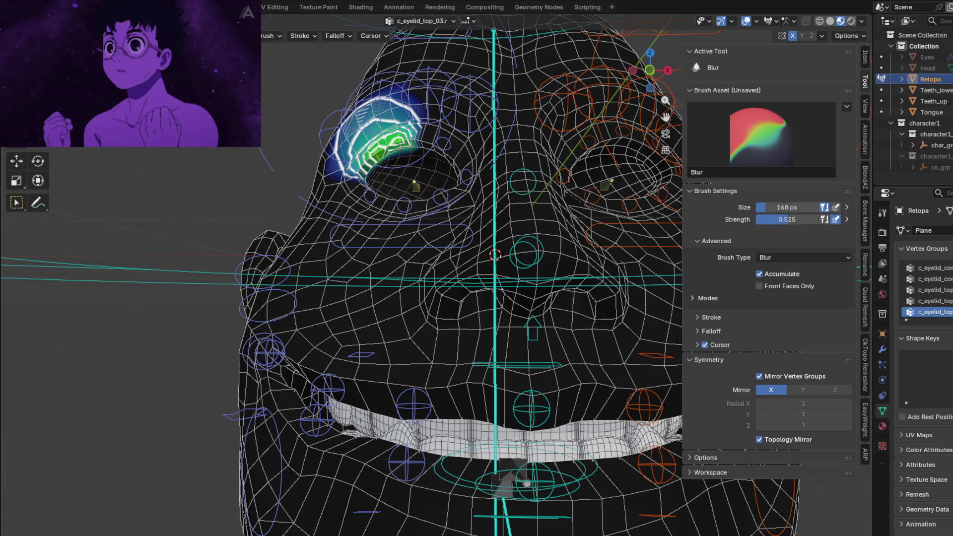
{"action": "mouse_move", "coordinate": [166, 71]}
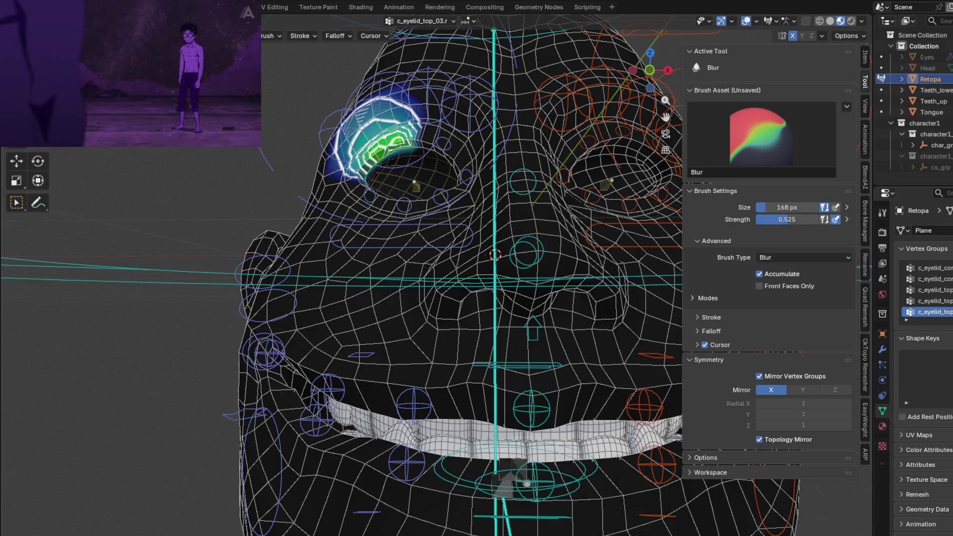